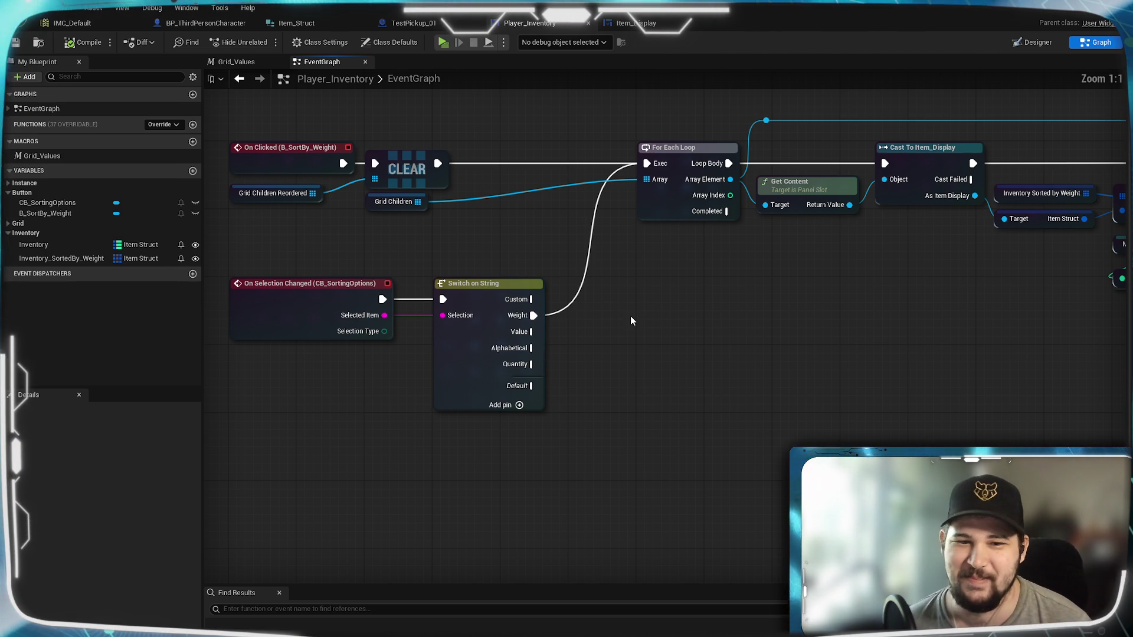
Drop the stray wire from Switch on String's Value pin and switch to the TestPickup_01 Blueprint
mouse_move(533, 331)
mouse_down()
mouse_move(537, 345)
mouse_move(671, 265)
mouse_move(645, 362)
mouse_move(659, 377)
mouse_up()
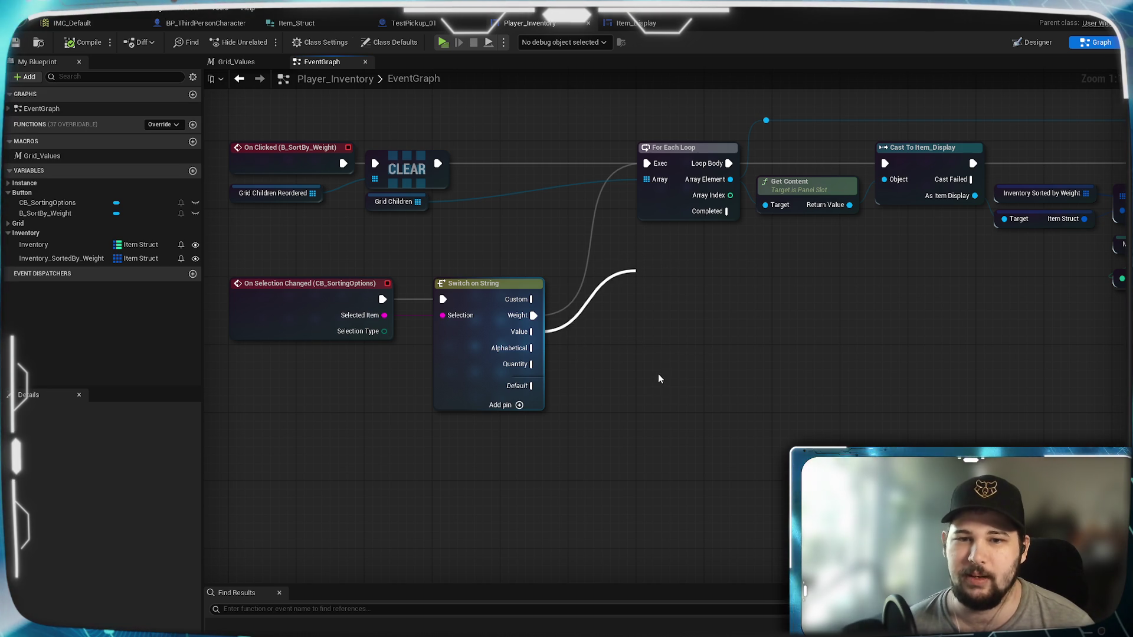
click(701, 267)
scroll(605, 384, down, 4)
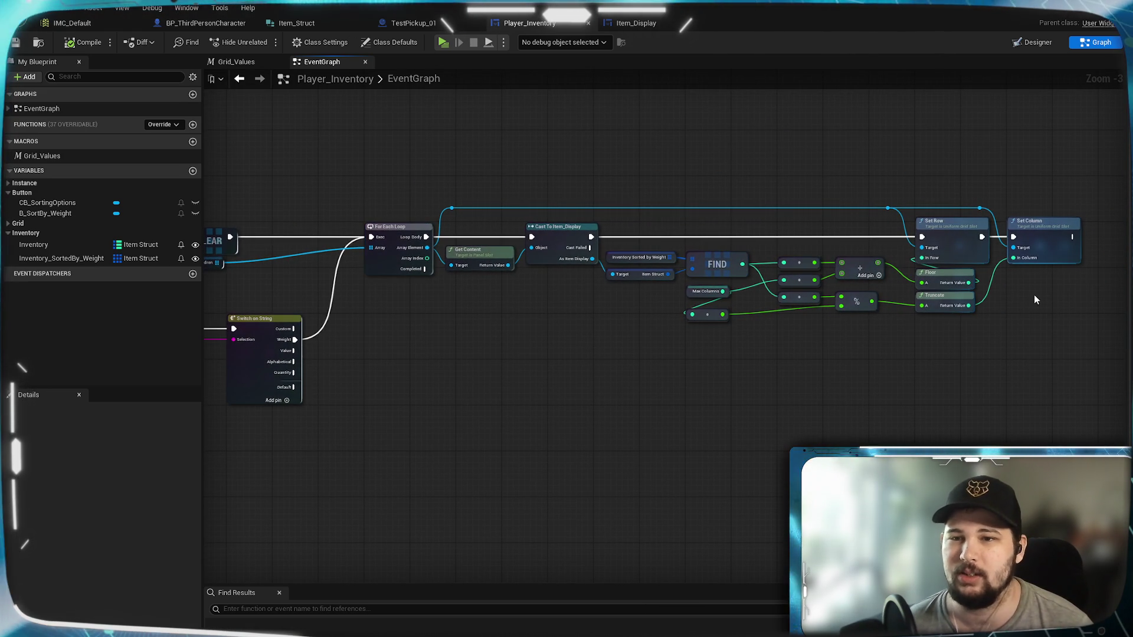
drag(437, 436, 451, 436)
scroll(774, 398, up, 3)
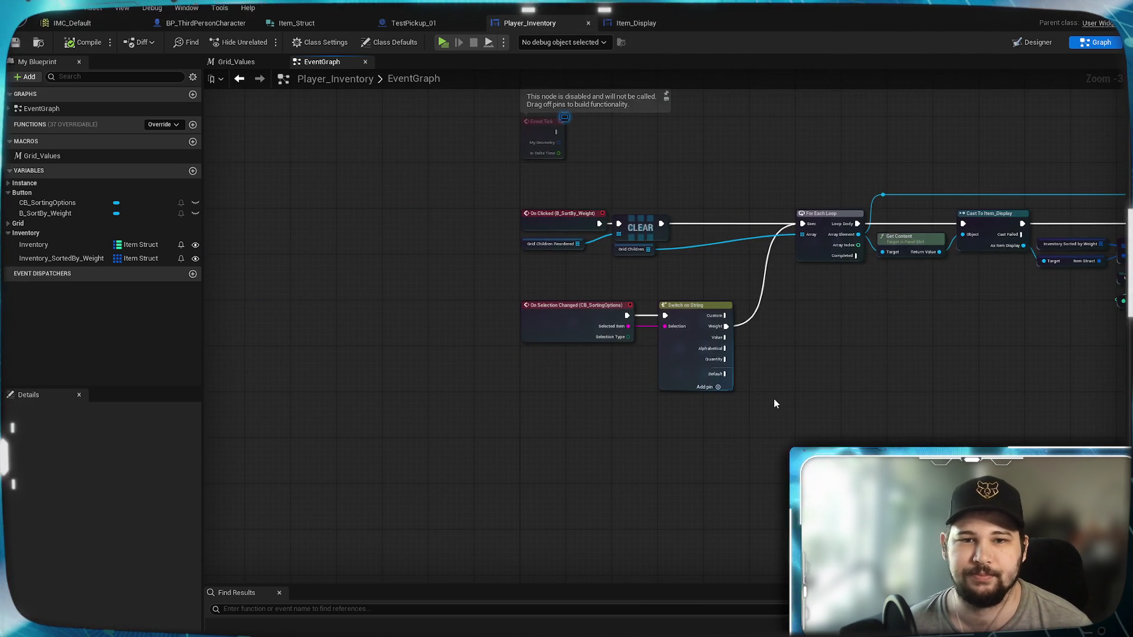
drag(915, 320, 613, 380)
scroll(614, 380, up, 1)
scroll(675, 342, down, 2)
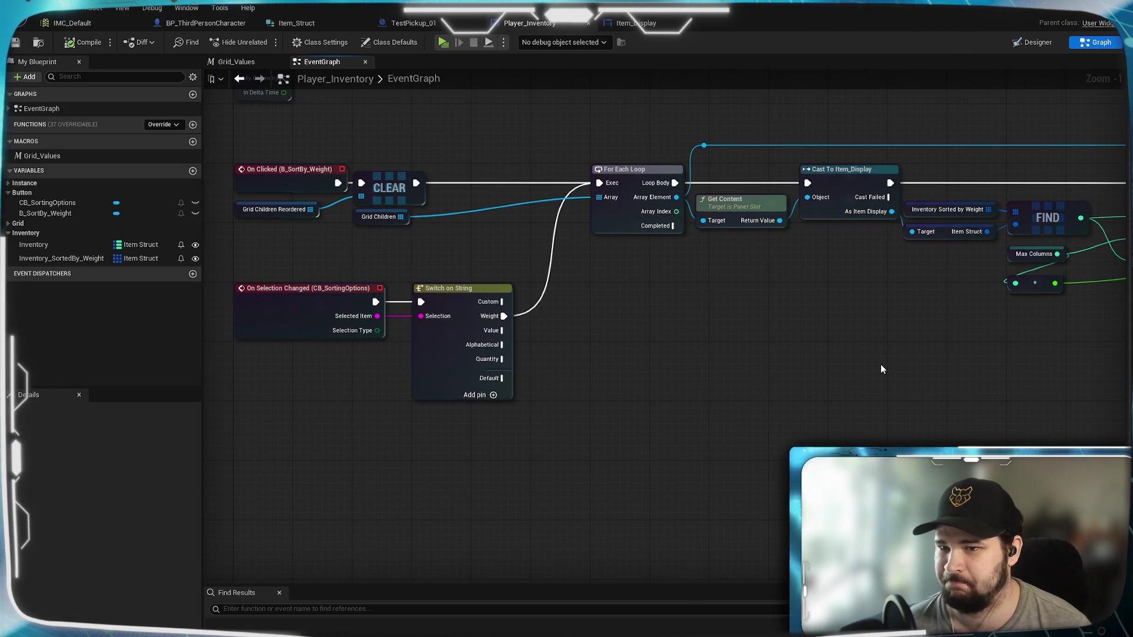
click(413, 23)
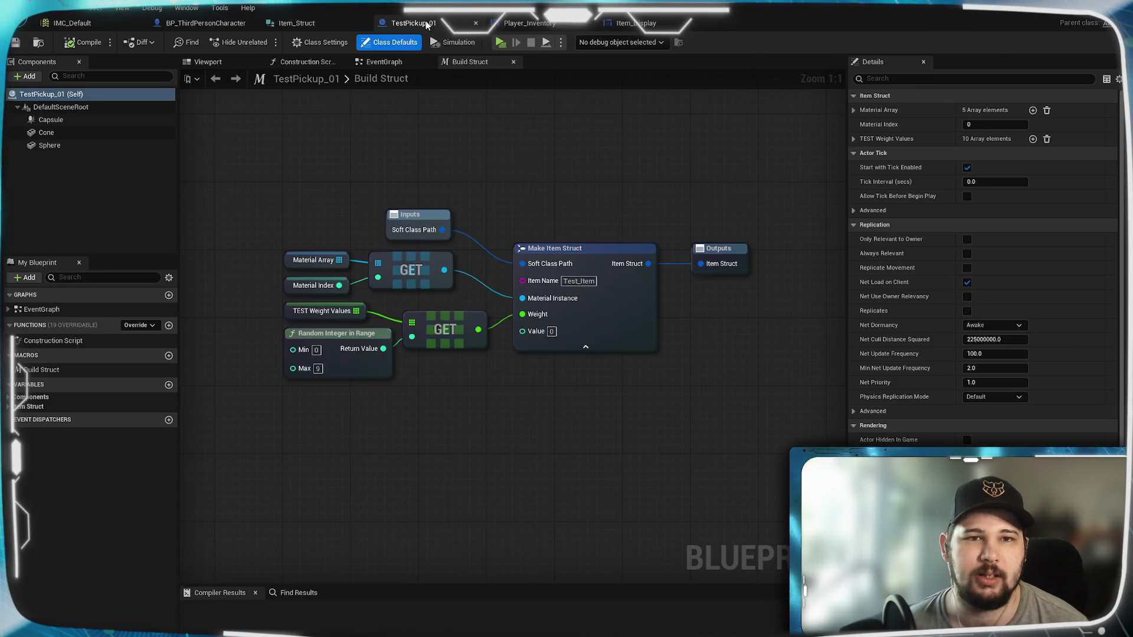
click(385, 62)
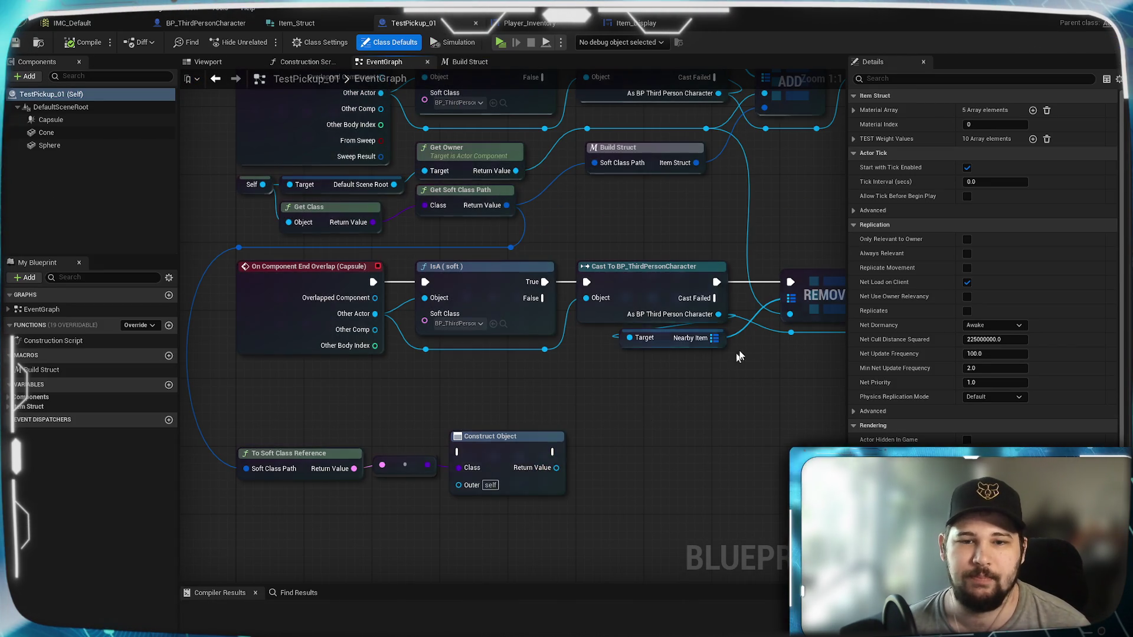
scroll(739, 354, down, 3)
scroll(742, 362, up, 3)
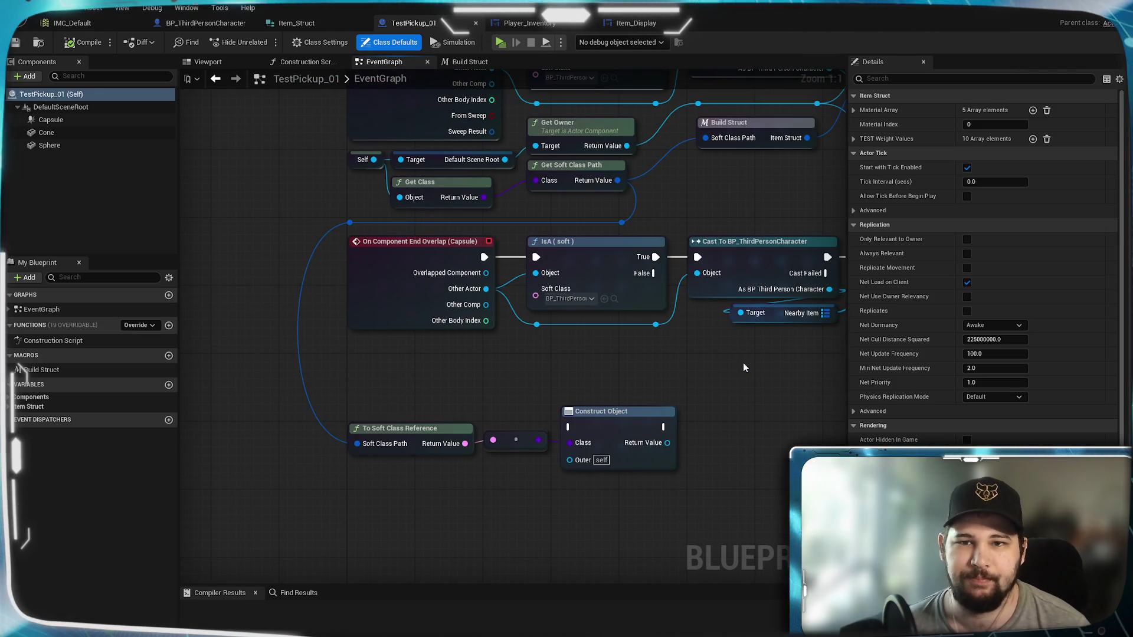
scroll(742, 363, down, 3)
scroll(316, 468, up, 4)
scroll(396, 85, down, 1)
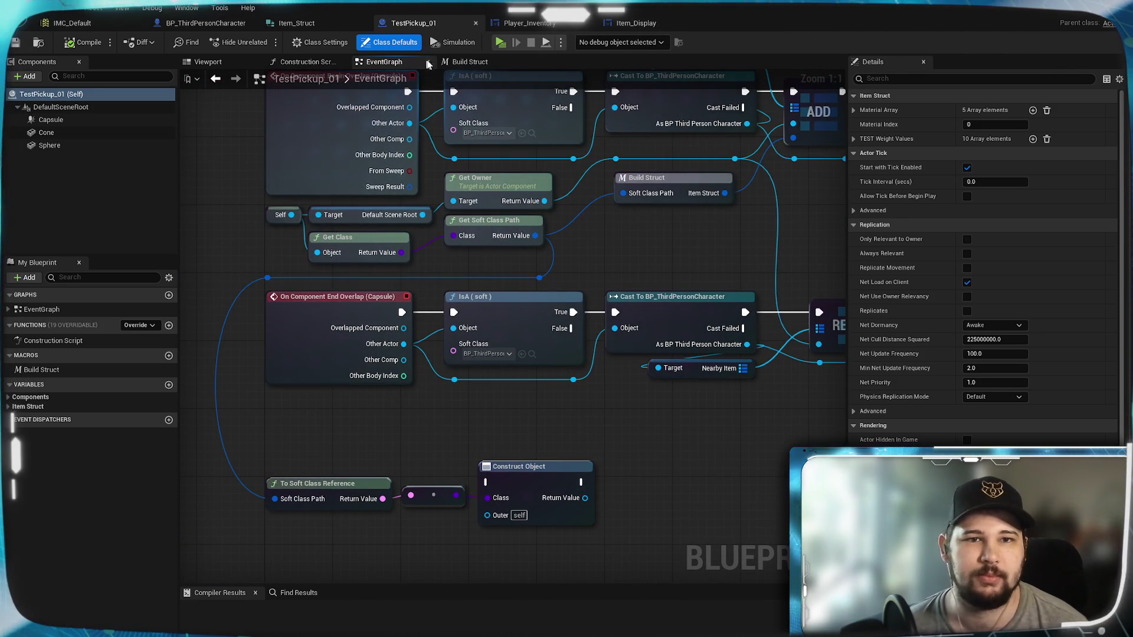
click(469, 61)
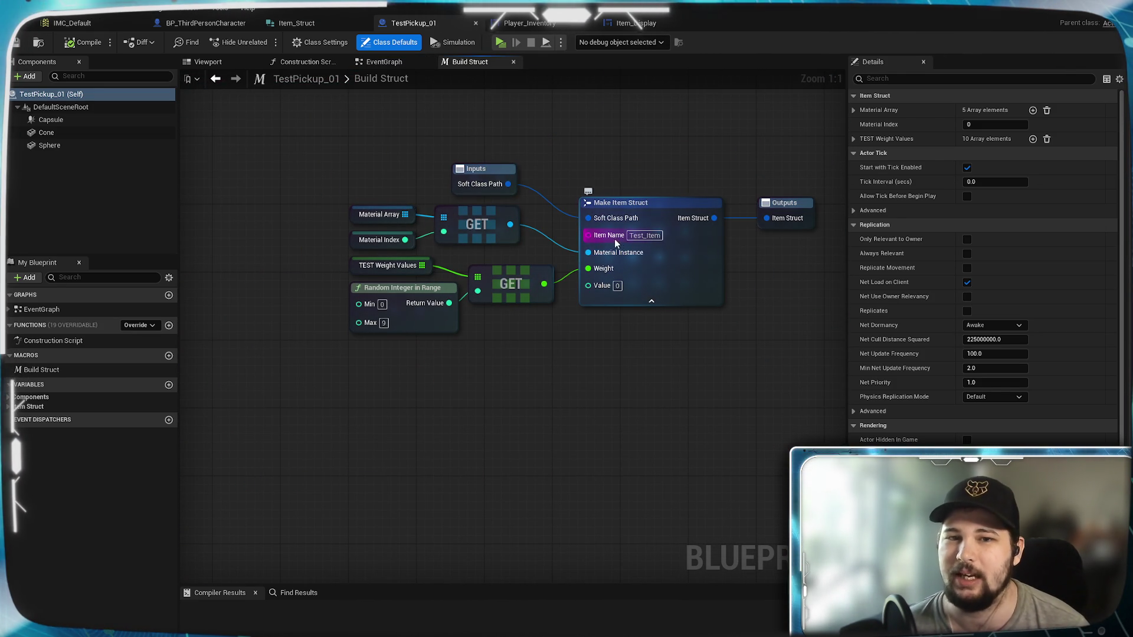
click(384, 62)
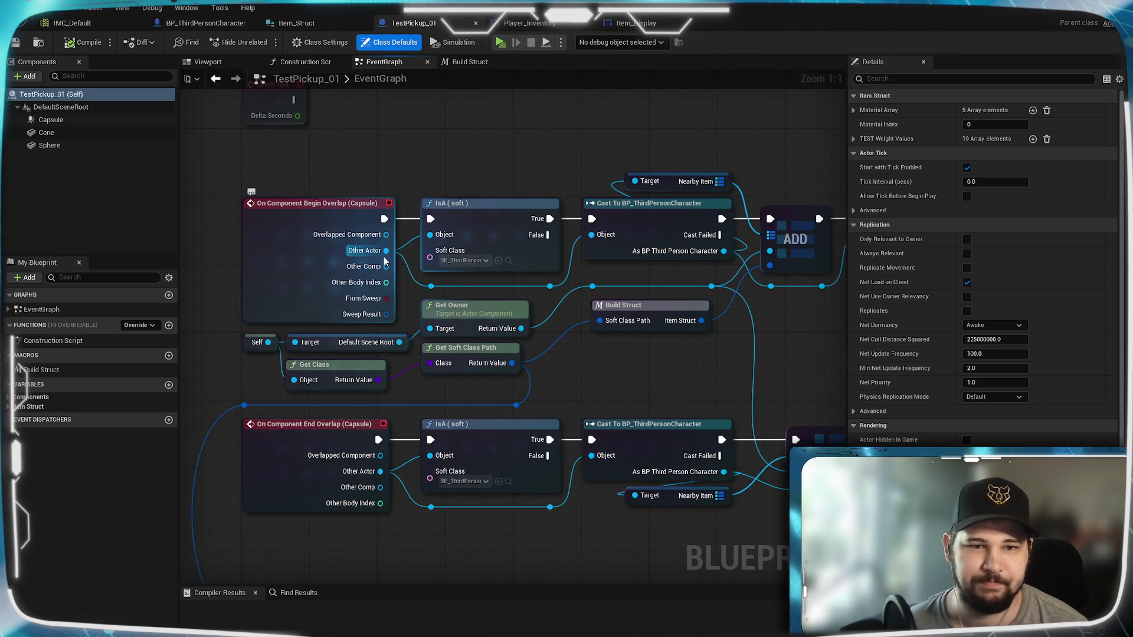
mouse_move(649, 370)
mouse_down()
mouse_move(474, 350)
mouse_move(799, 311)
mouse_move(761, 299)
mouse_up()
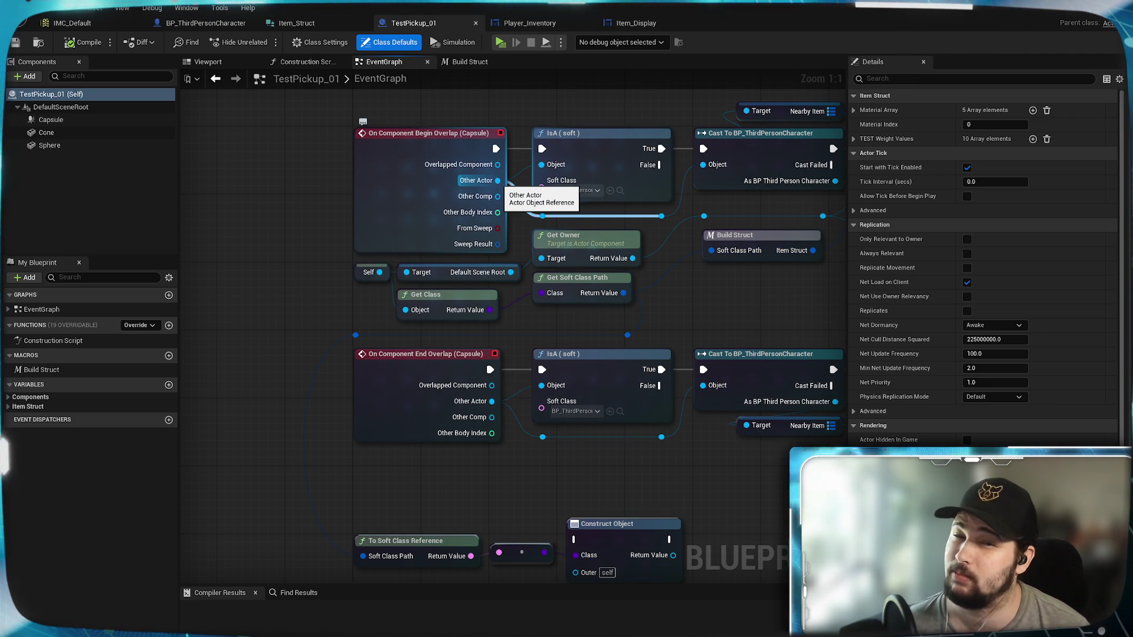
drag(501, 183, 388, 180)
click(642, 232)
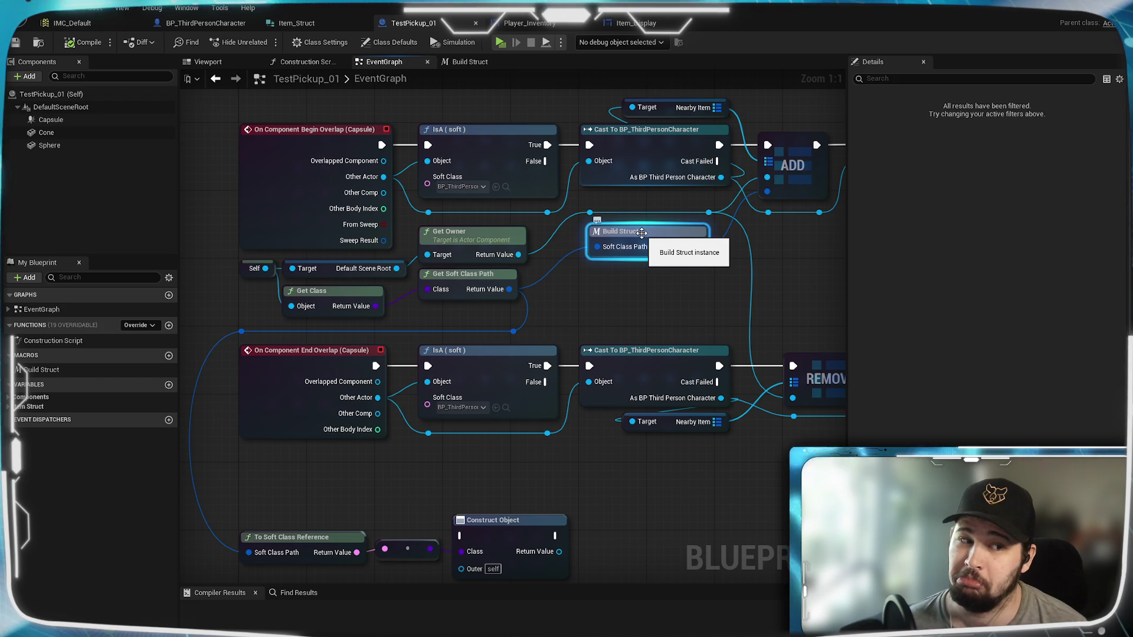
double_click(642, 233)
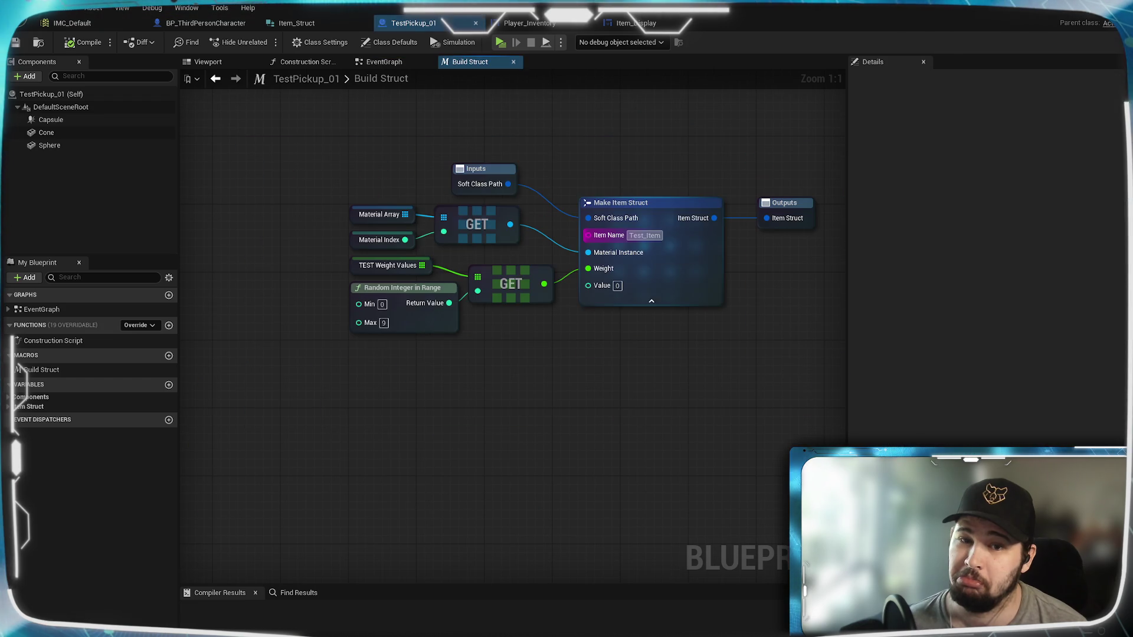
Add a new input to the Build Struct macro's Inputs node and name it Item Actor
click(487, 165)
click(1119, 182)
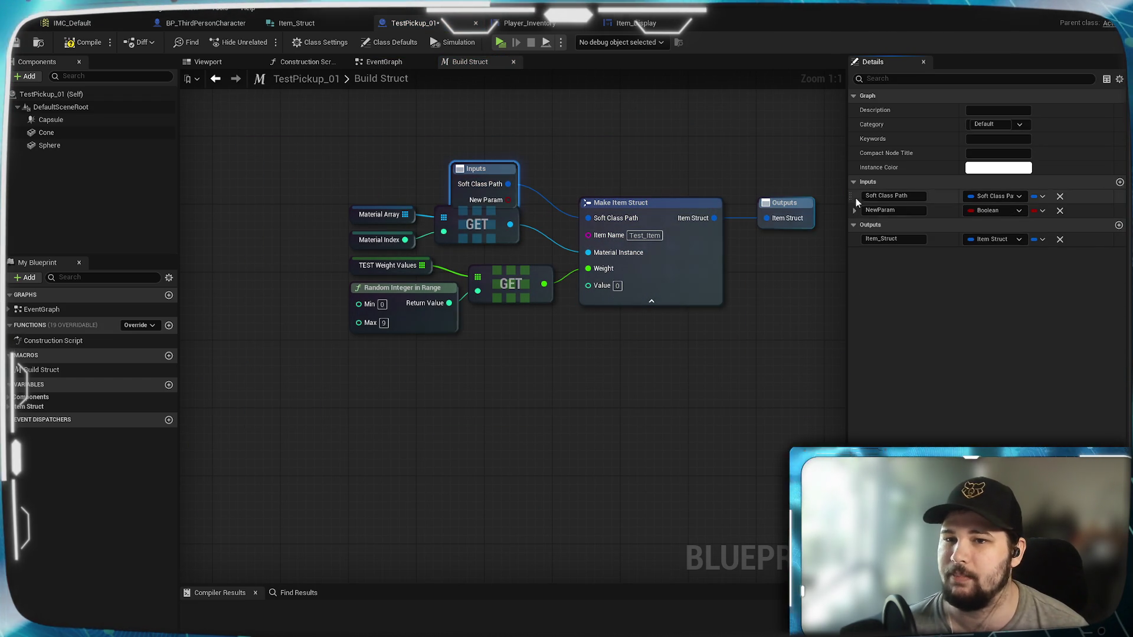
text(Actor)
key(Return)
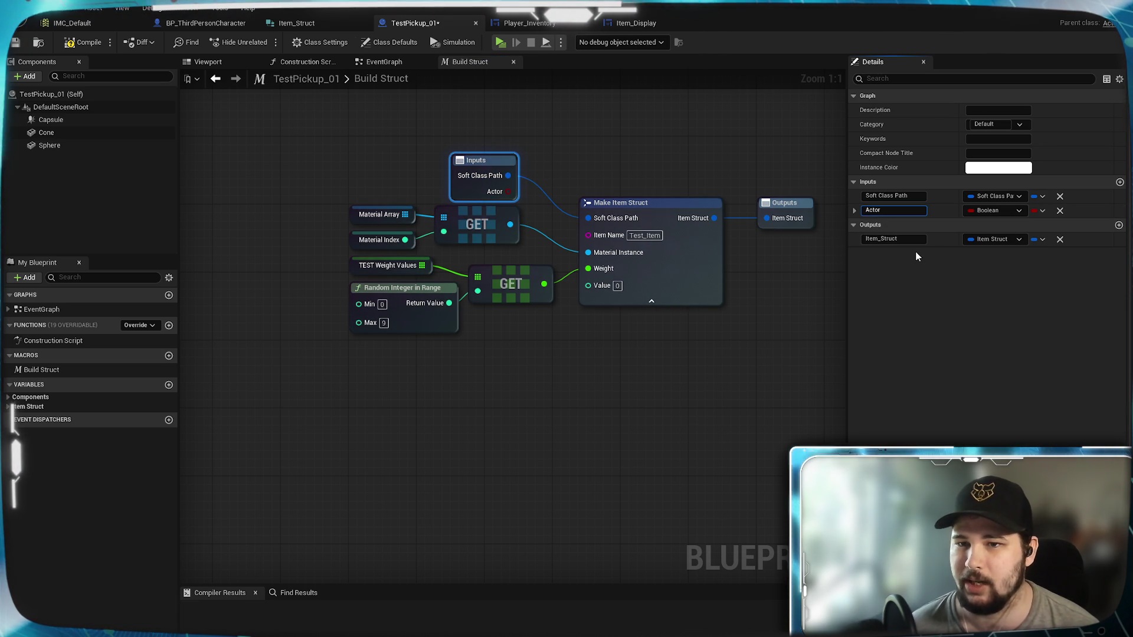
text(Item)
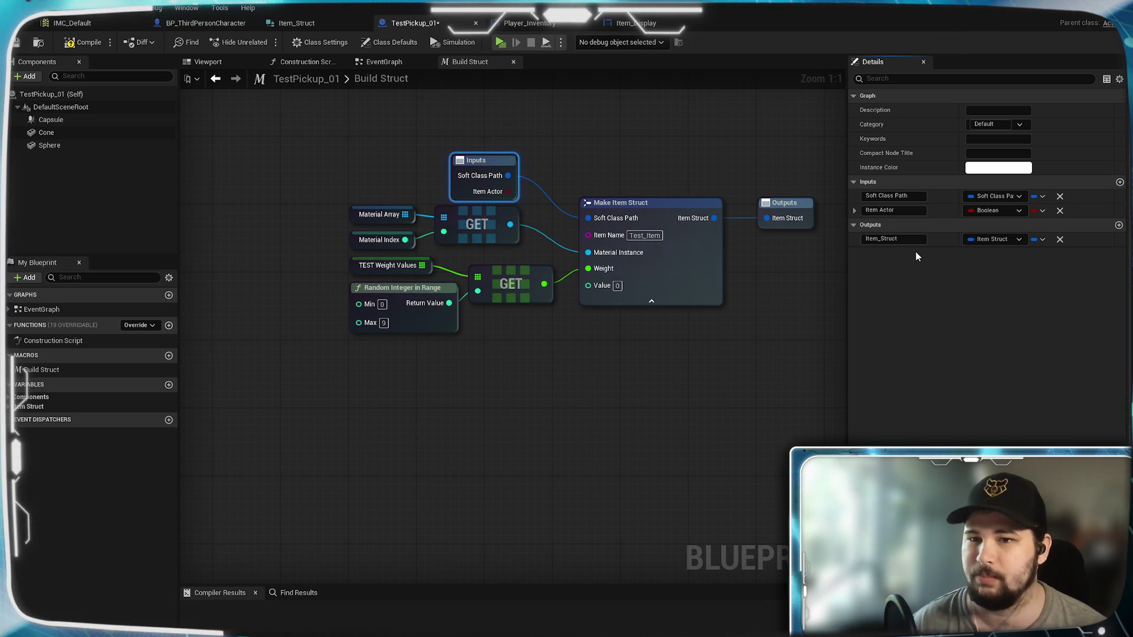
key(Return)
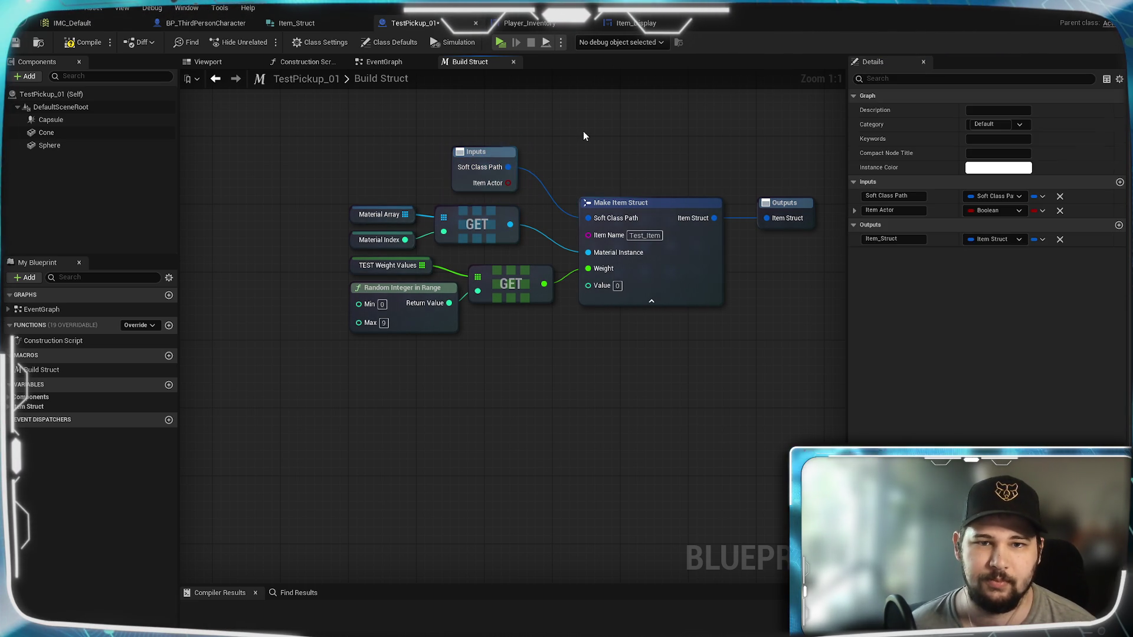
Set the Item Actor input's type to Actor and compile TestPickup_01
click(401, 63)
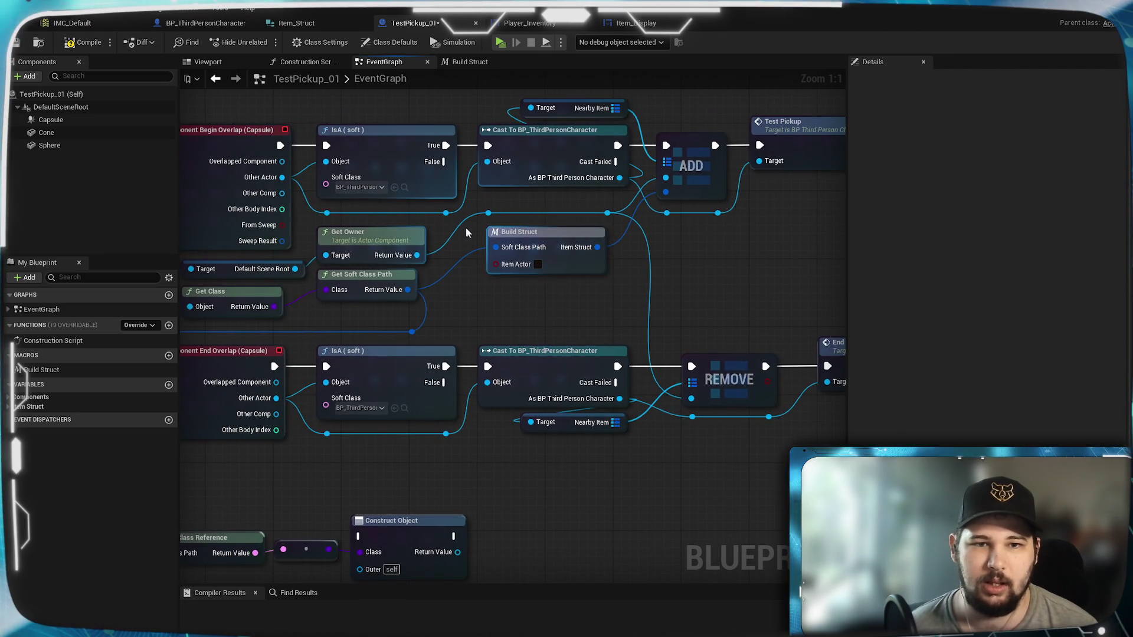
drag(494, 264, 499, 311)
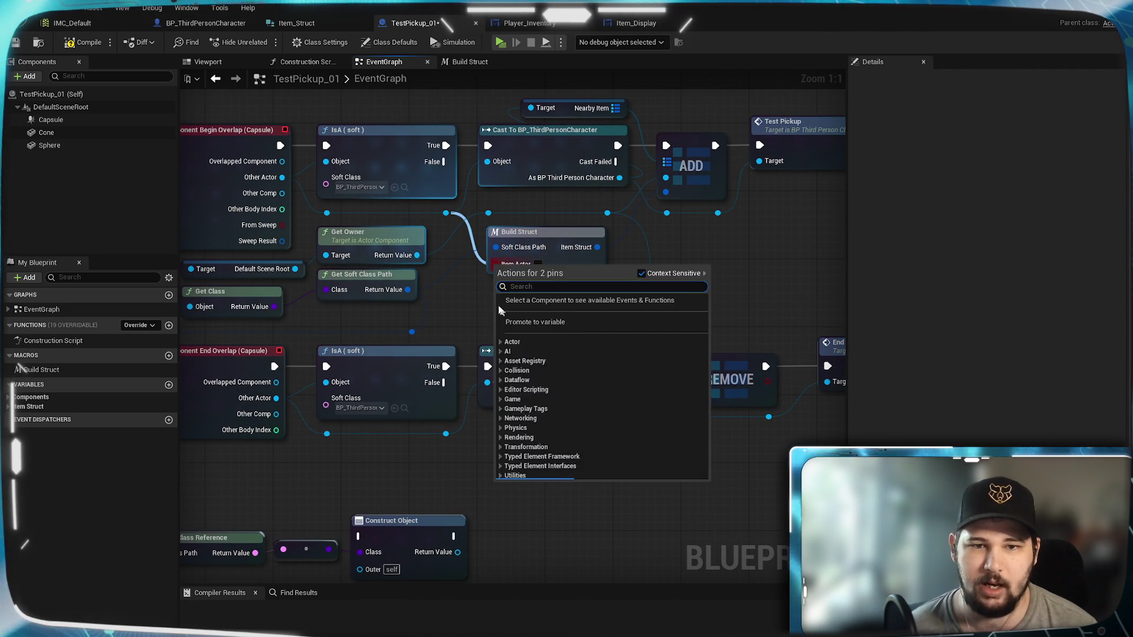
click(465, 292)
double_click(519, 232)
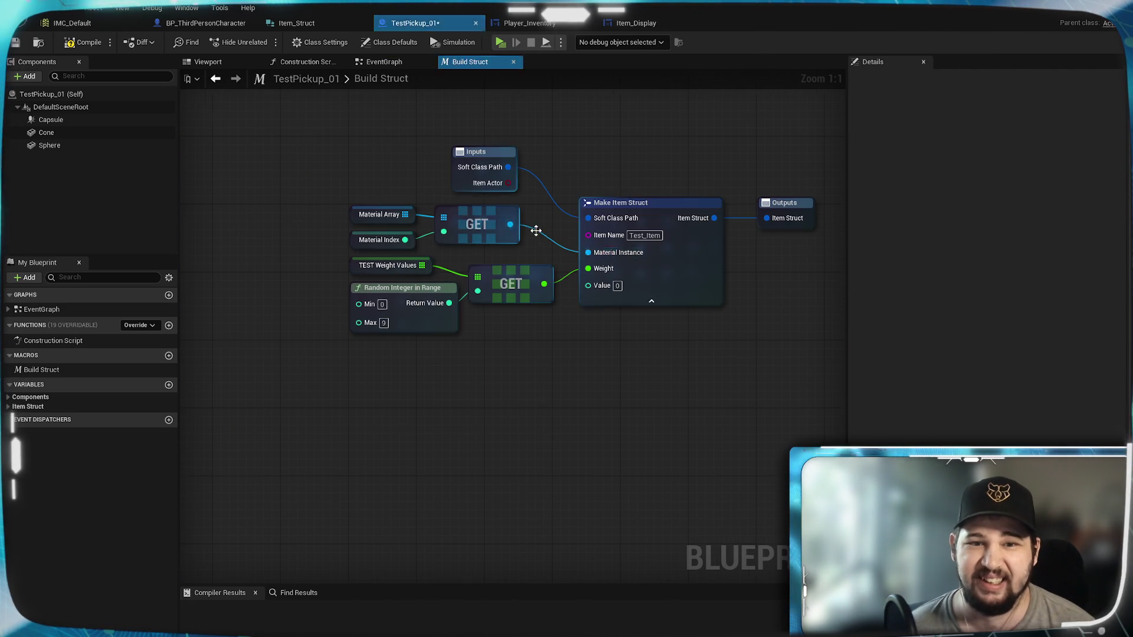
click(482, 187)
click(997, 196)
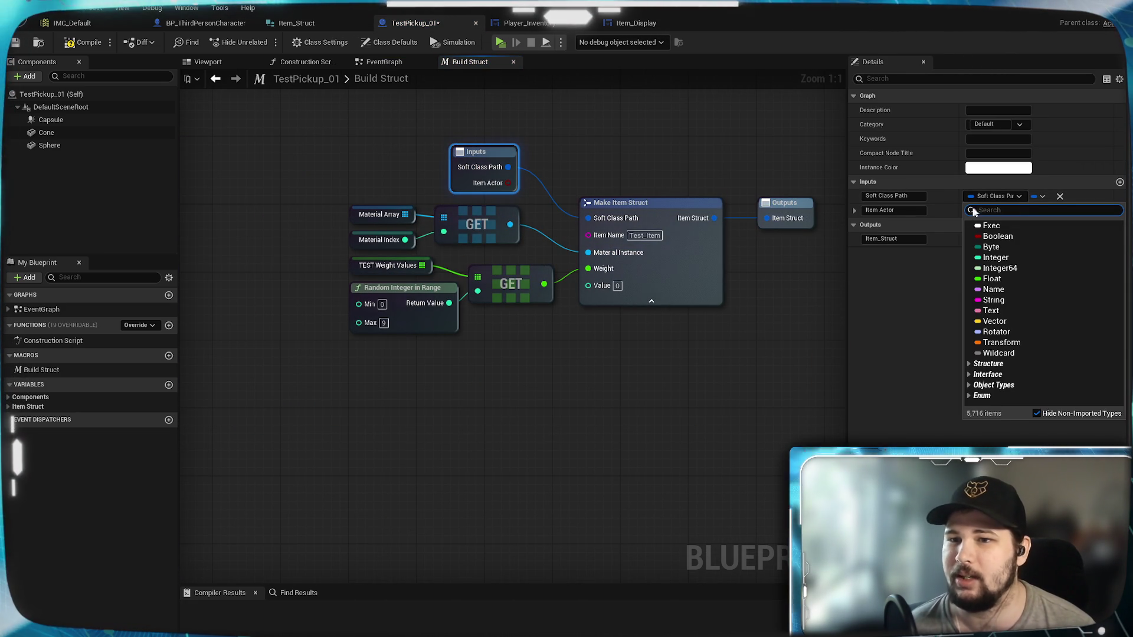
click(1003, 211)
click(998, 211)
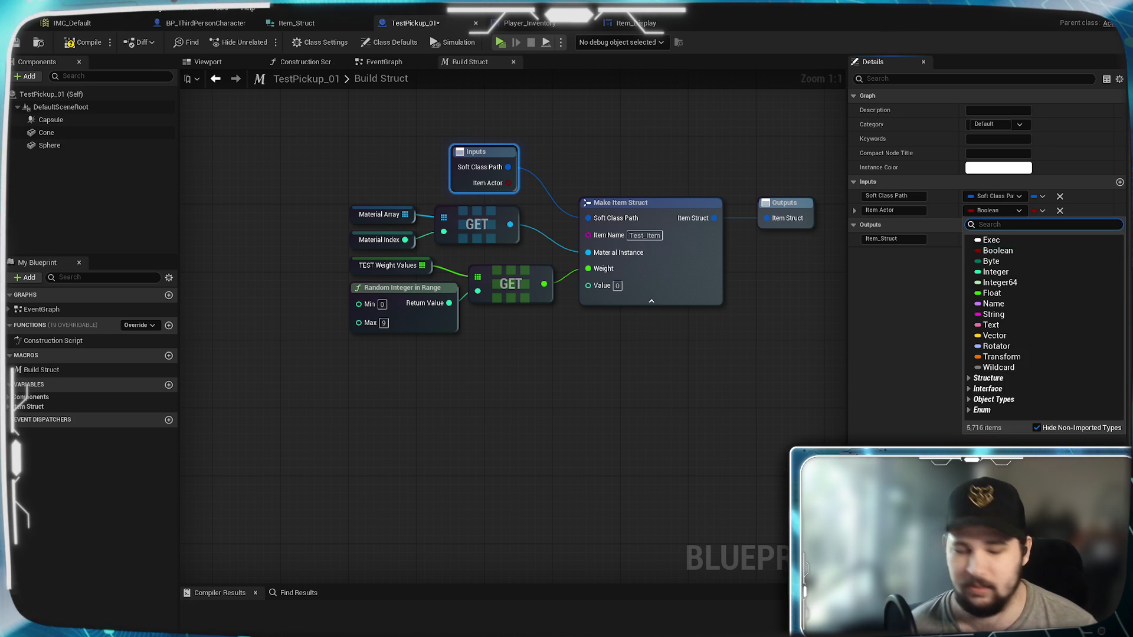
text(Act)
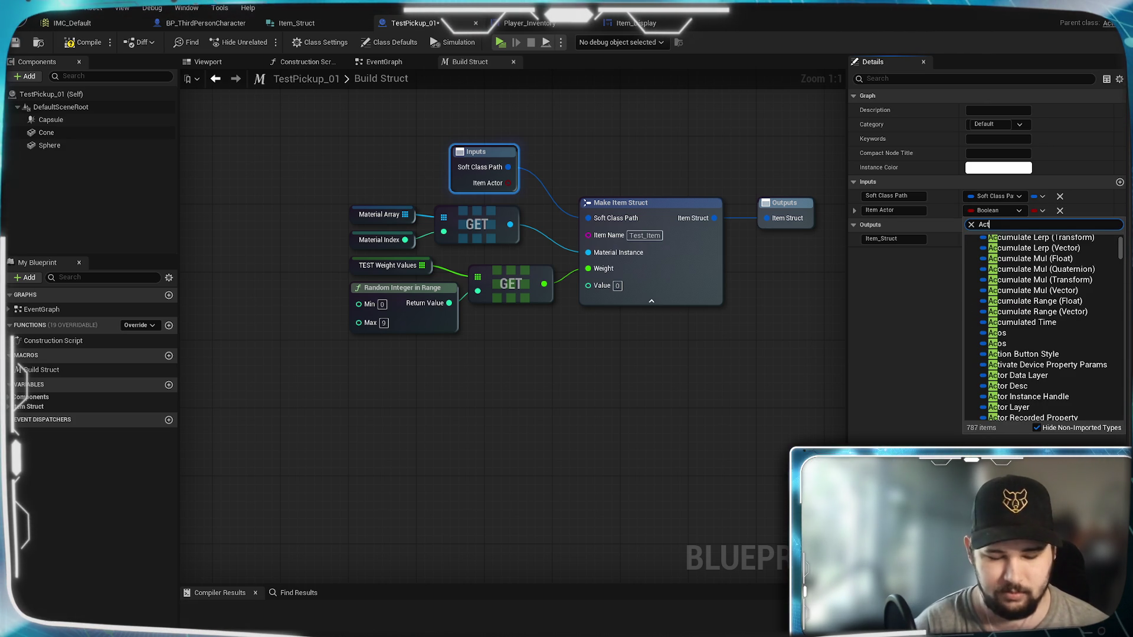
text(or)
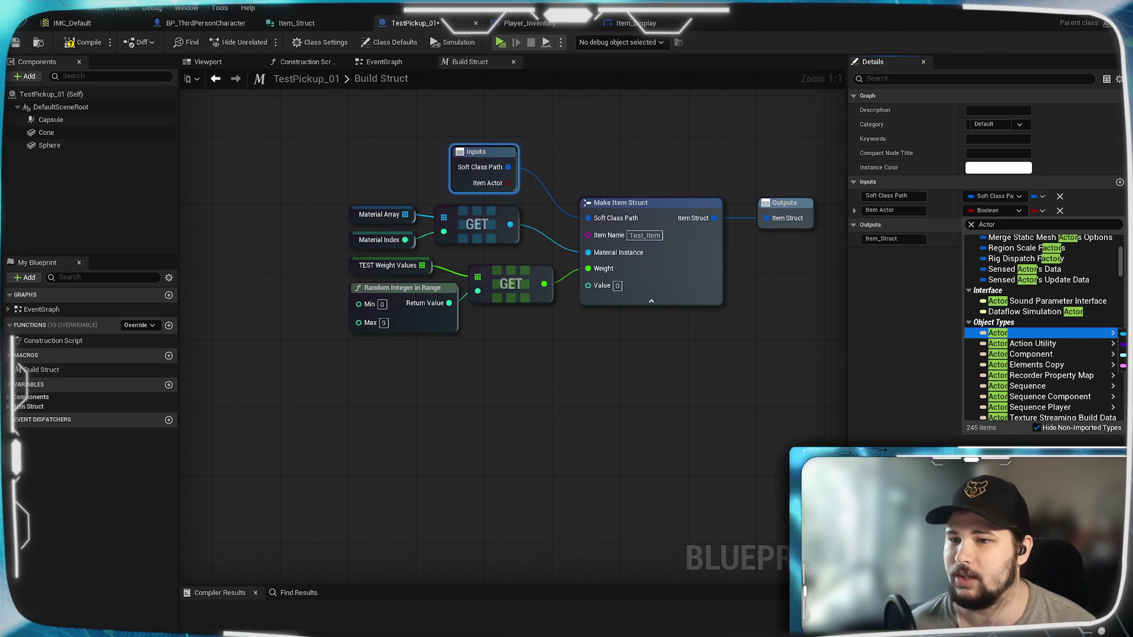
key(Return)
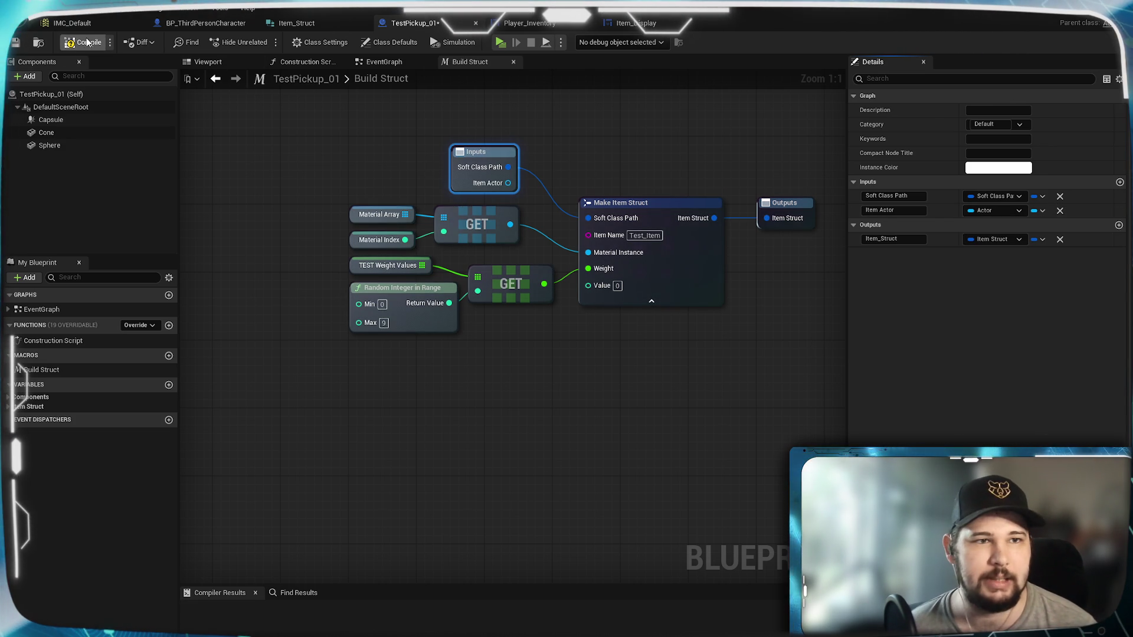
click(87, 42)
click(389, 61)
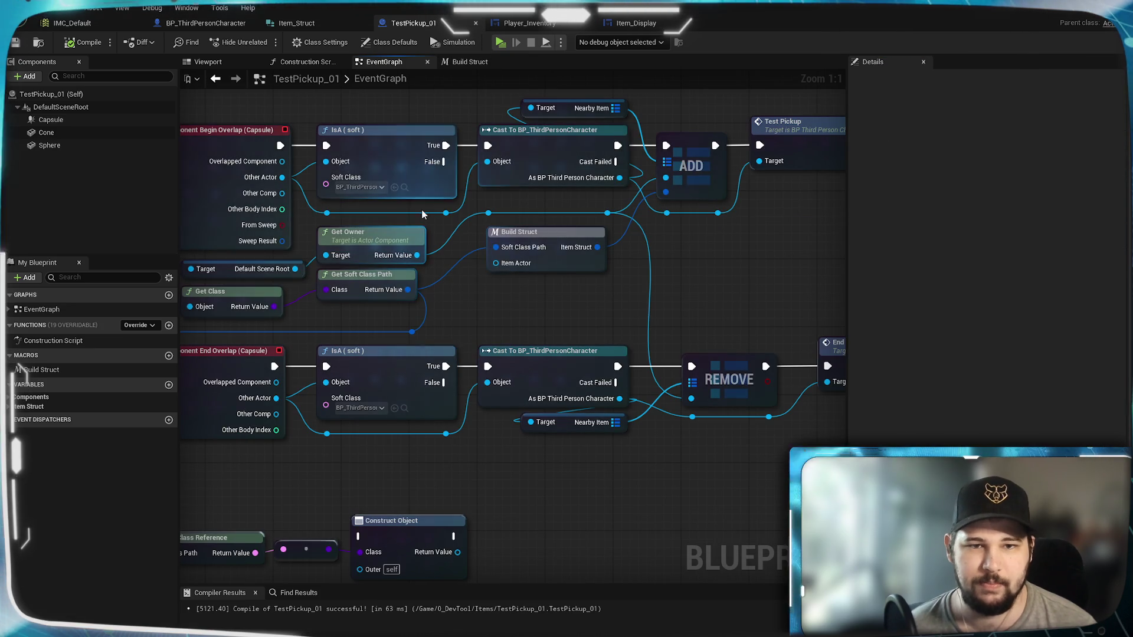
Wire the reroute node into Item Actor, compile and save, then shift Build Struct's Inputs node left
drag(446, 212, 495, 263)
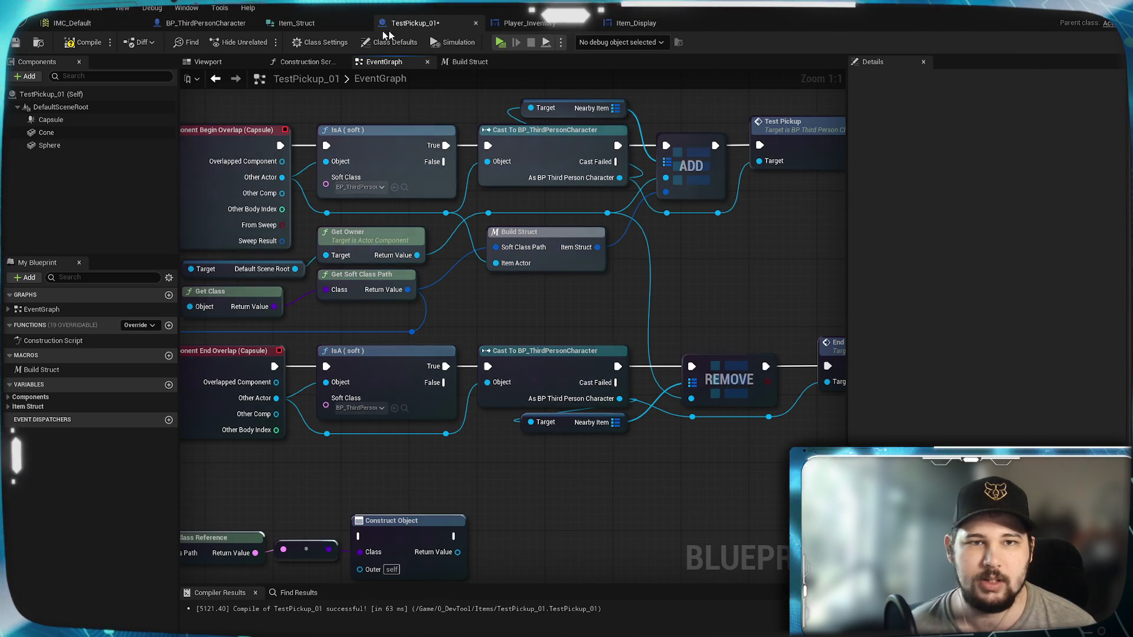
click(21, 45)
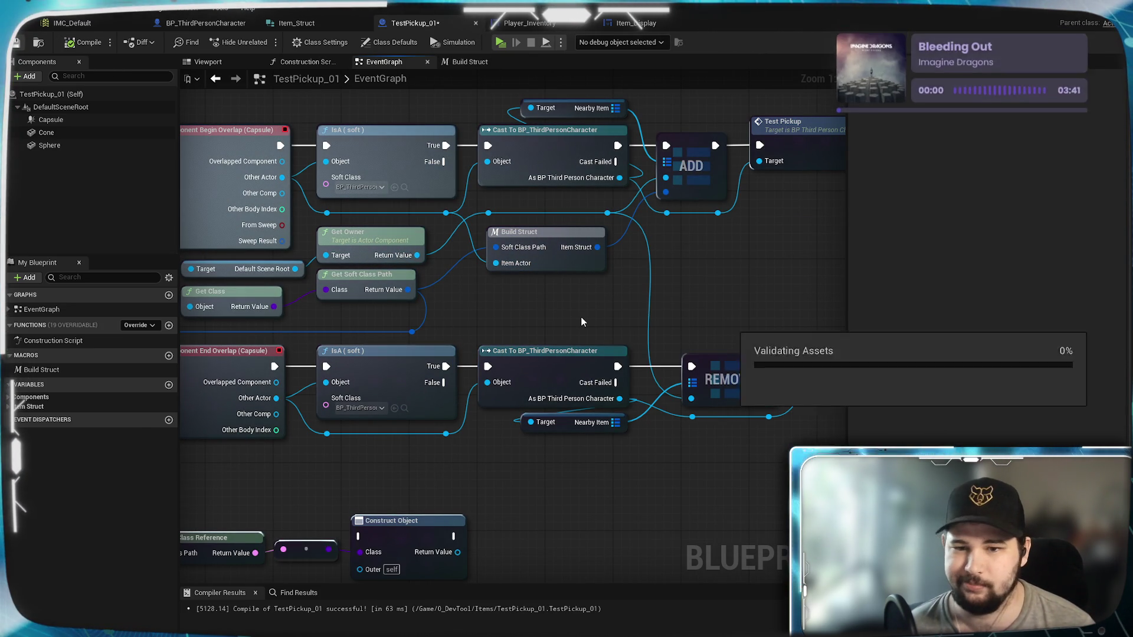
click(479, 62)
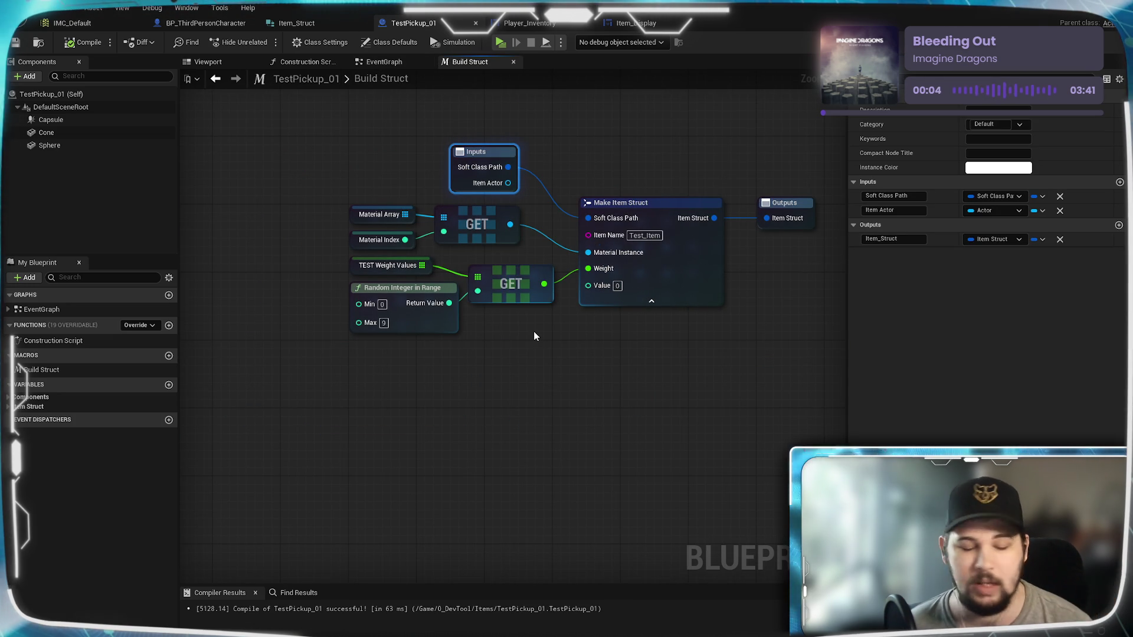
mouse_move(533, 336)
mouse_down()
mouse_move(574, 400)
mouse_move(539, 394)
mouse_up()
mouse_move(578, 205)
mouse_down()
mouse_move(516, 195)
mouse_move(731, 290)
mouse_up()
drag(633, 289, 534, 275)
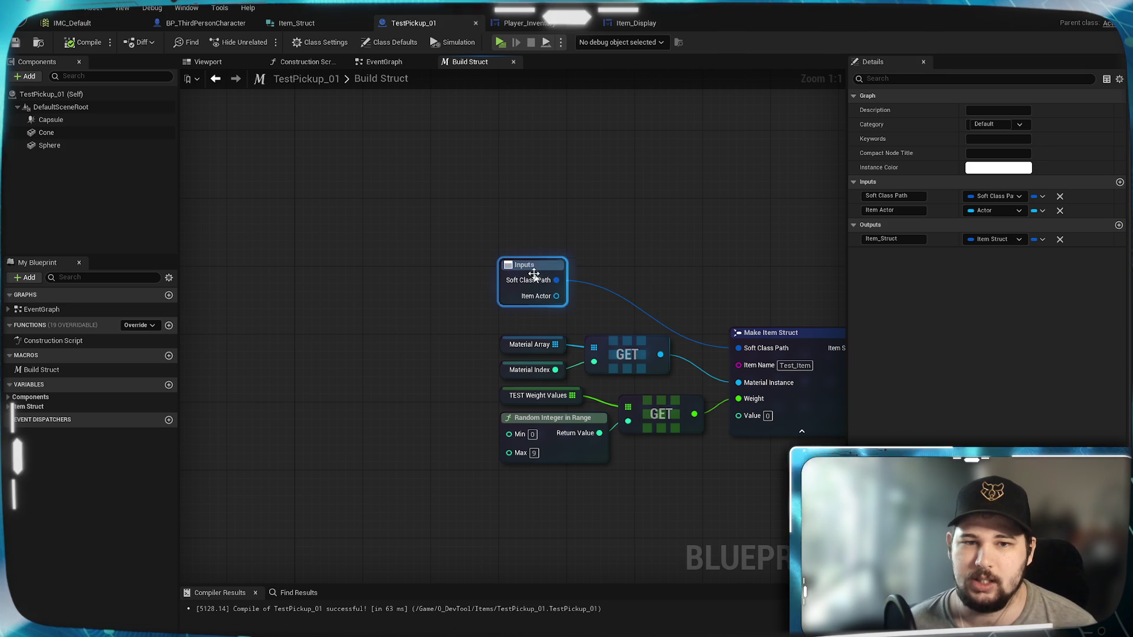
click(675, 276)
drag(675, 276, 583, 277)
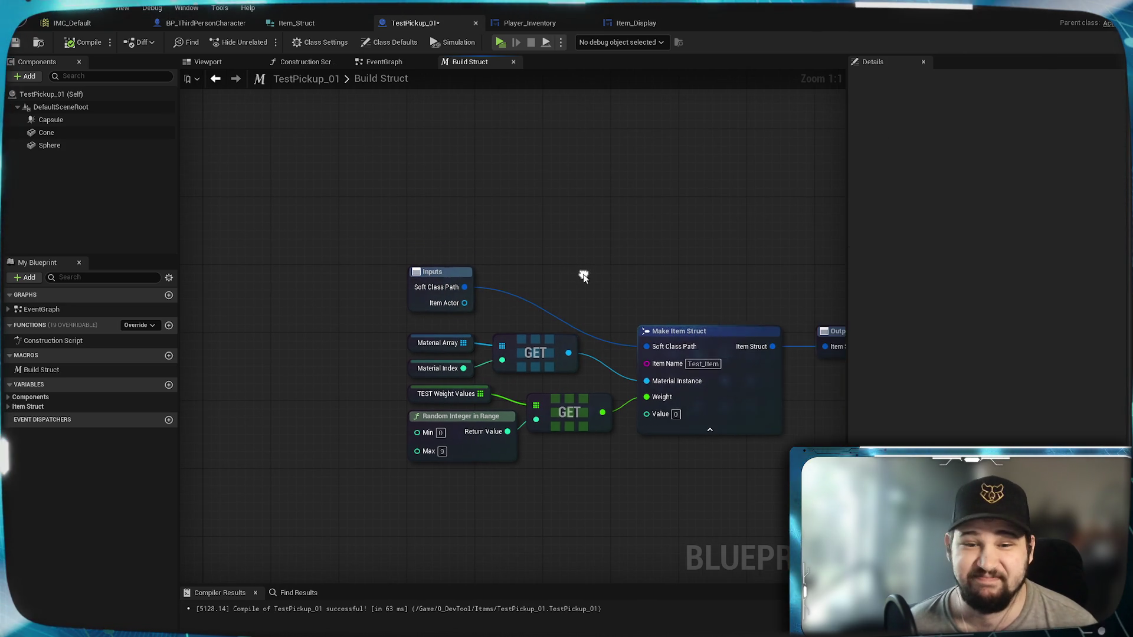
Drag from the Inputs node's Item Actor pin to list actions accepting that actor reference
drag(470, 308, 556, 273)
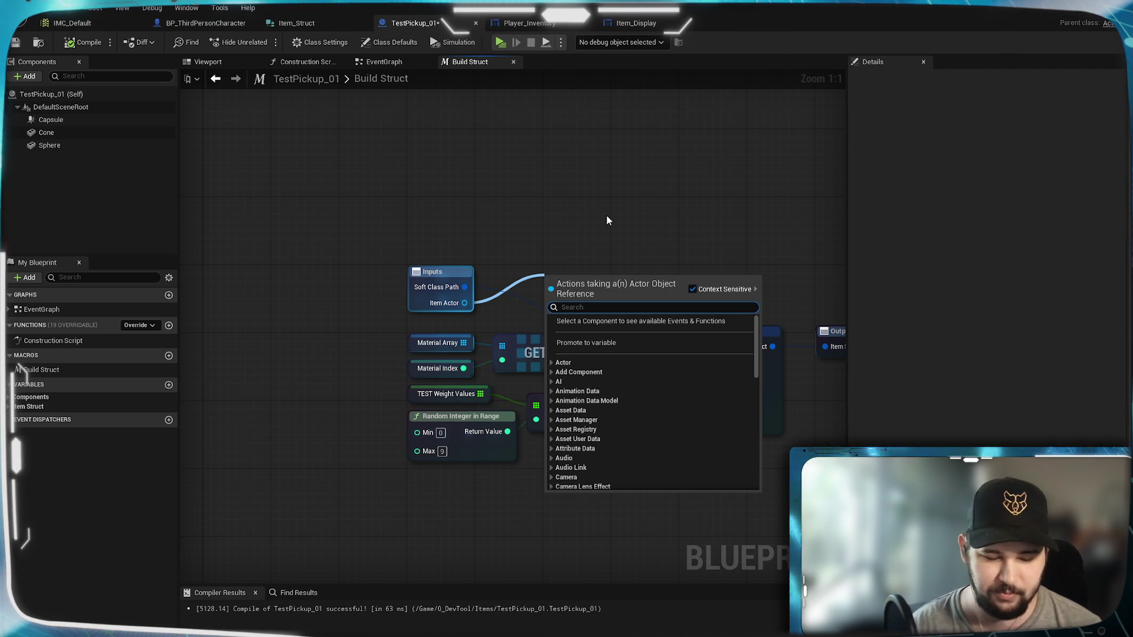
Add a Get Display Name node on Item Actor to feed Make Item Struct's Item Name, then save
text(get name)
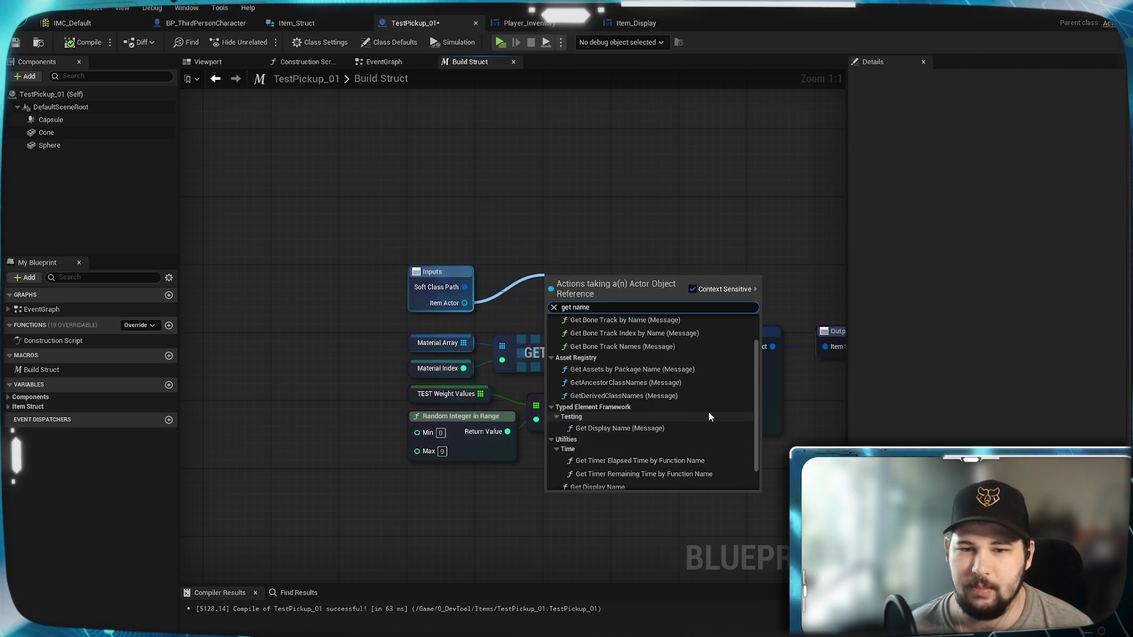
scroll(706, 416, down, 2)
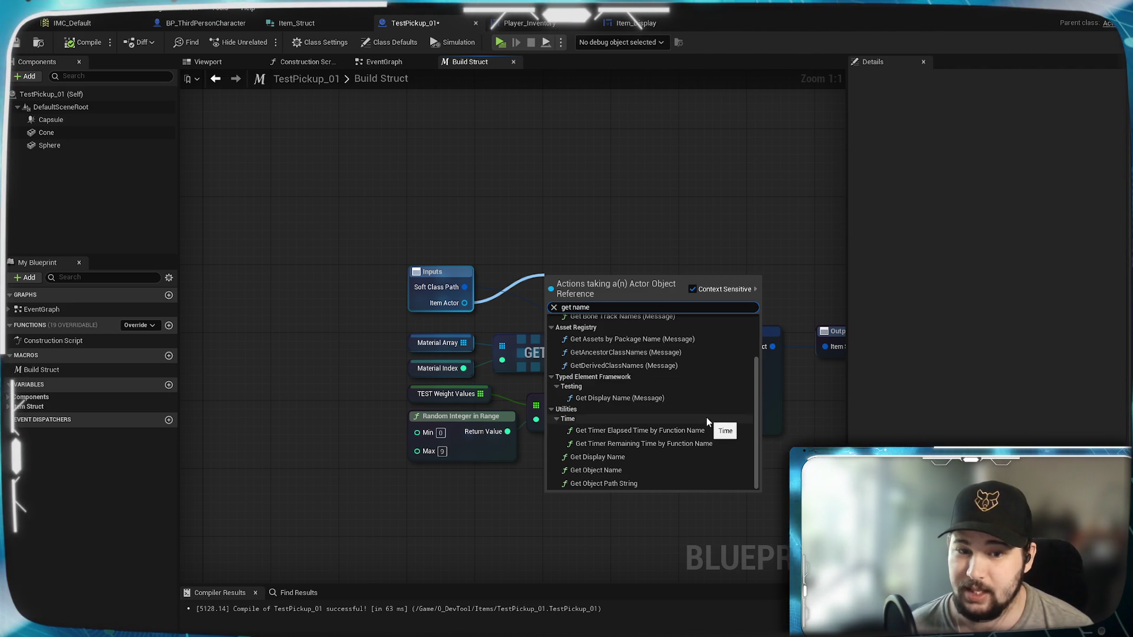
click(620, 459)
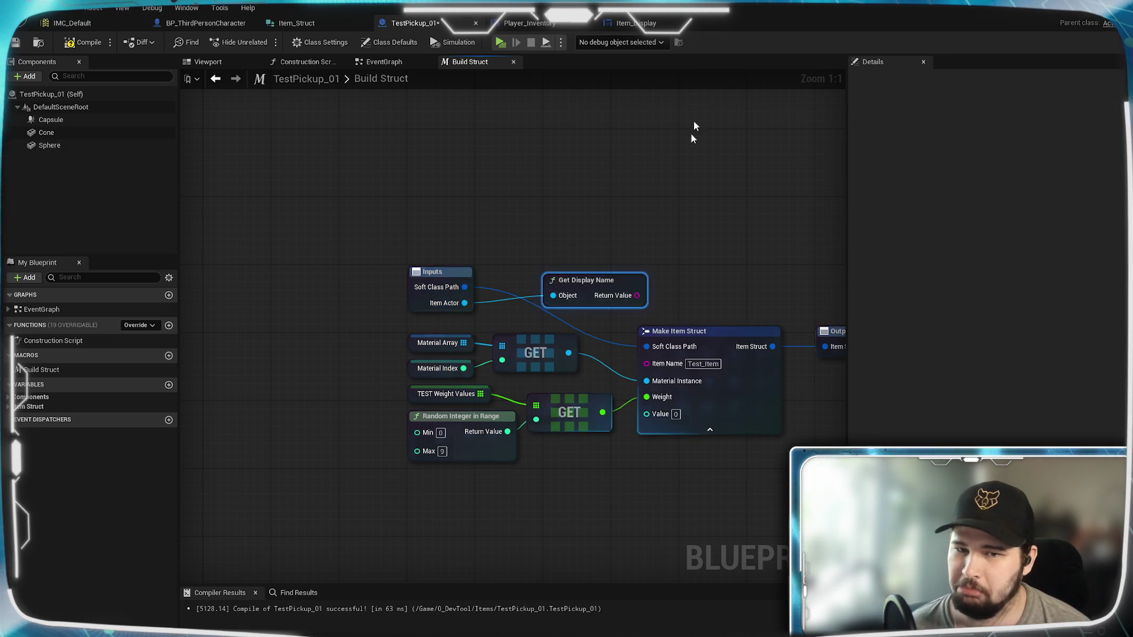
mouse_move(622, 274)
mouse_down()
mouse_move(589, 286)
mouse_move(648, 363)
mouse_up()
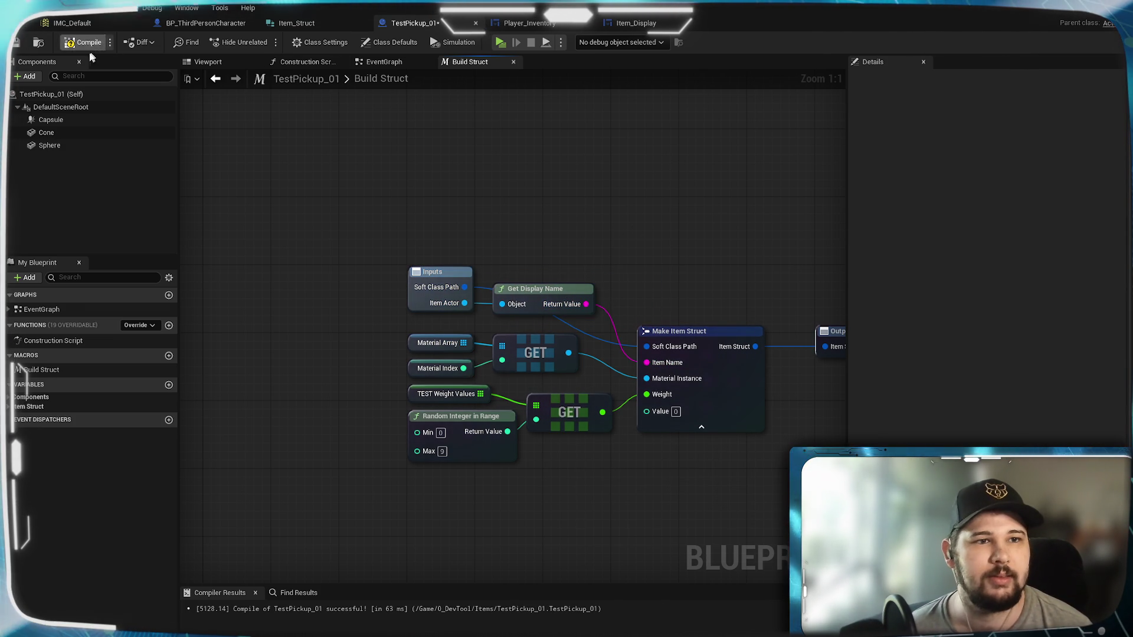
click(16, 43)
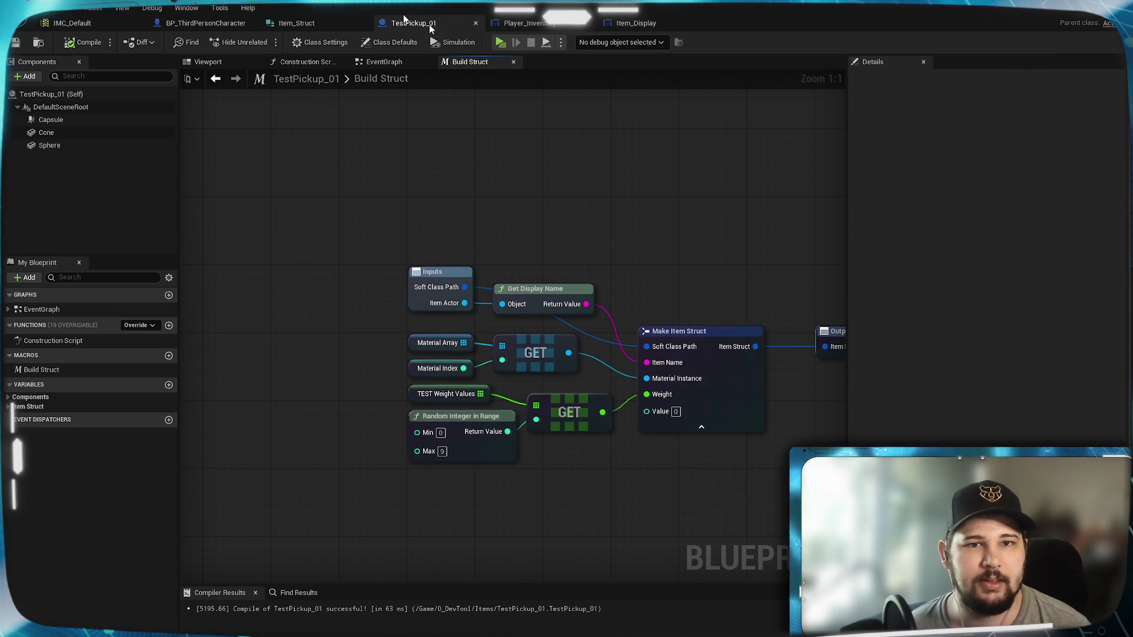
Play-test as Standalone Game: start a New Game, walk to the pickups, and quit with Esc
click(500, 42)
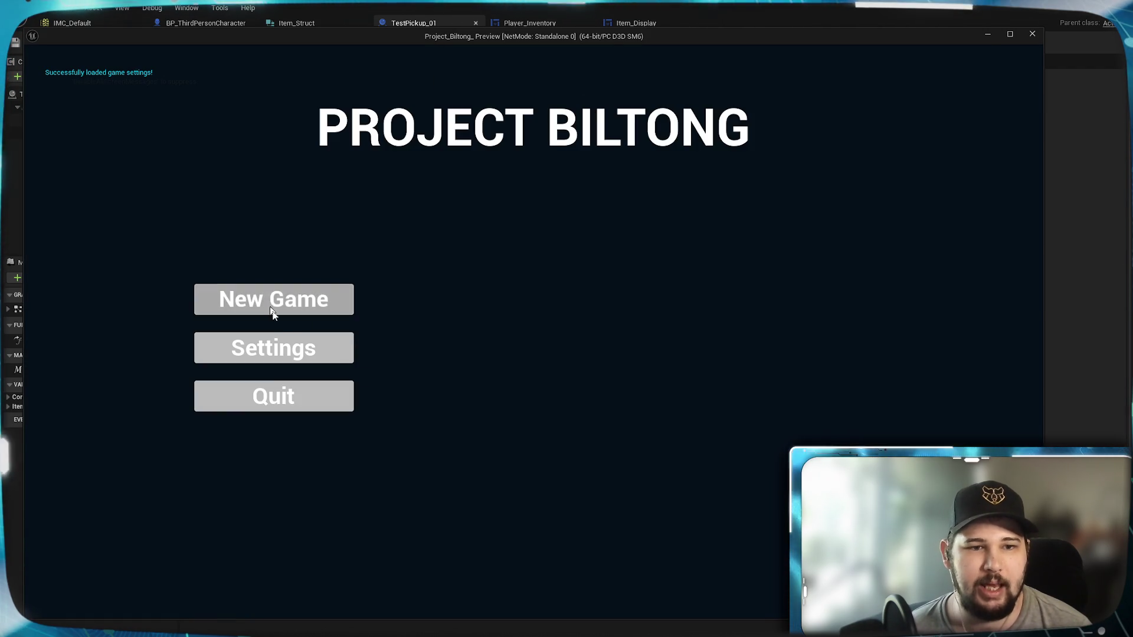
click(275, 305)
key(w)
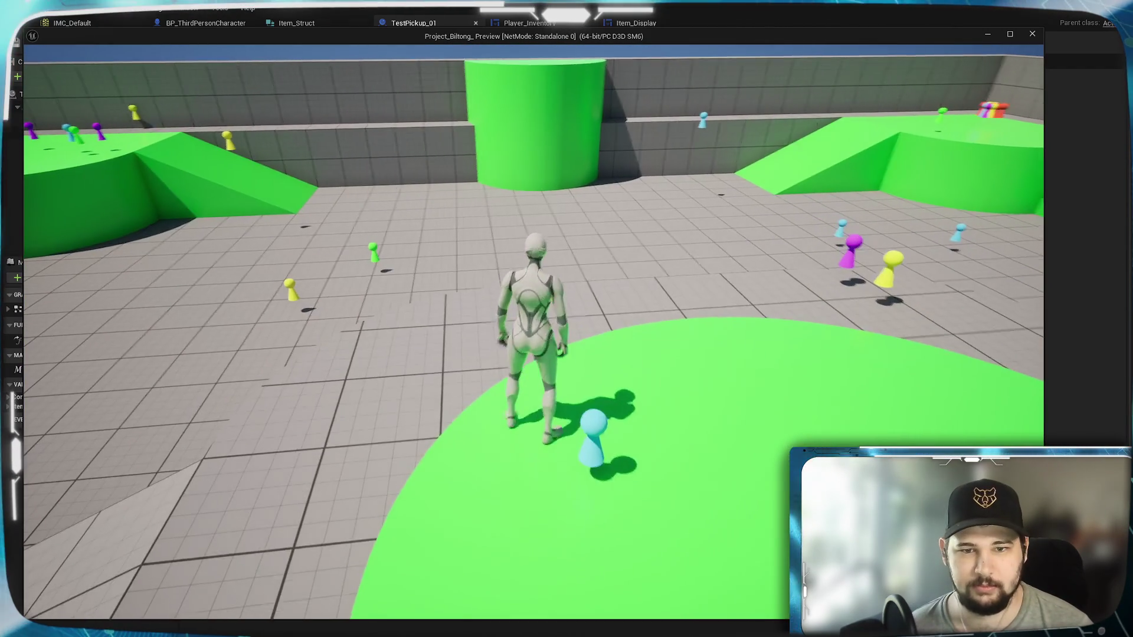
key(w)
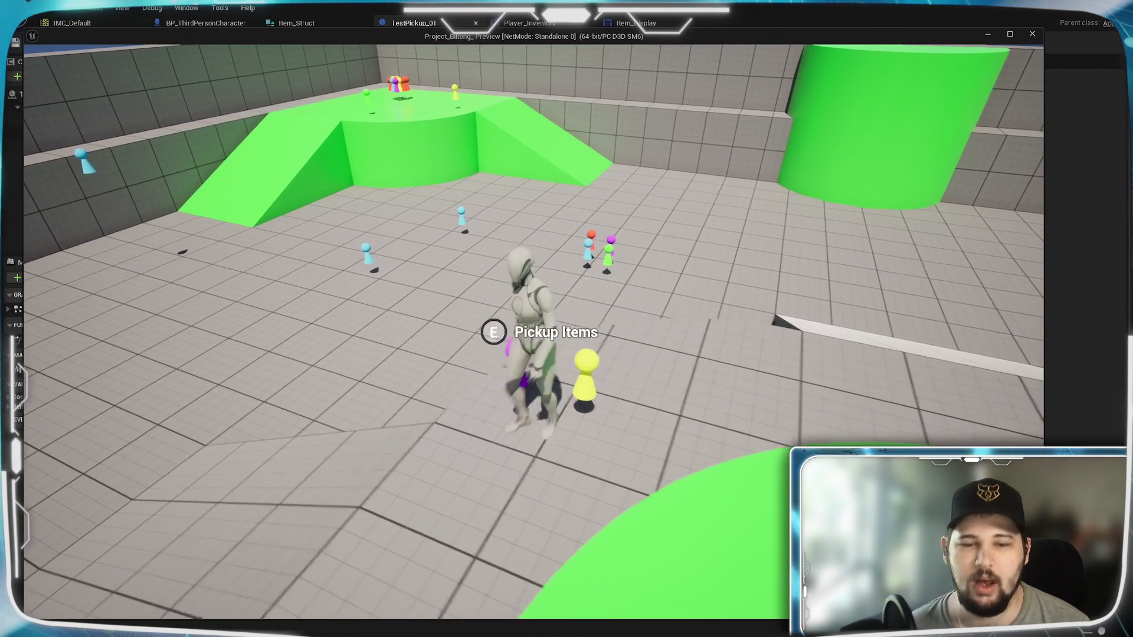
key(Escape)
click(465, 205)
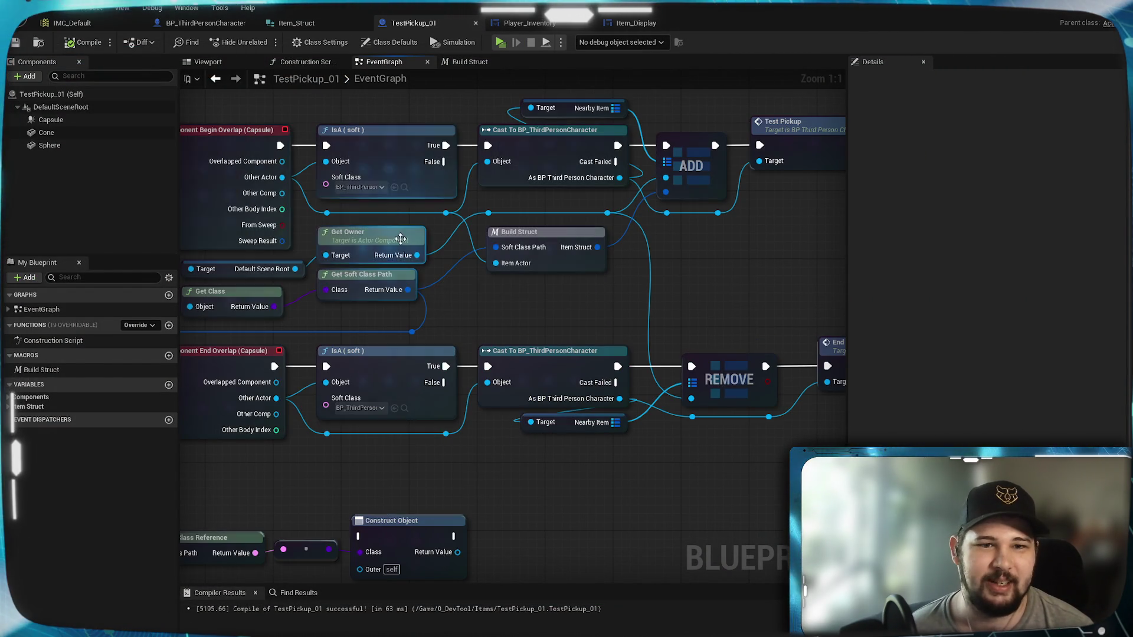
Break Build Struct's Item Actor wire and add a Self reference node to drive it
click(384, 61)
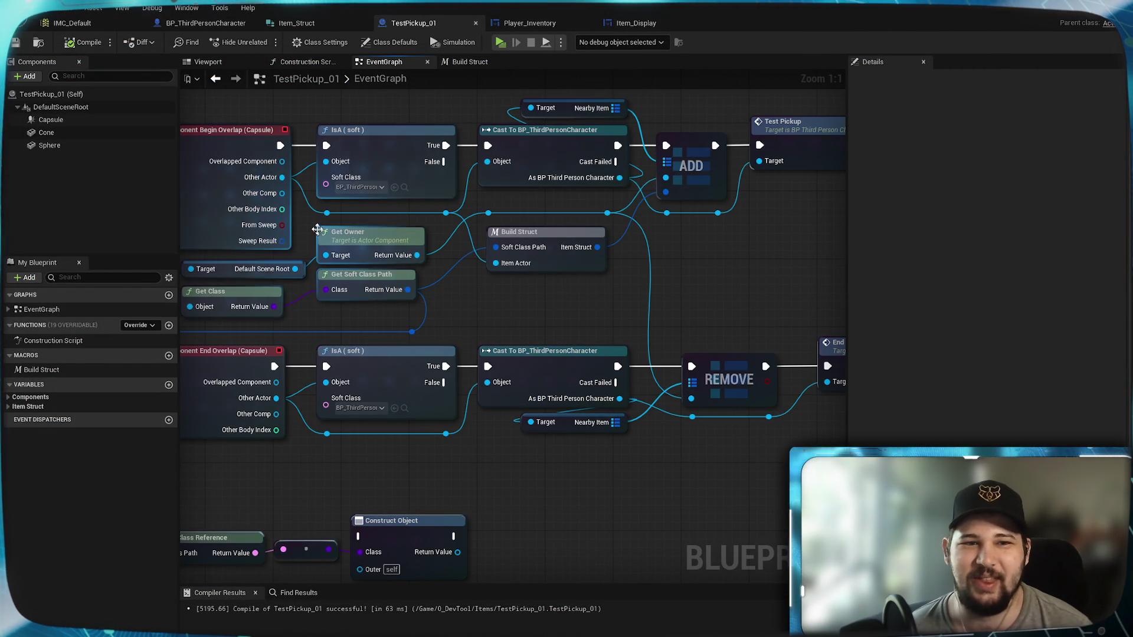
scroll(498, 328, down, 3)
scroll(541, 294, up, 3)
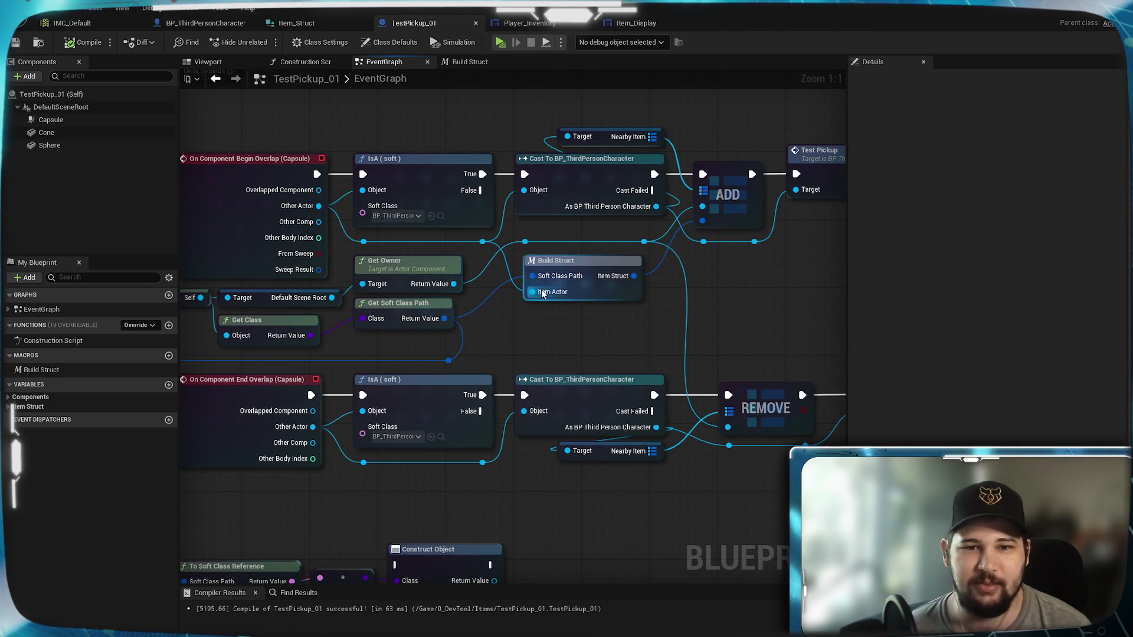
alt+click(533, 292)
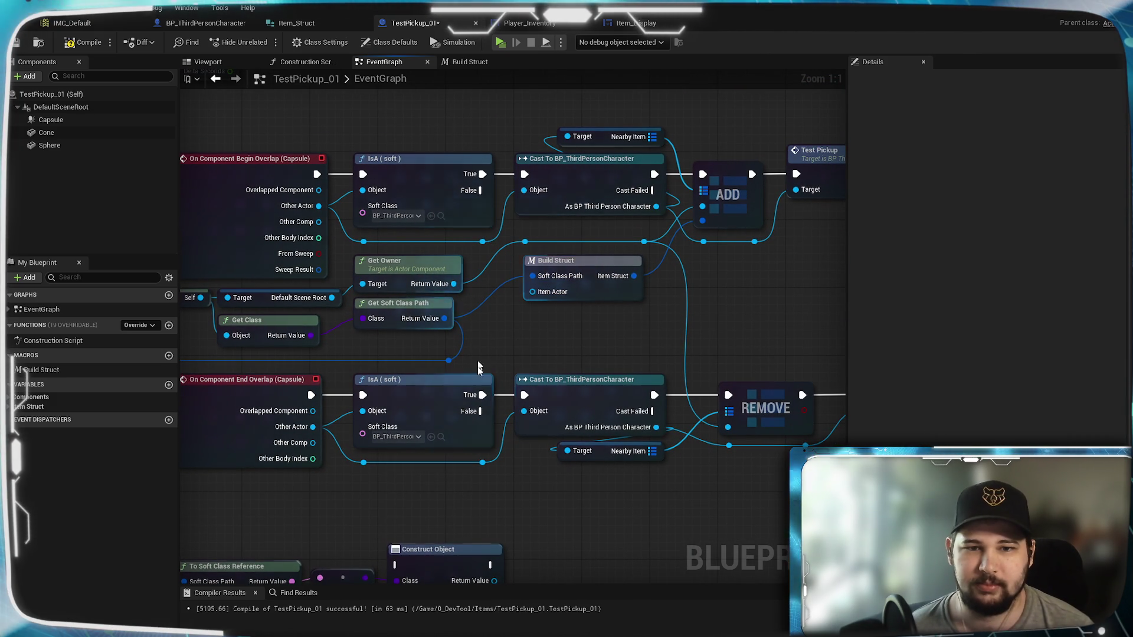
right_click(537, 314)
text(self)
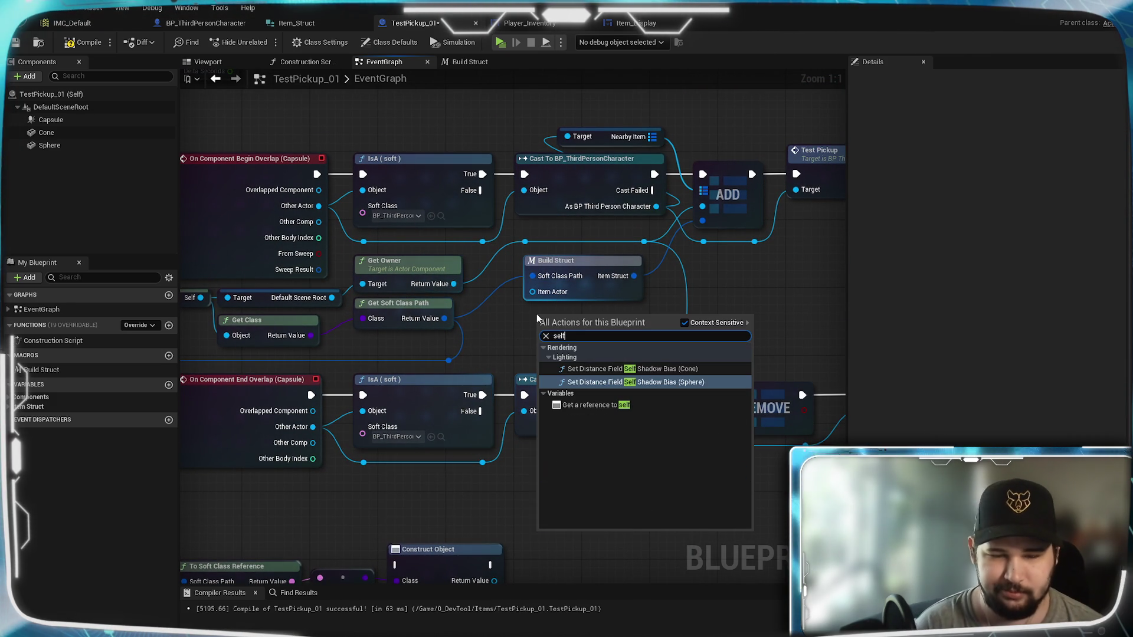
click(618, 404)
mouse_move(532, 291)
mouse_down()
mouse_move(557, 322)
mouse_move(536, 309)
mouse_up()
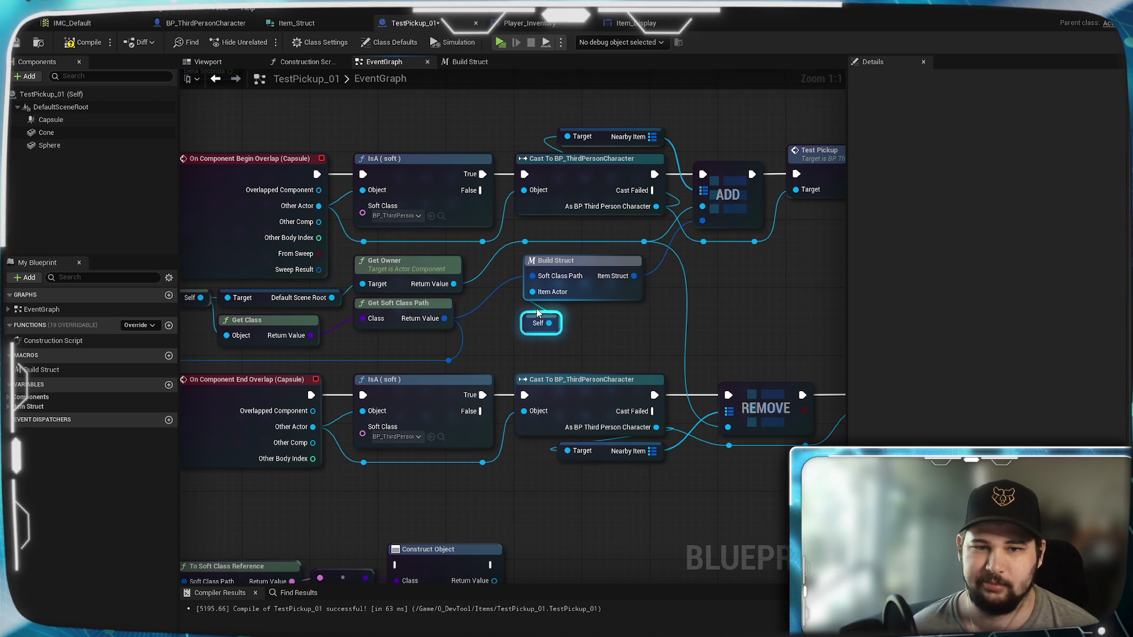
click(507, 295)
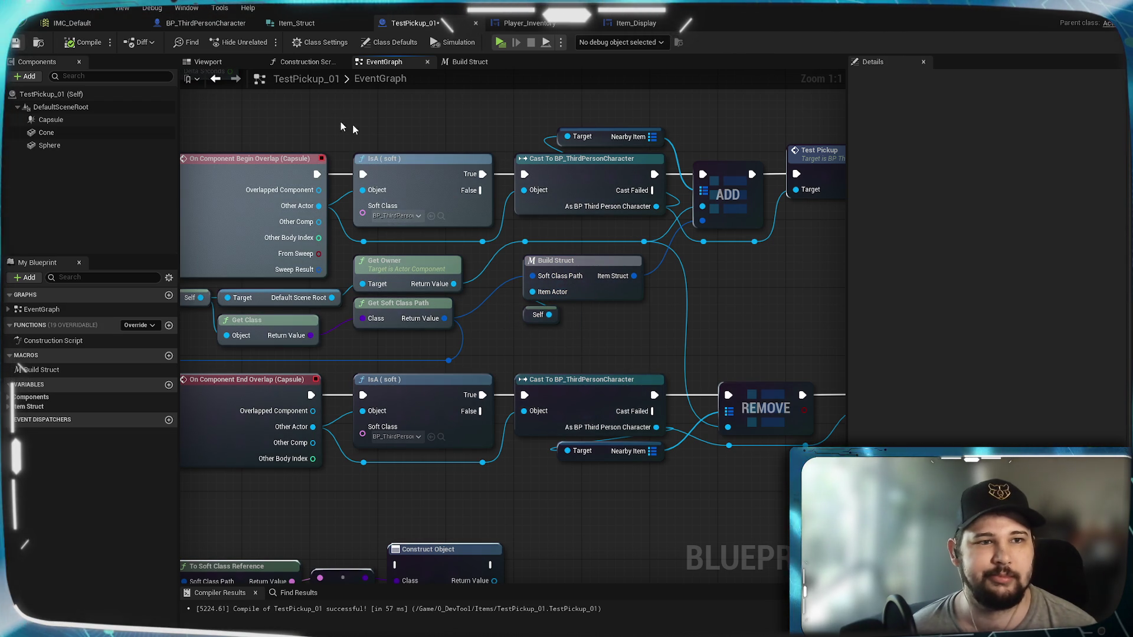
click(500, 42)
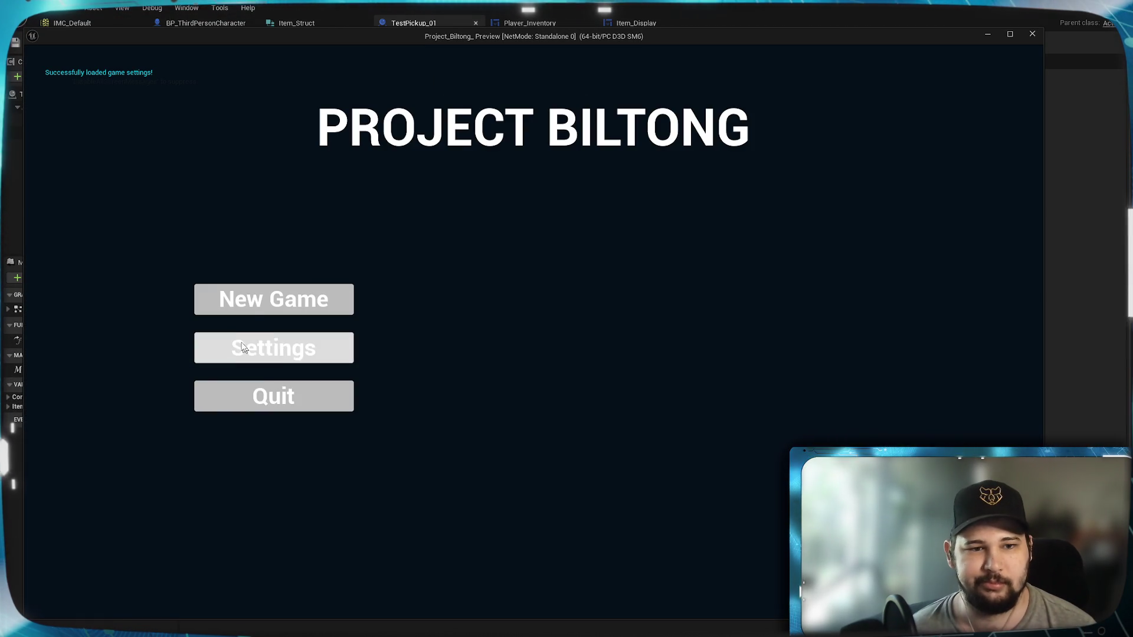
click(263, 308)
key(w)
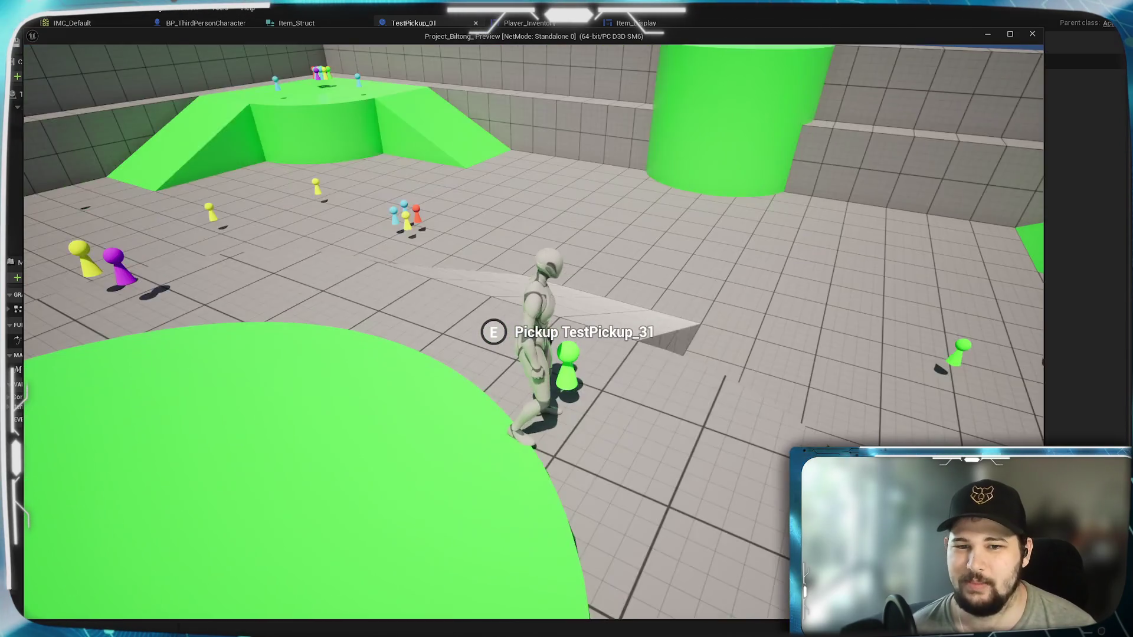
key(e)
key(w)
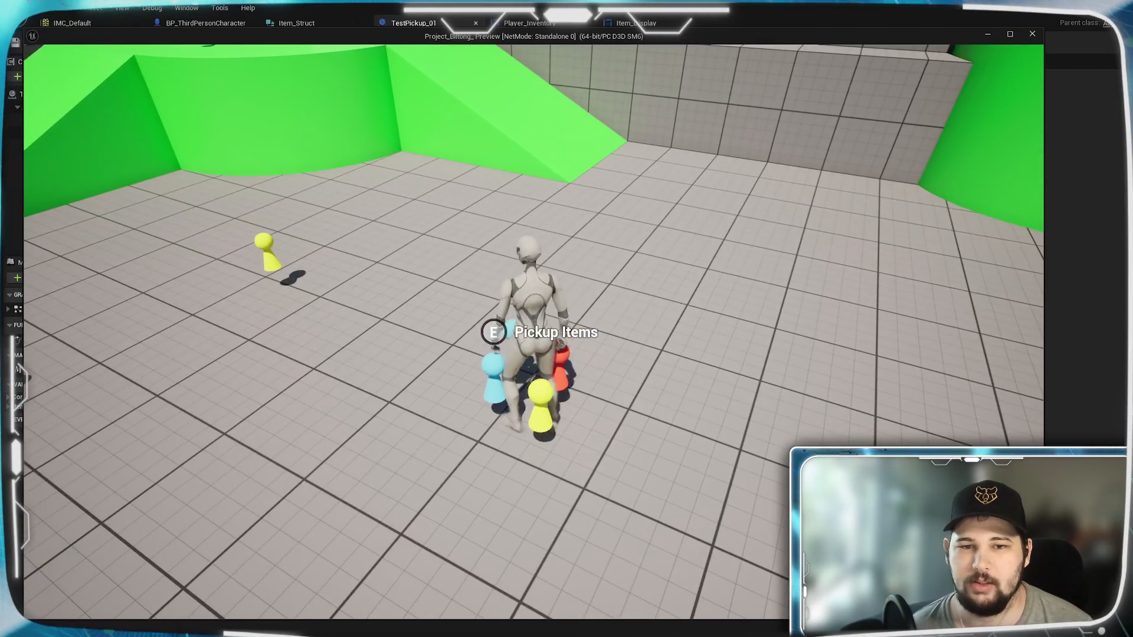
key(e)
key(Tab)
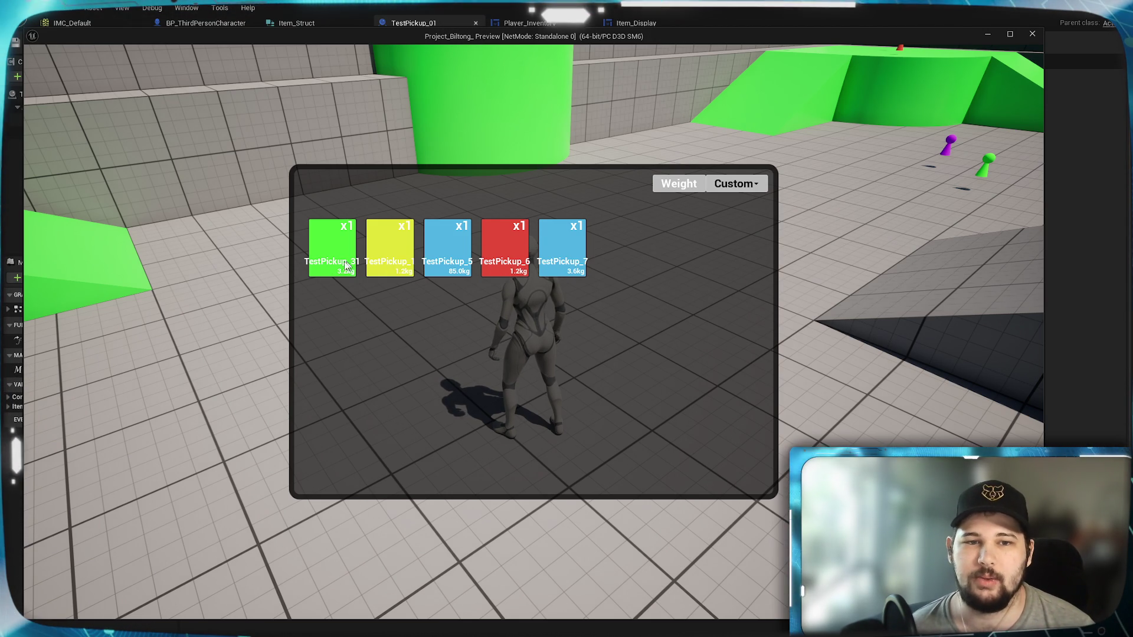
key(Escape)
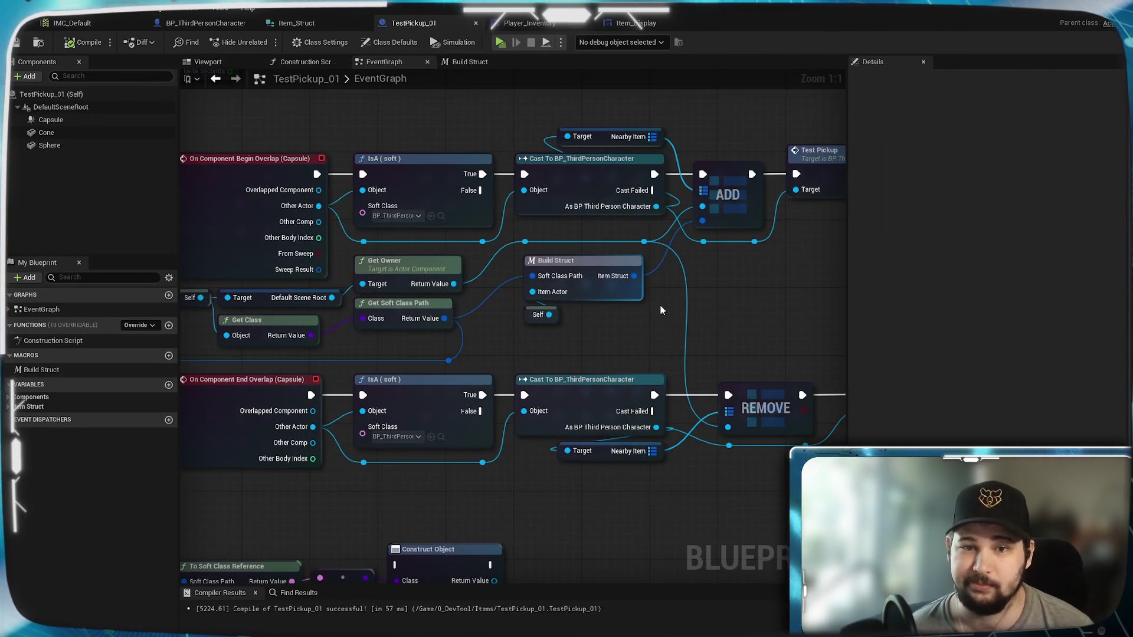
Set T_Item_Name's font size to 10 in Item_Display and compile the widget
click(632, 26)
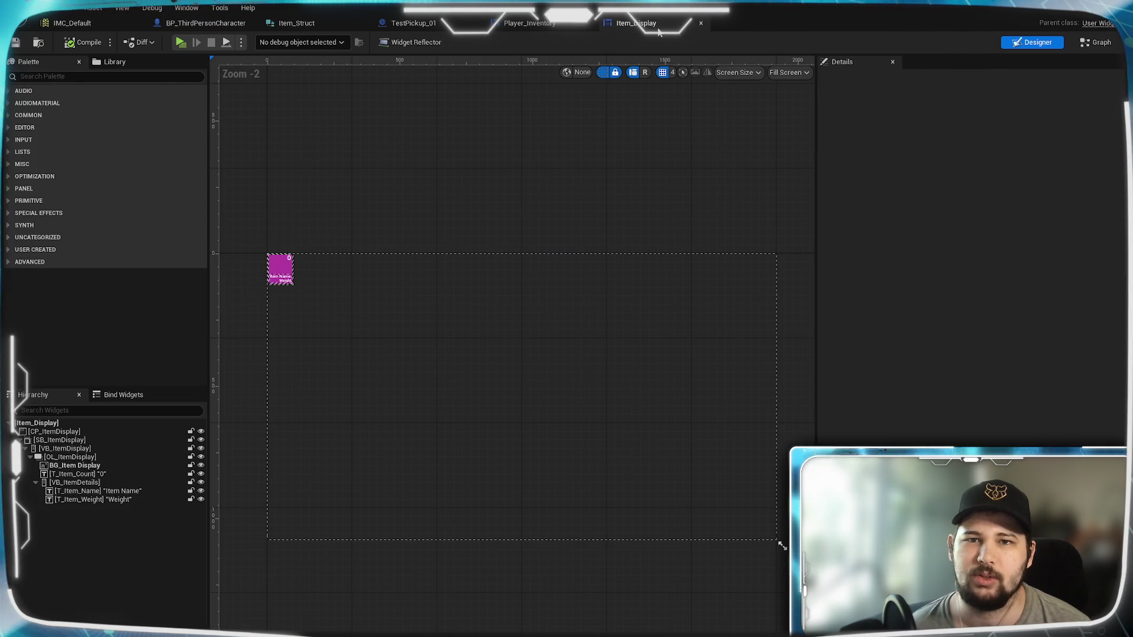
scroll(363, 335, up, 6)
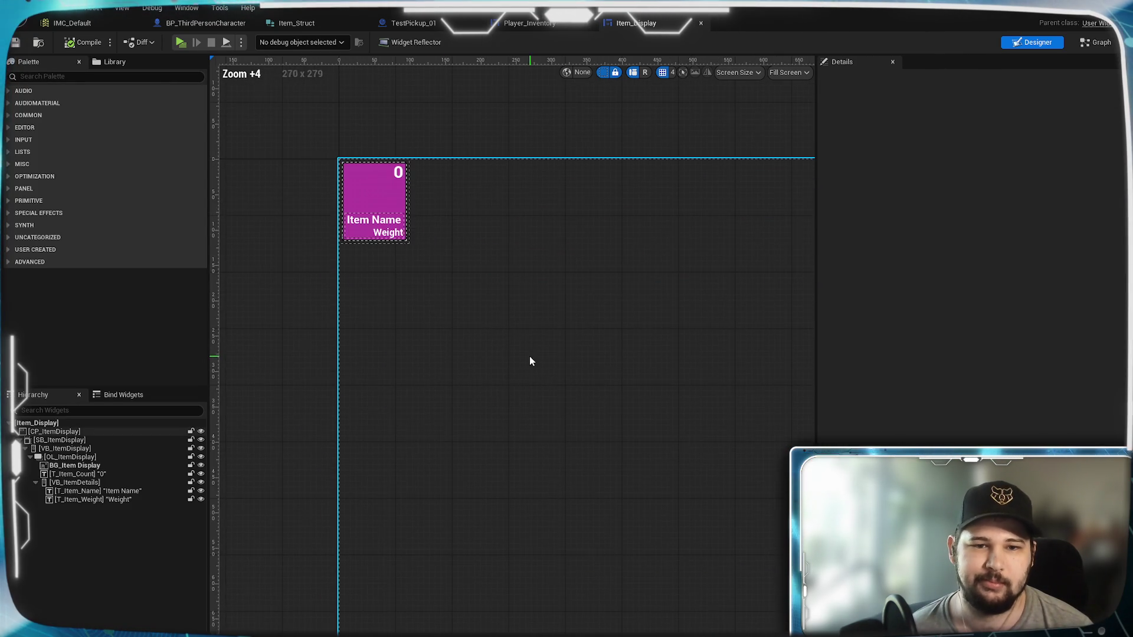
scroll(544, 362, up, 11)
click(457, 266)
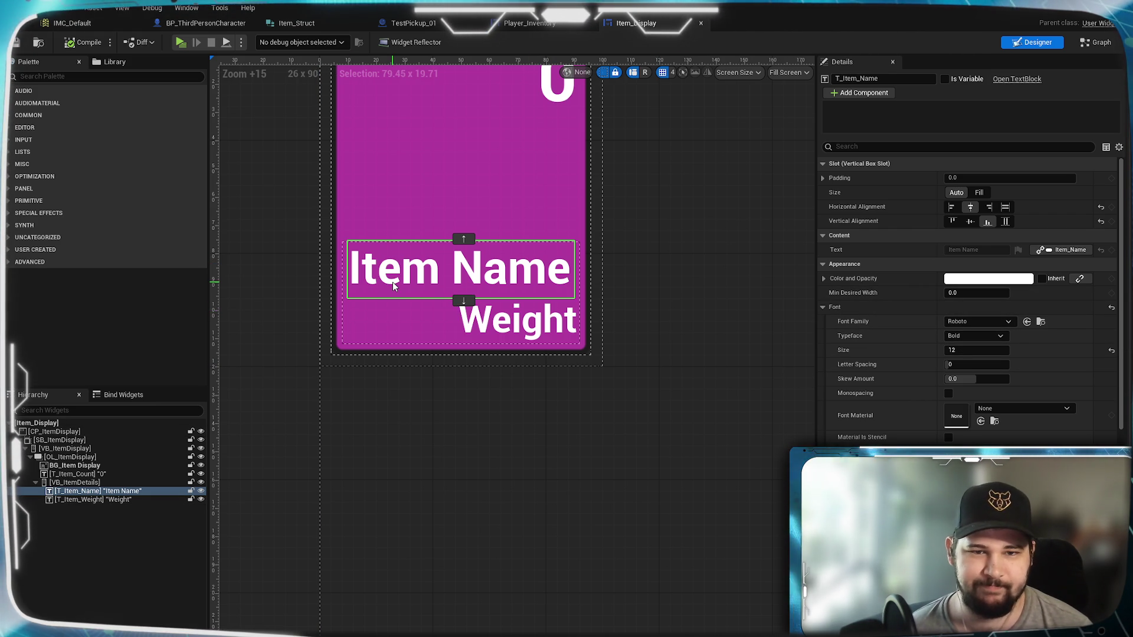
click(974, 350)
text(10)
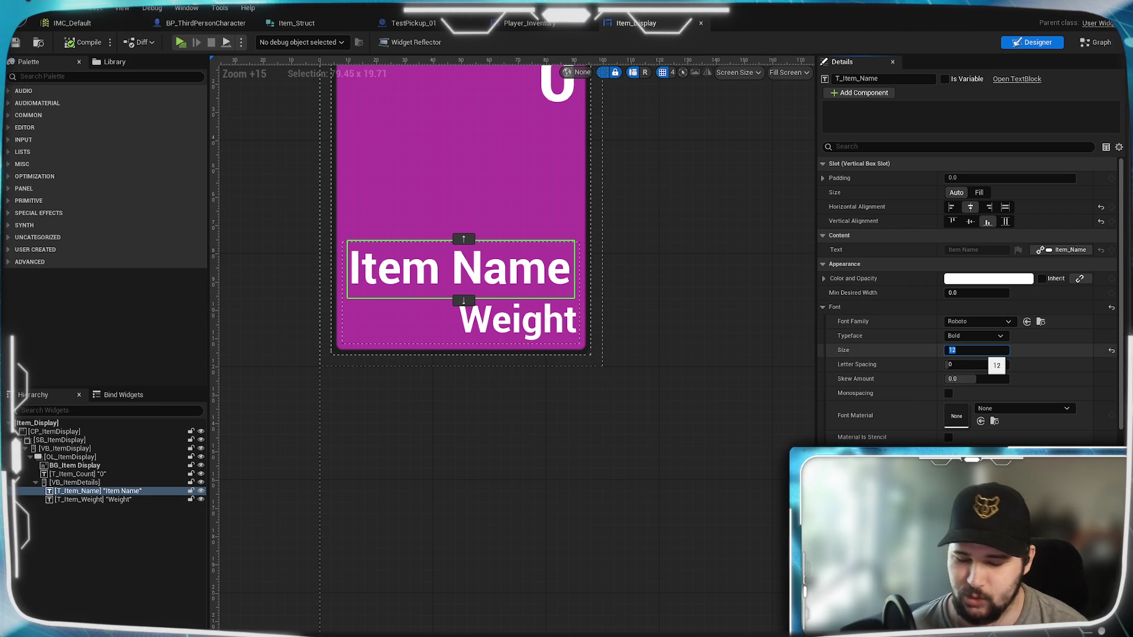
key(Return)
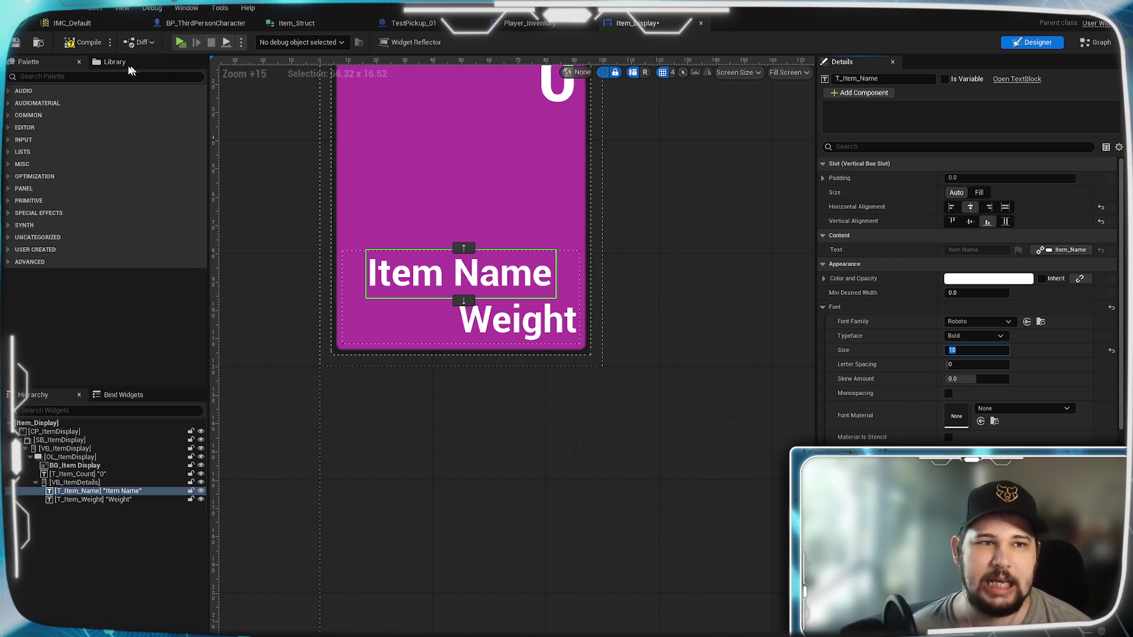
click(78, 45)
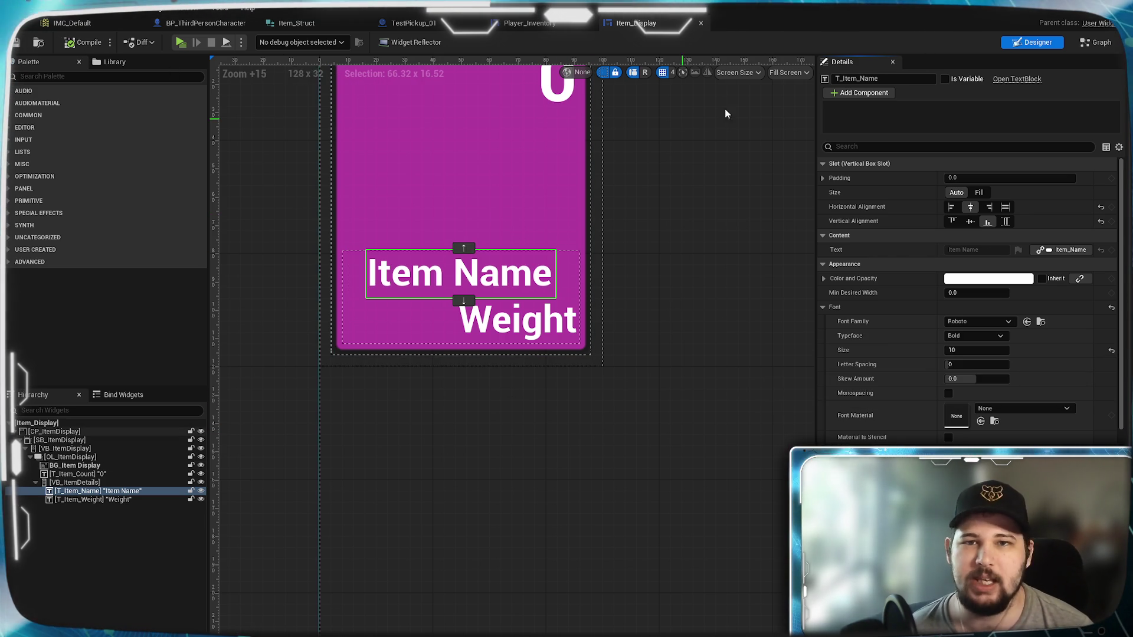
click(558, 26)
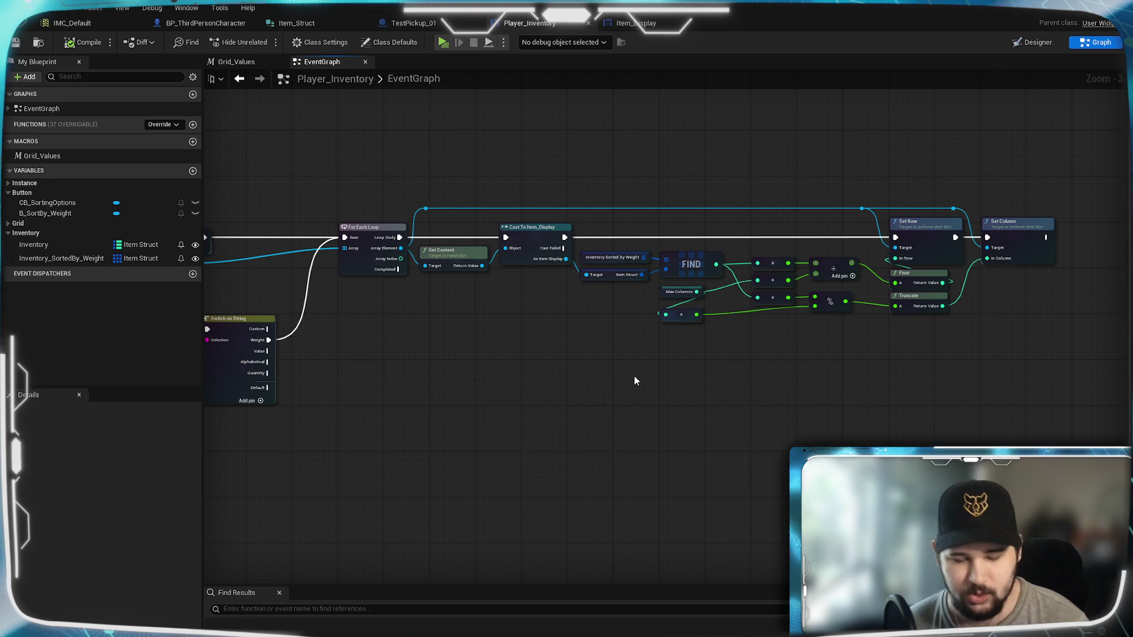
Copy the For Each Loop and grid placement nodes and paste the duplicate below the originals
mouse_move(1082, 182)
mouse_down()
mouse_move(885, 265)
mouse_move(649, 331)
mouse_move(473, 371)
mouse_move(322, 361)
mouse_up()
scroll(367, 335, up, 2)
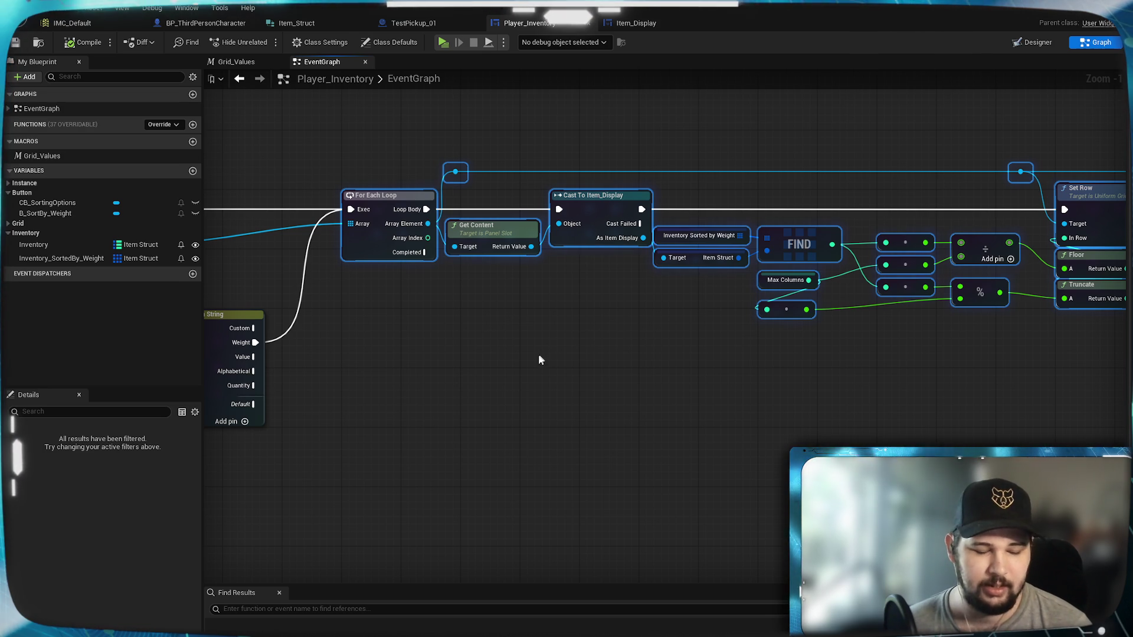
click(537, 396)
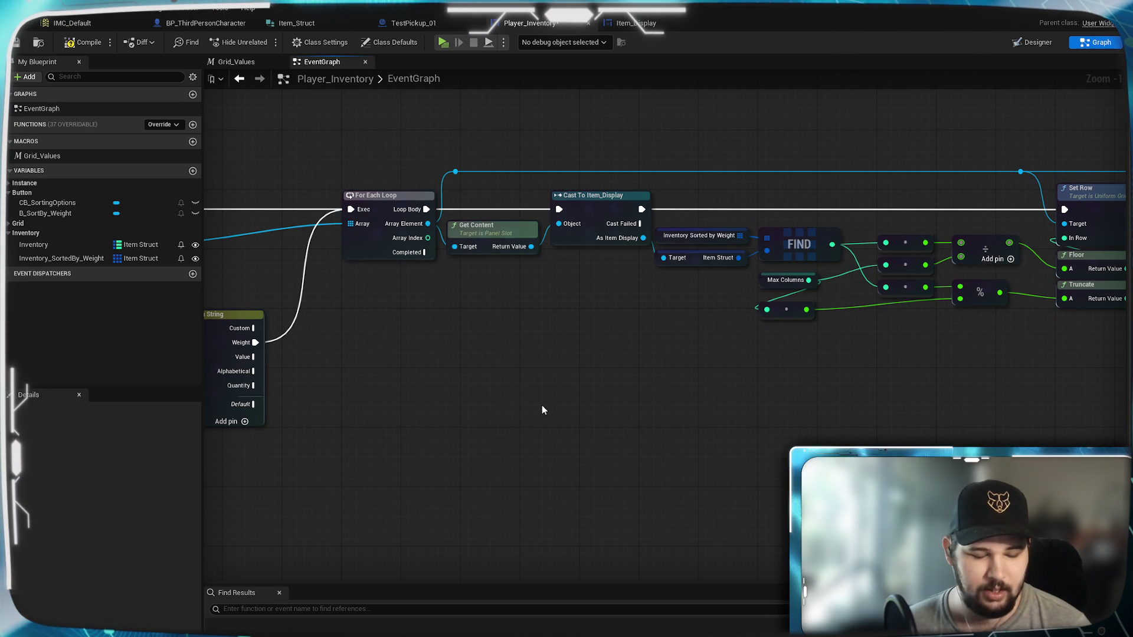
scroll(544, 367, down, 2)
mouse_move(1108, 172)
mouse_down()
mouse_move(932, 307)
mouse_move(713, 333)
mouse_up()
drag(611, 338, 378, 365)
key(ctrl+c)
key(ctrl+v)
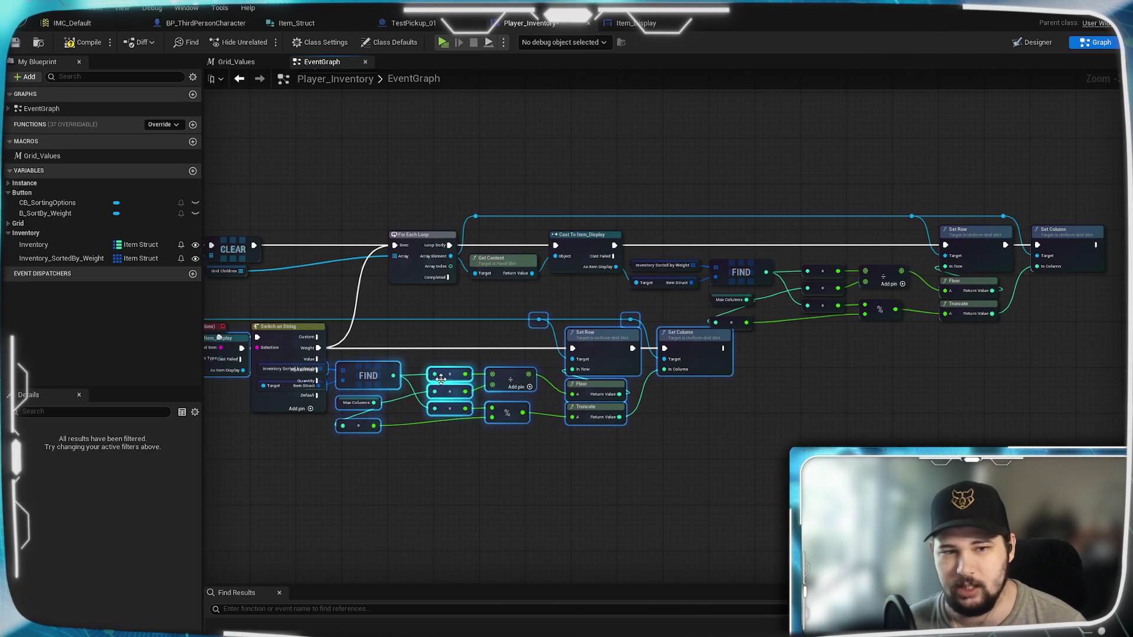
mouse_move(506, 386)
mouse_down()
mouse_move(875, 455)
mouse_move(887, 432)
mouse_up()
scroll(534, 335, up, 1)
click(571, 271)
Wire Switch on String's Value case and Grid Children into the copied For Each Loop
scroll(571, 270, up, 2)
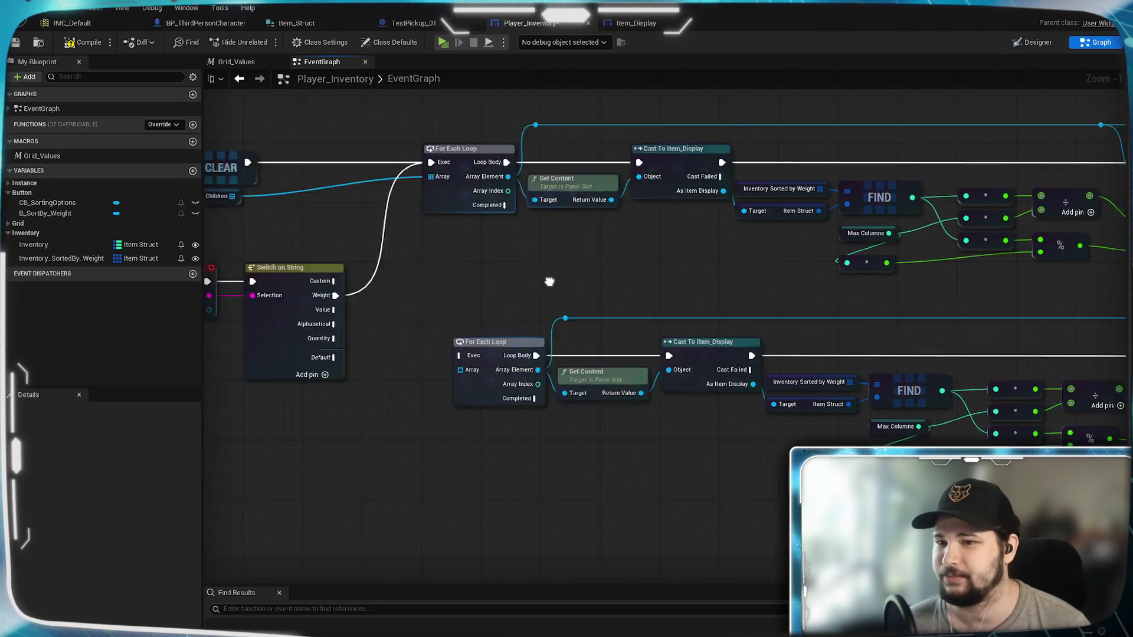
mouse_move(780, 306)
mouse_down()
mouse_move(784, 339)
mouse_move(599, 357)
mouse_move(596, 313)
mouse_move(539, 349)
mouse_up()
drag(443, 329, 590, 382)
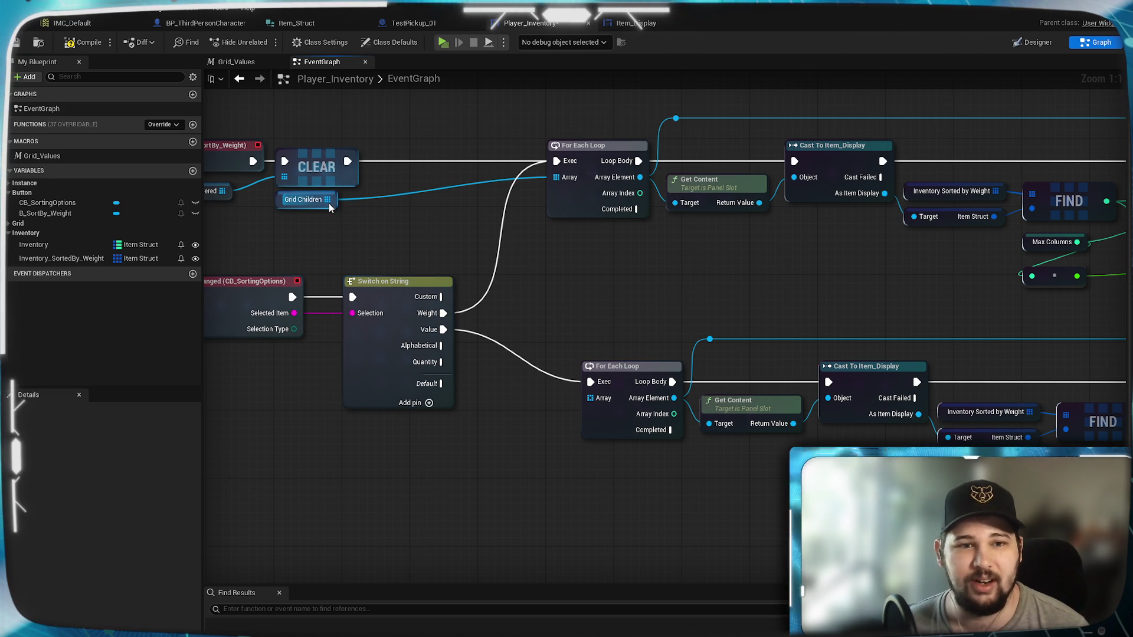
mouse_move(328, 199)
mouse_down()
mouse_move(572, 423)
mouse_move(590, 398)
mouse_up()
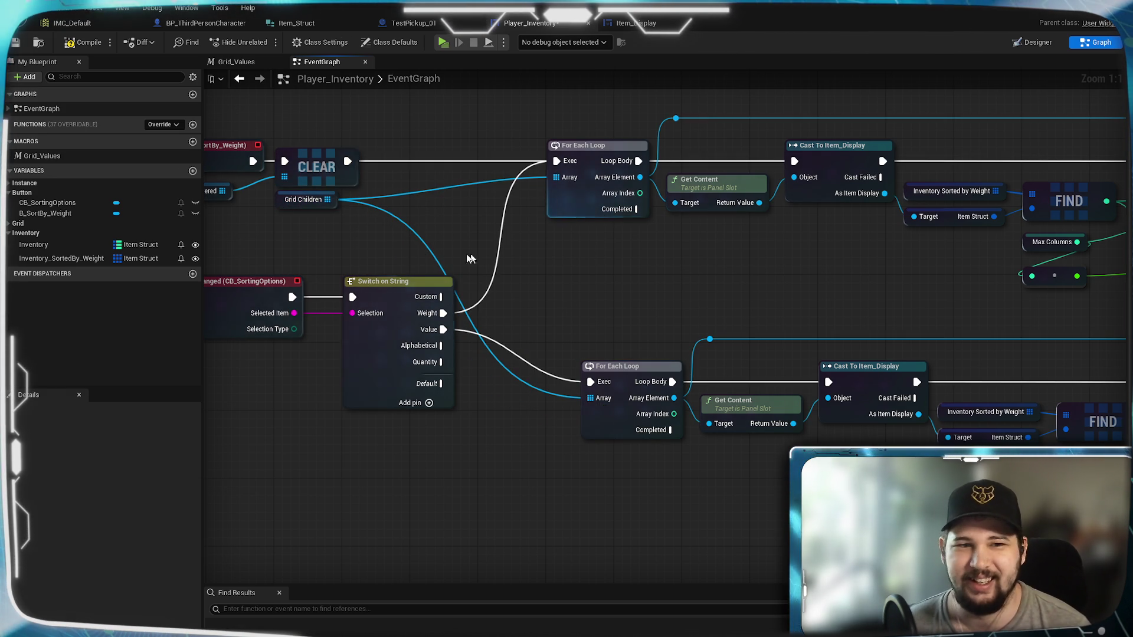
mouse_move(885, 293)
mouse_down()
mouse_move(978, 334)
mouse_move(731, 333)
mouse_up()
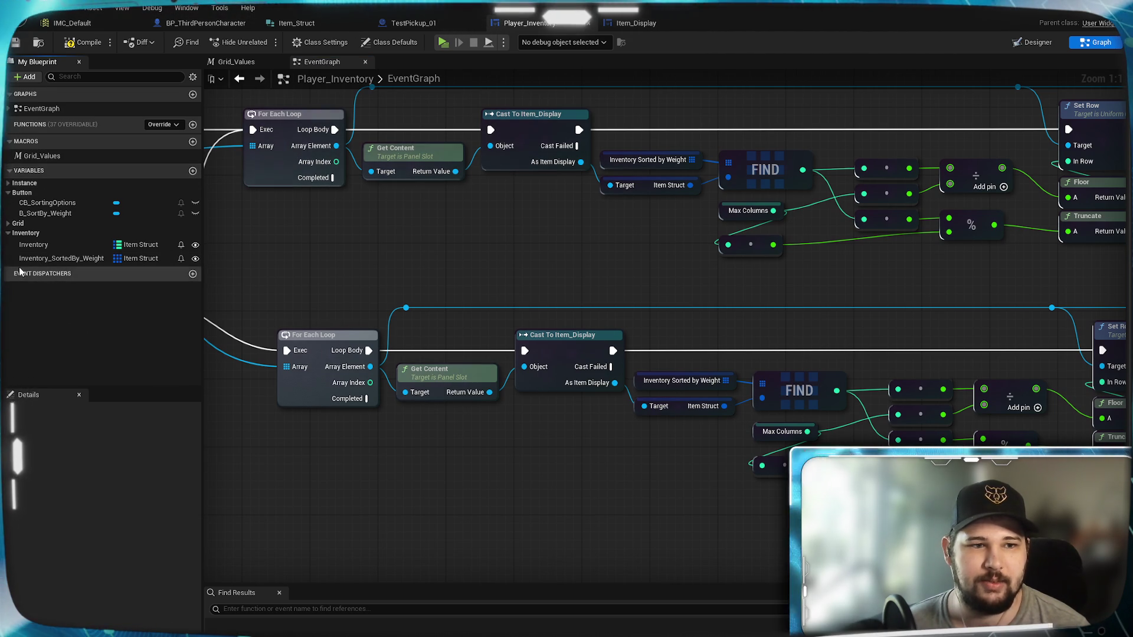
Duplicate Inventory_SortedBy_Weight as Inventory_SortedBy_Value, deleting an accidentally added NewVar
right_click(39, 258)
click(84, 341)
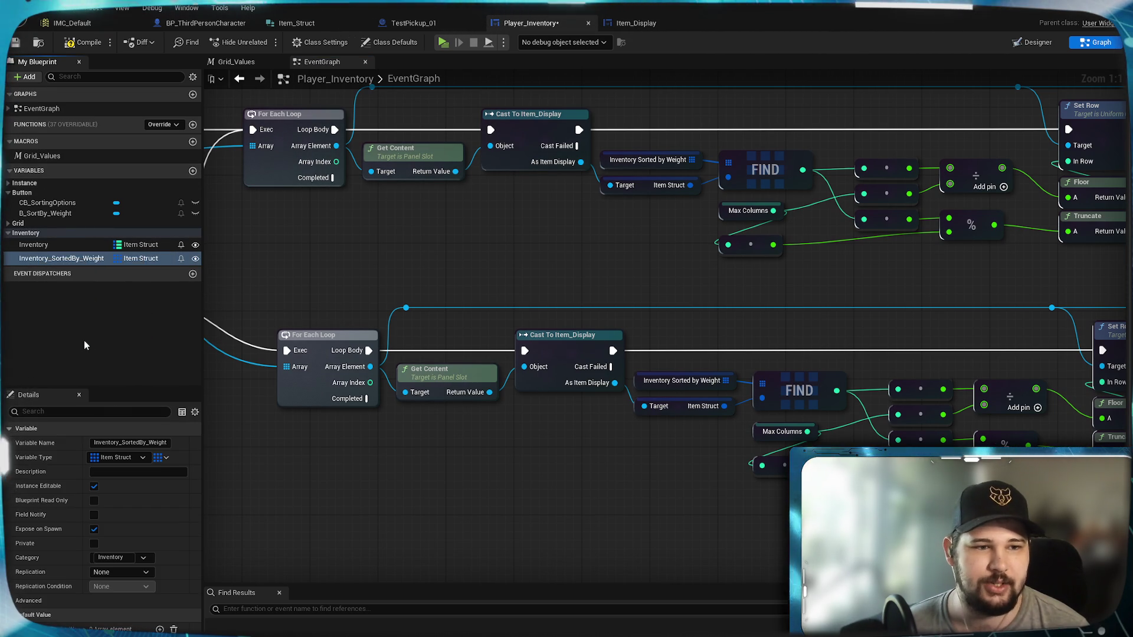
key(End)
key(BackSpace)
key(BackSpace)
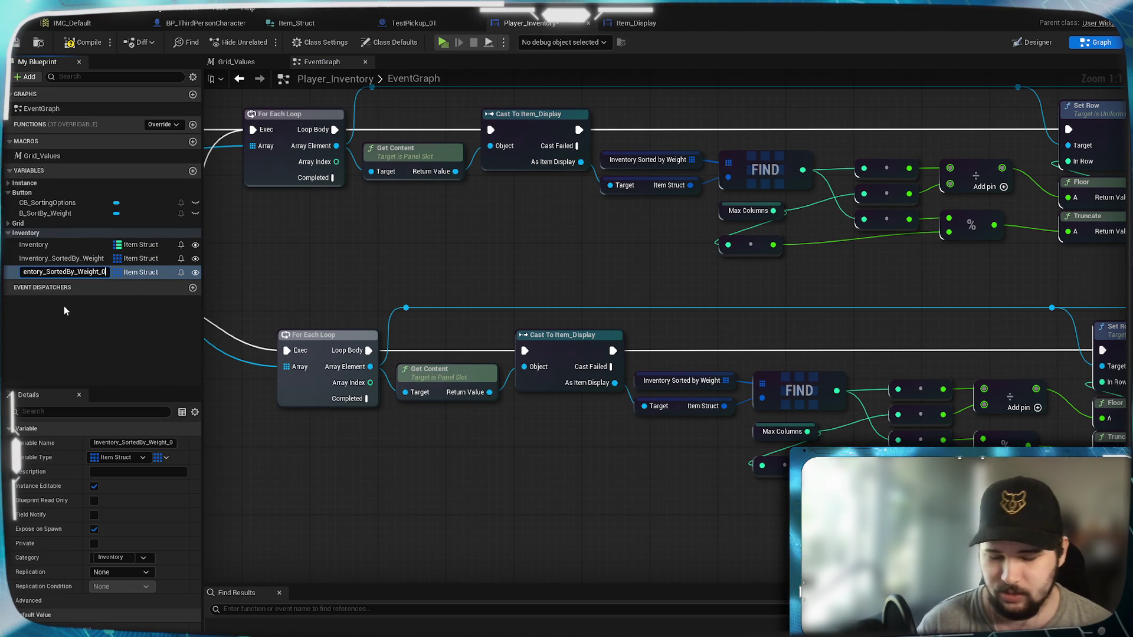
key(BackSpace)
key(BackSpace)
key(BackSpace)
text(Value)
key(Return)
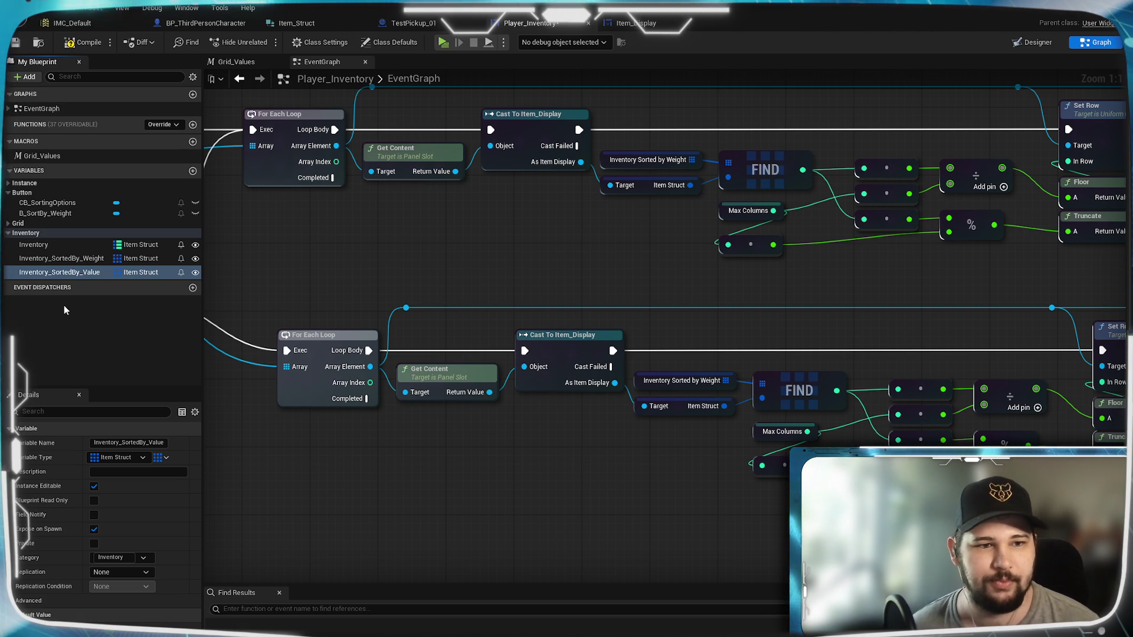
click(192, 171)
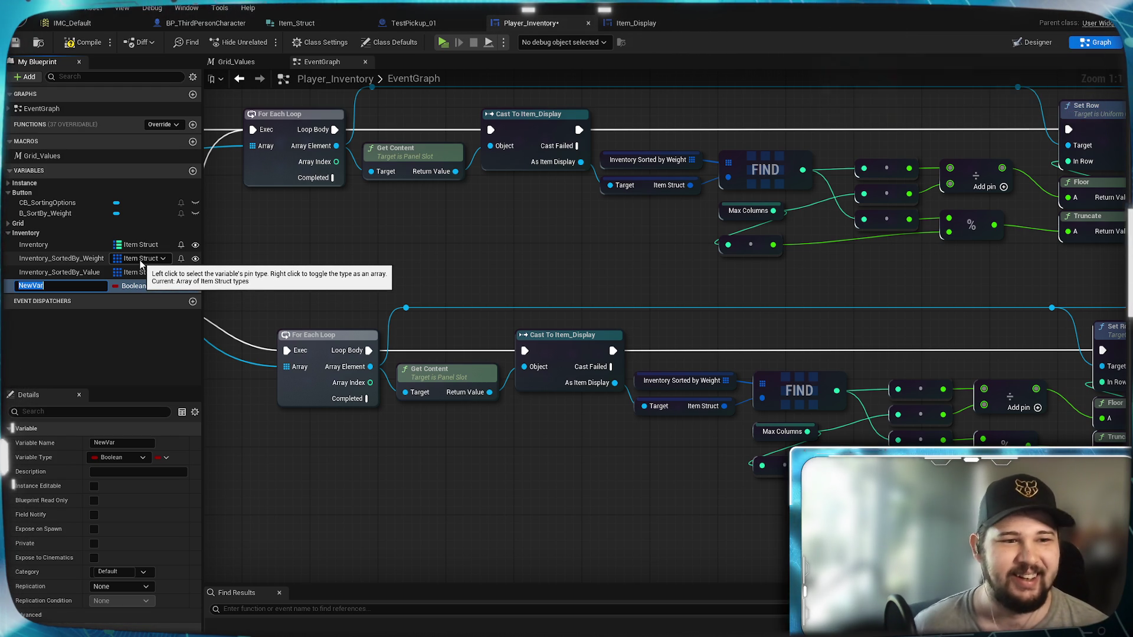
key(Return)
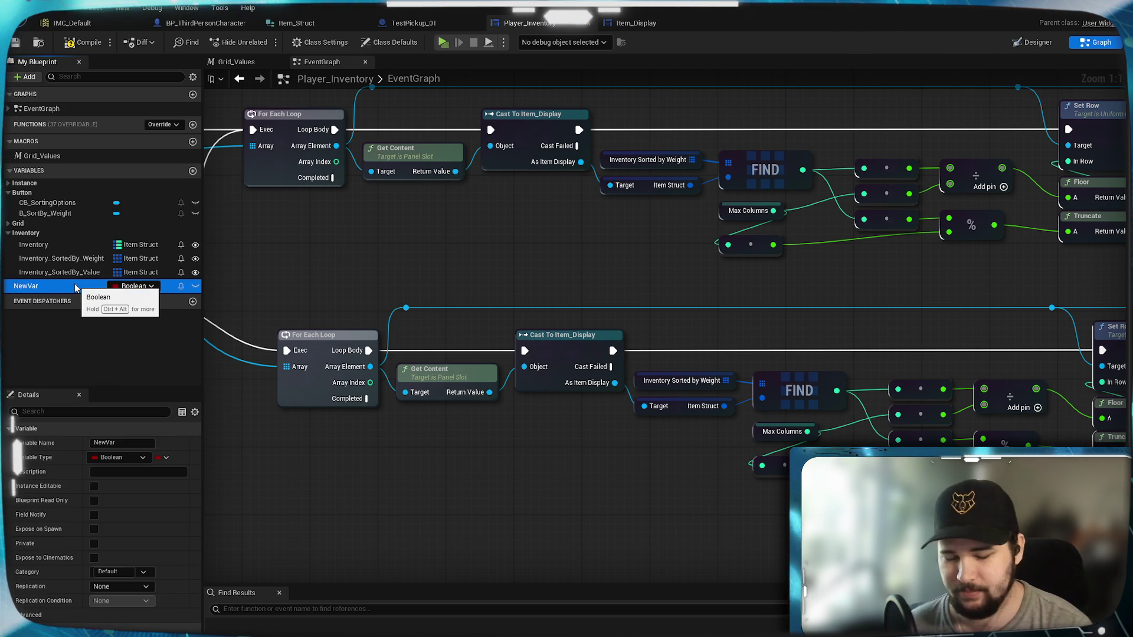
key(Delete)
Duplicate Inventory_SortedBy_Value and name the copy Inventory_SortedBy_Alphabetical
click(57, 272)
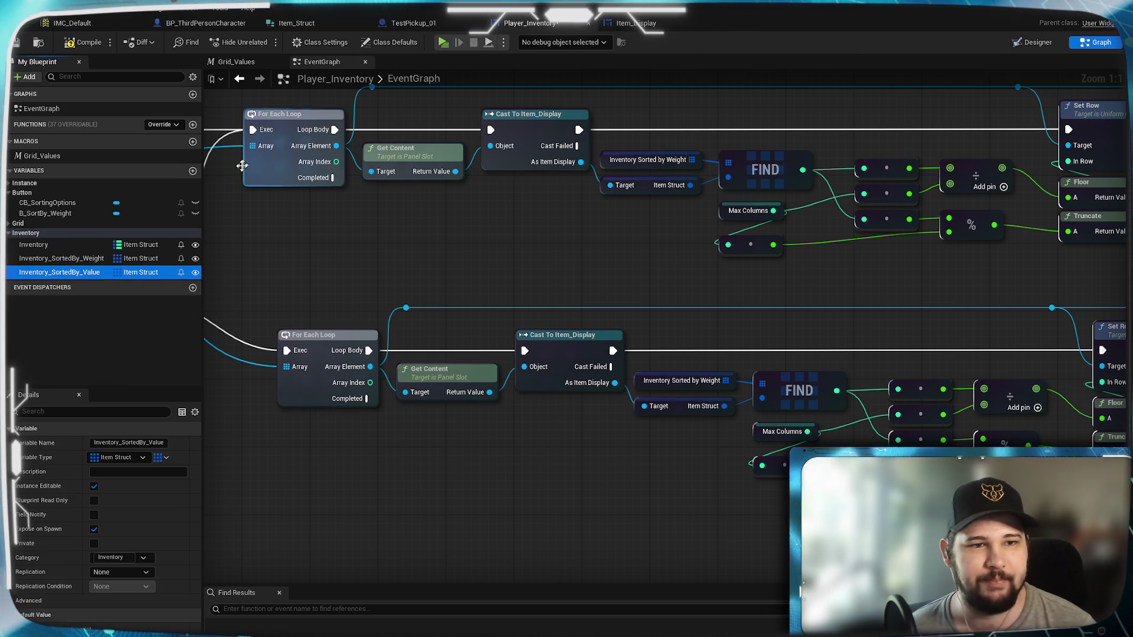
right_click(70, 272)
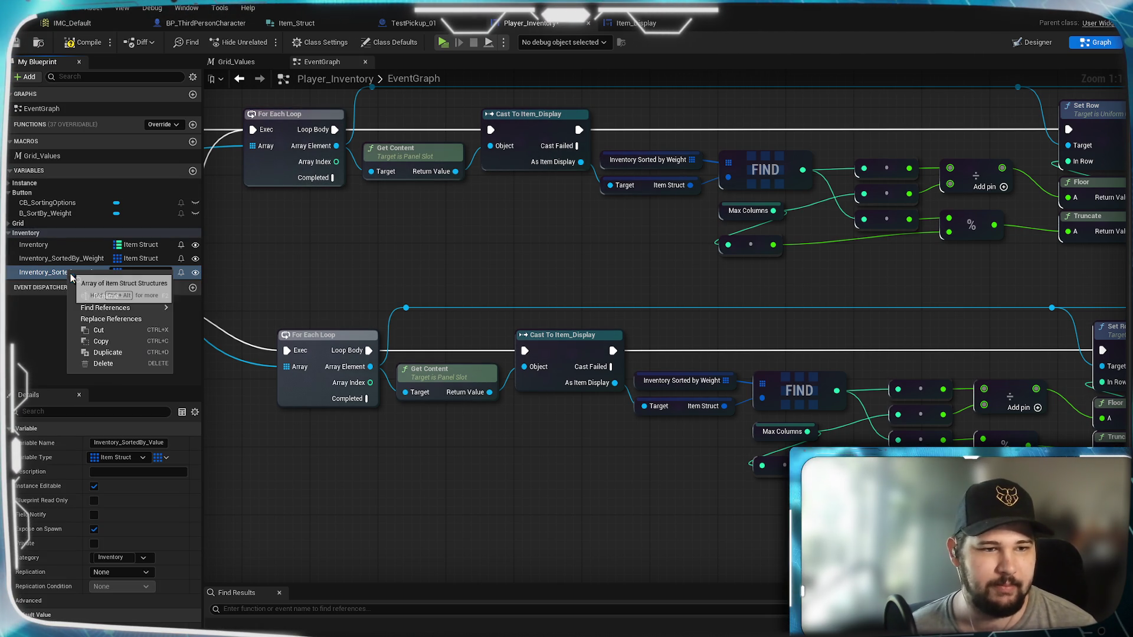
click(107, 352)
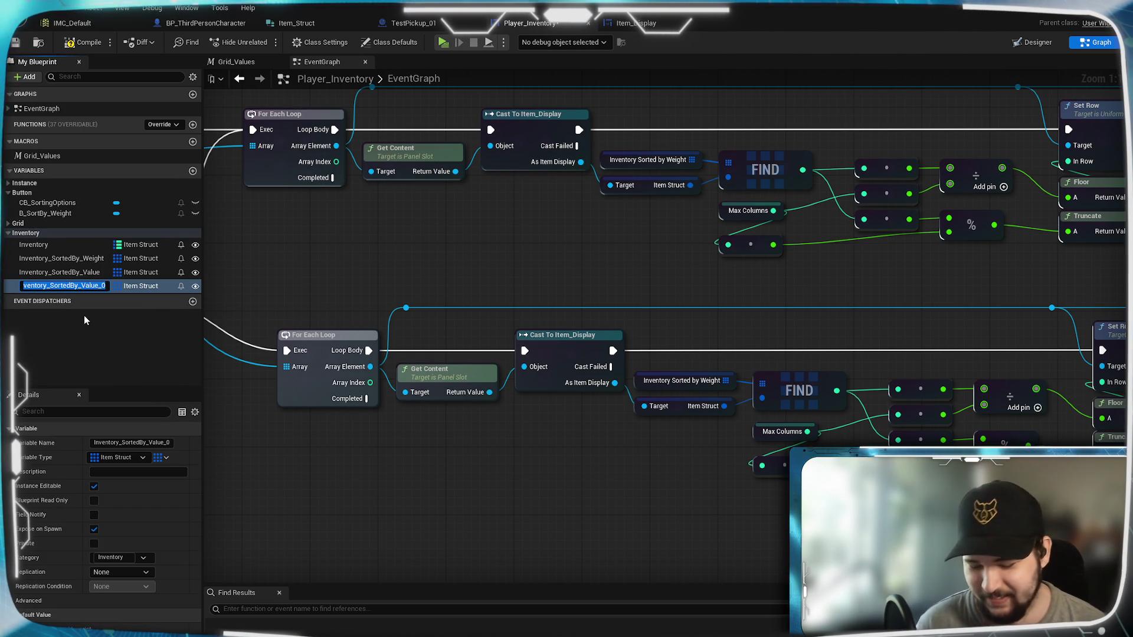
text(Inventory_SortedBy_)
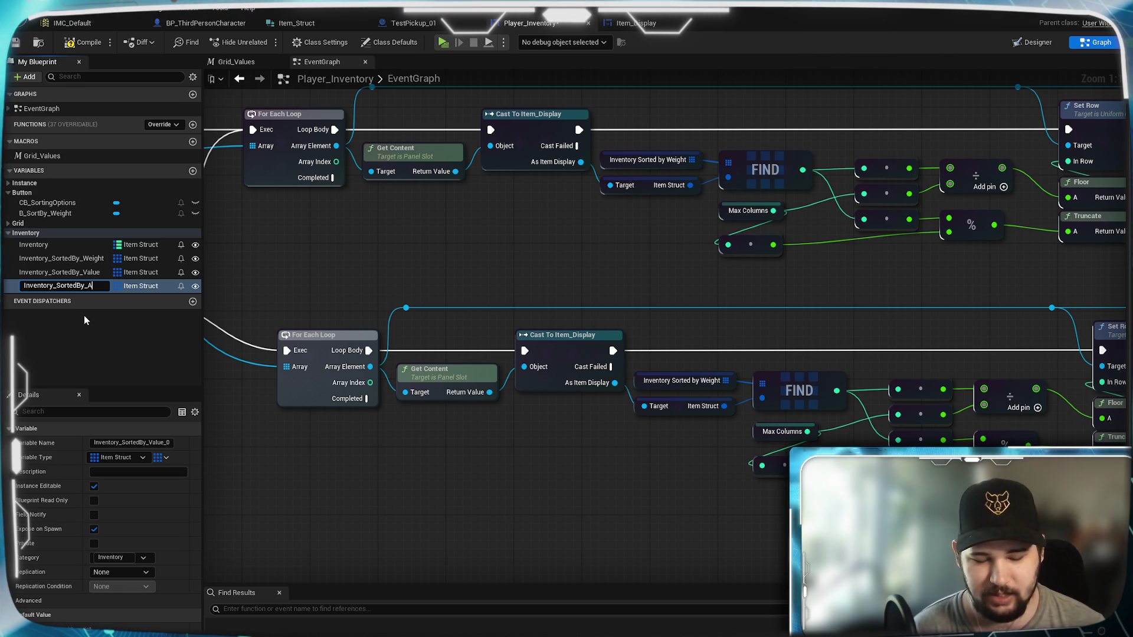
text(Alphabetical)
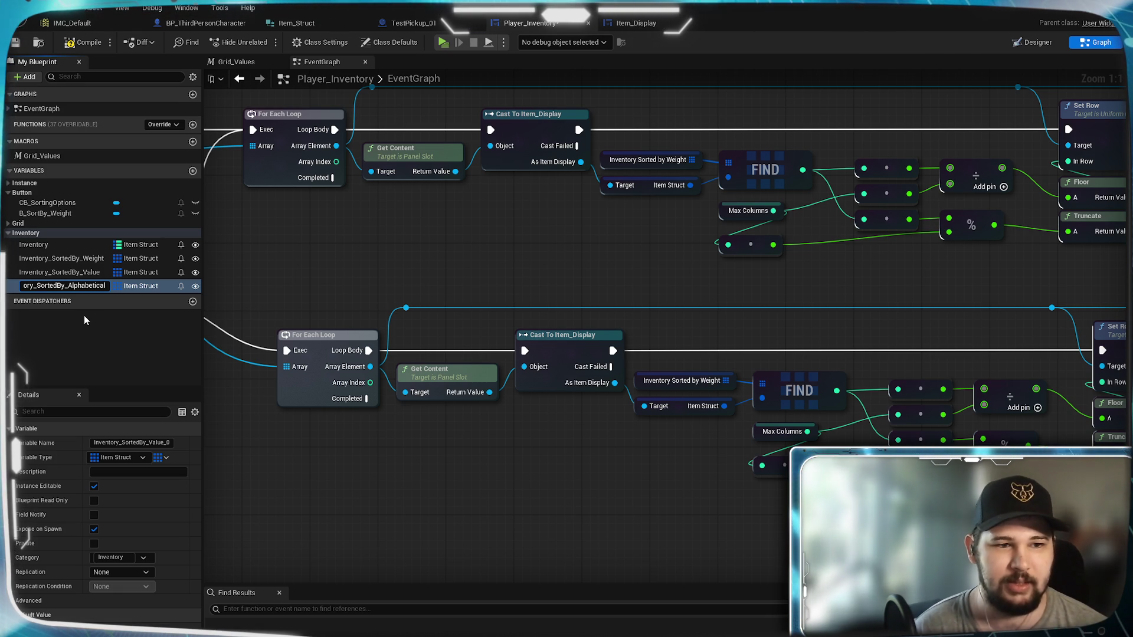
key(Return)
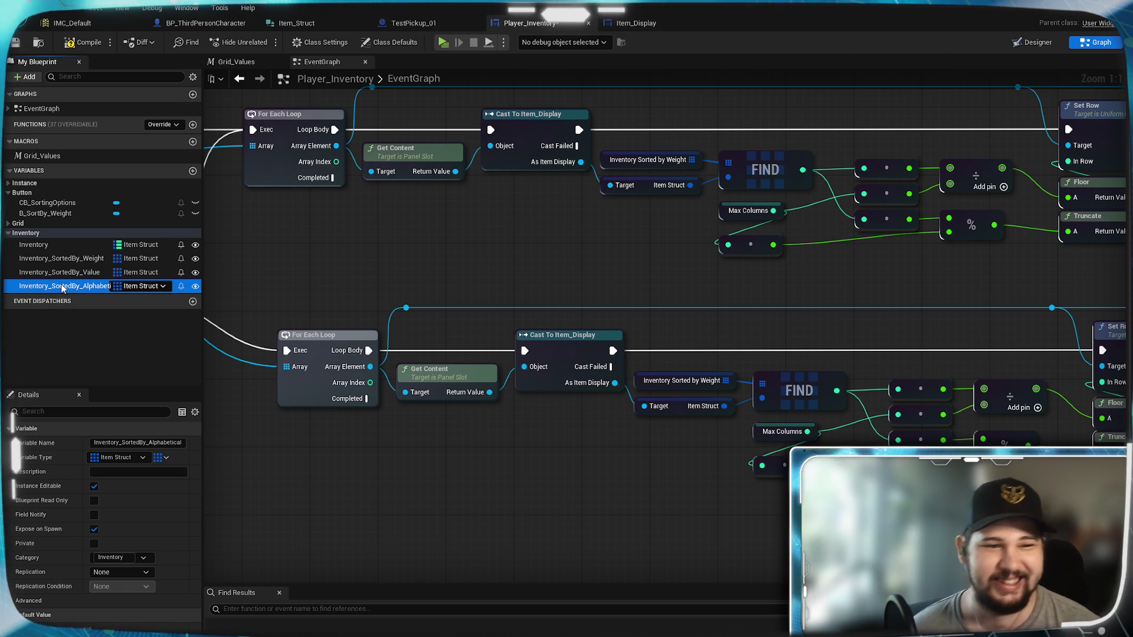
Duplicate Inventory_SortedBy_Alphabetical and rename the copy Inventory_SortedBy_Quantity
right_click(61, 285)
click(88, 355)
key(End)
key(BackSpace)
key(BackSpace)
key(BackSpace)
key(BackSpace)
key(BackSpace)
key(BackSpace)
text(Quantity)
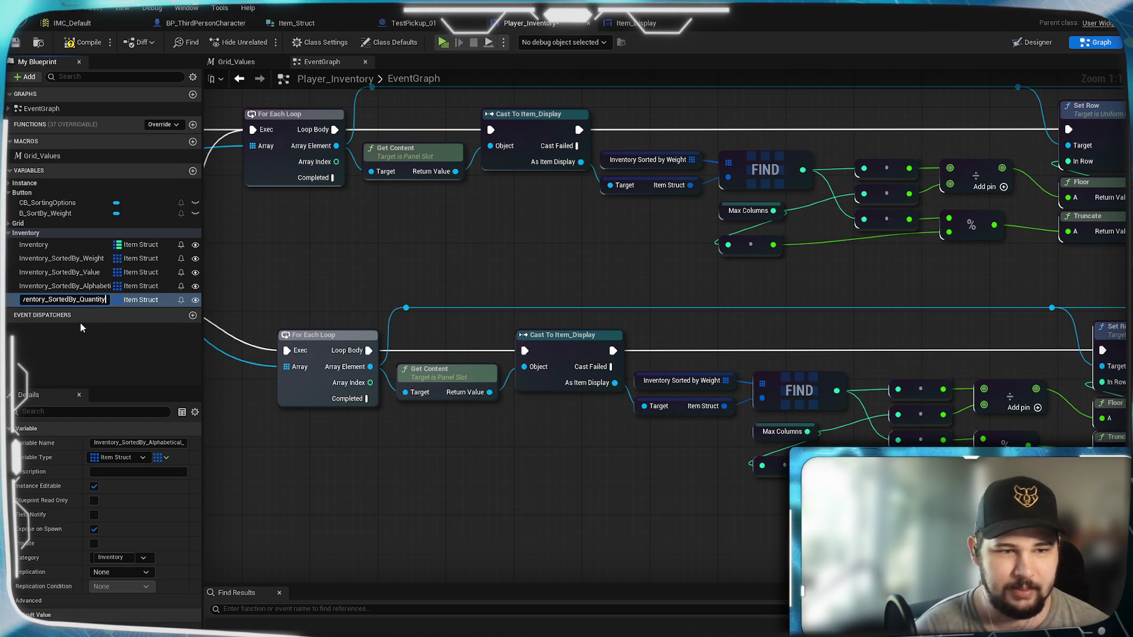
key(Return)
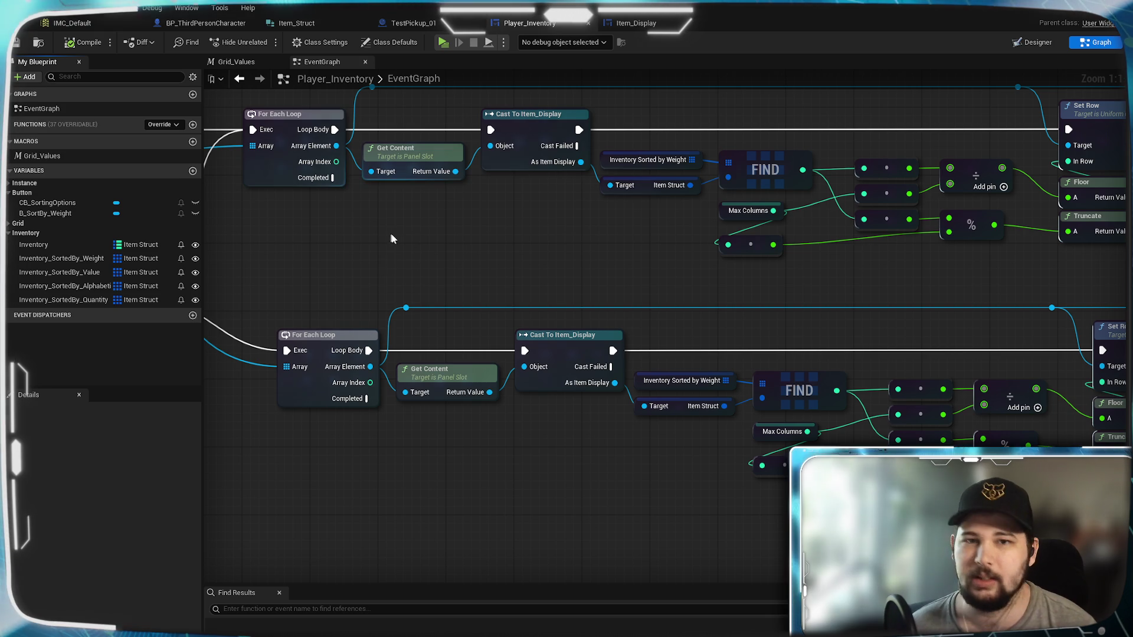
mouse_move(531, 265)
mouse_down()
mouse_move(759, 229)
mouse_move(508, 242)
mouse_move(841, 287)
mouse_up()
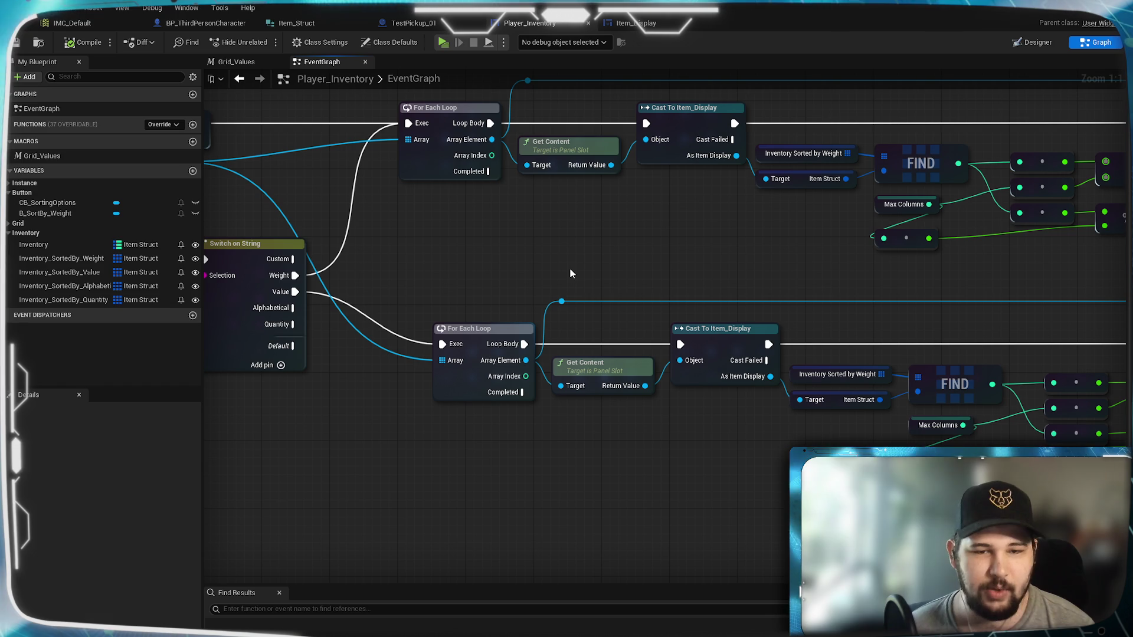
mouse_move(814, 297)
mouse_down()
mouse_move(938, 324)
mouse_move(650, 296)
mouse_move(669, 238)
mouse_up()
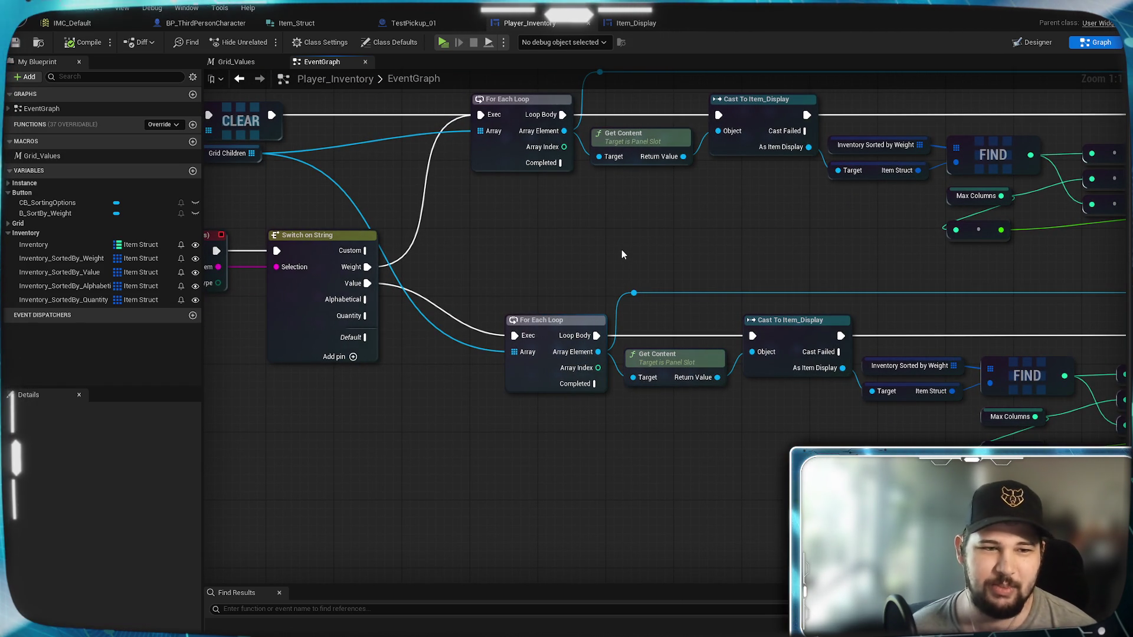
mouse_move(642, 267)
mouse_down()
mouse_move(226, 256)
mouse_move(512, 278)
mouse_up()
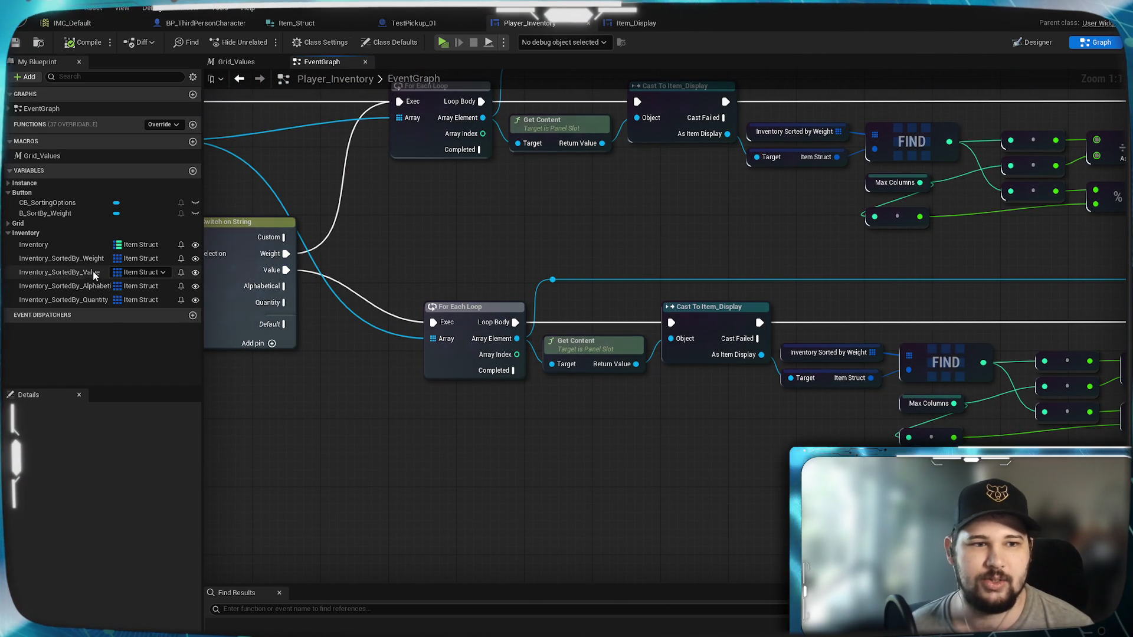
click(238, 62)
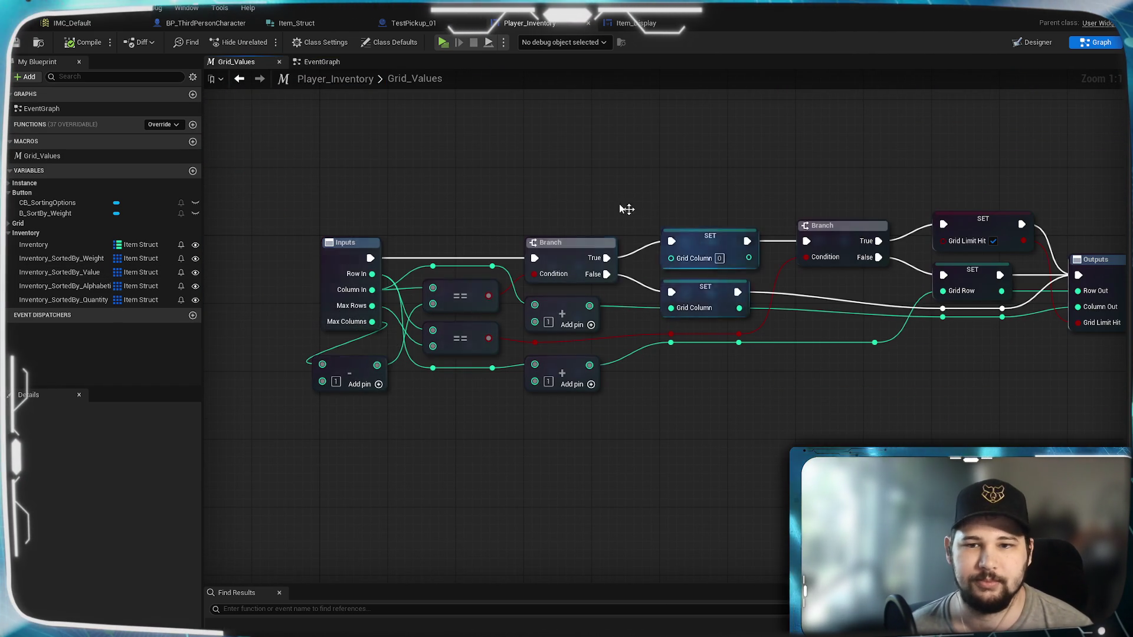
click(310, 61)
click(653, 23)
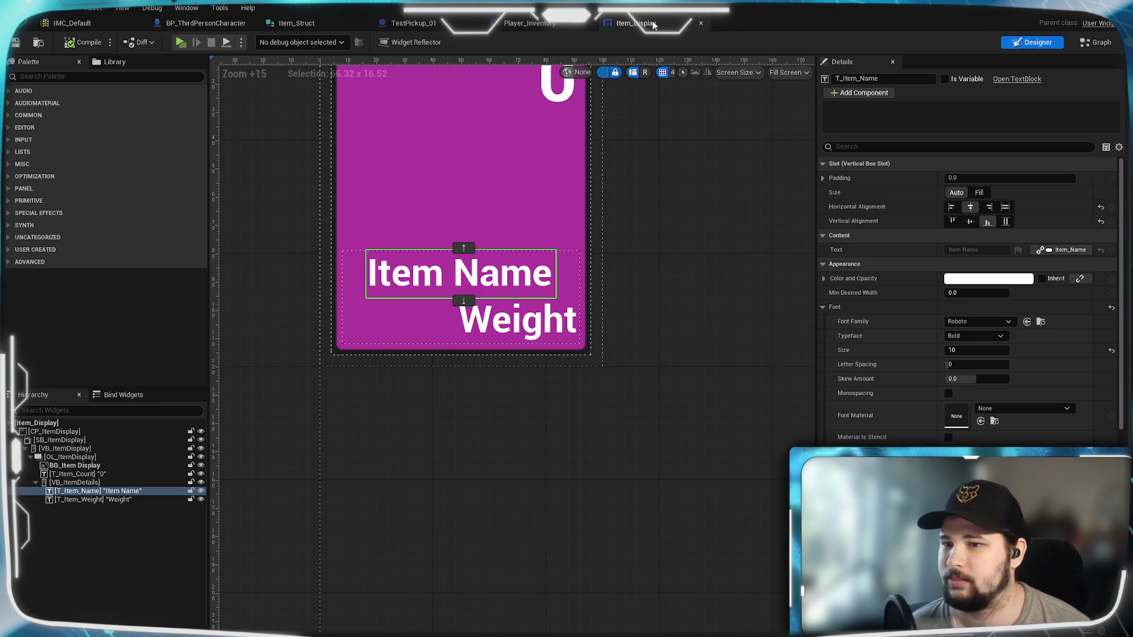
click(529, 23)
click(205, 23)
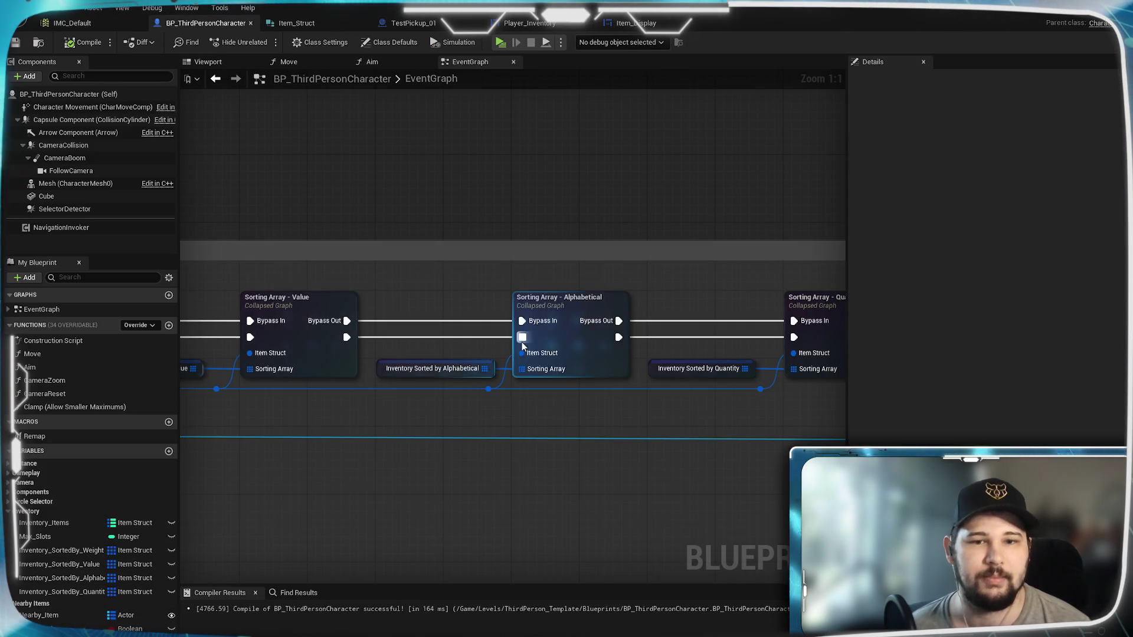
scroll(642, 462, down, 3)
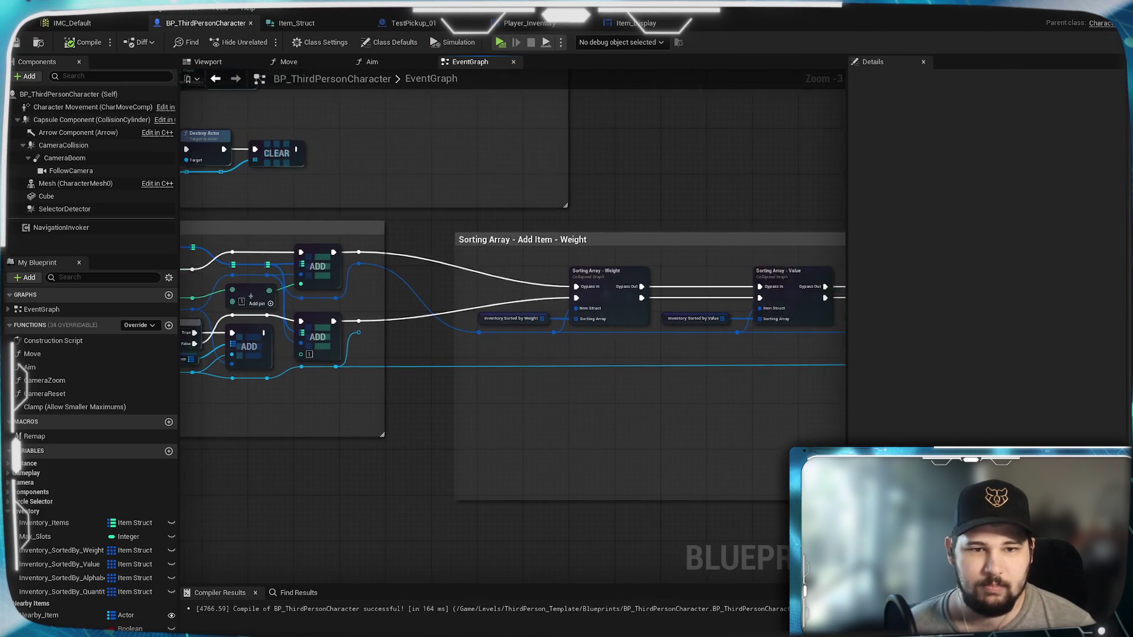
mouse_move(1003, 354)
mouse_down()
mouse_move(298, 368)
mouse_move(693, 403)
mouse_move(659, 373)
mouse_up()
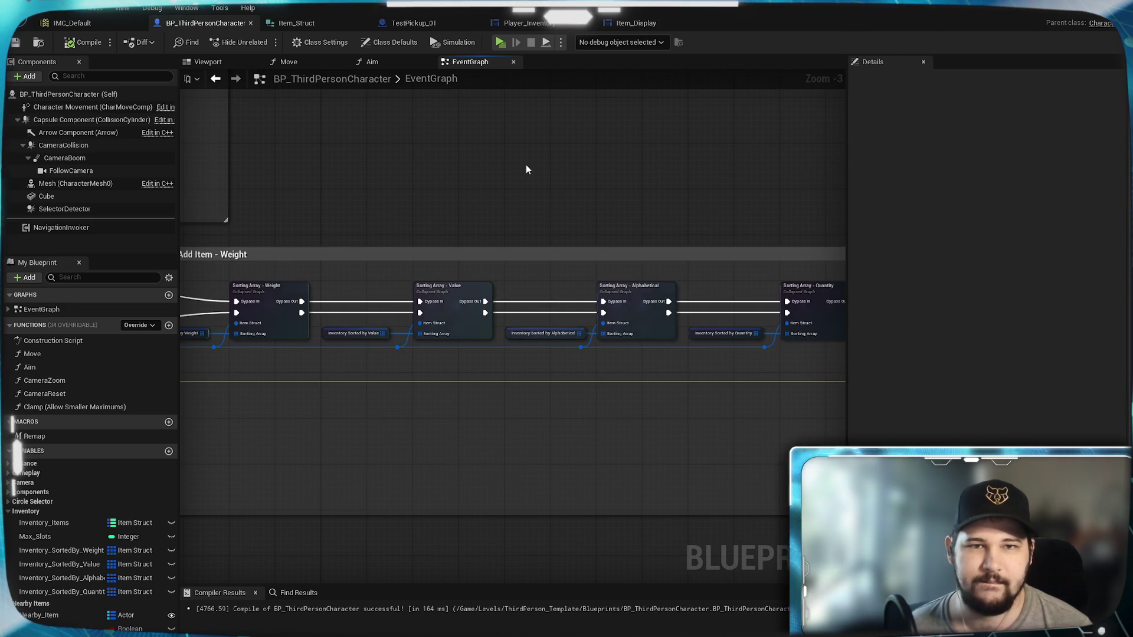
click(534, 24)
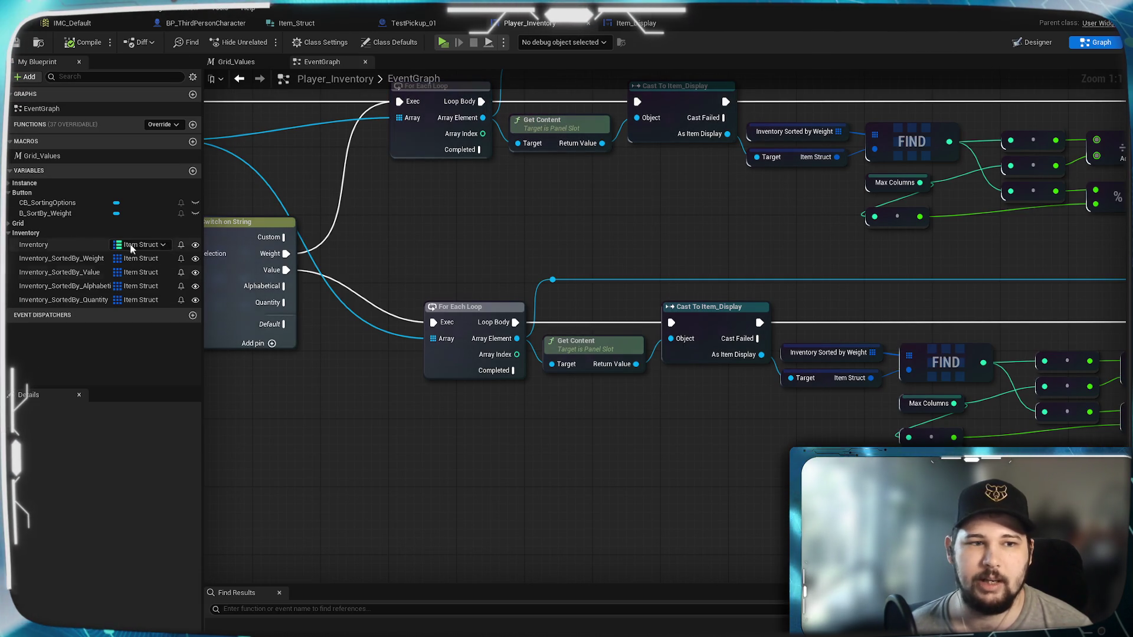
Frame Event Construct and the start of the construct chain, selecting the reroutes below Grid Values
click(84, 257)
scroll(267, 383, down, 3)
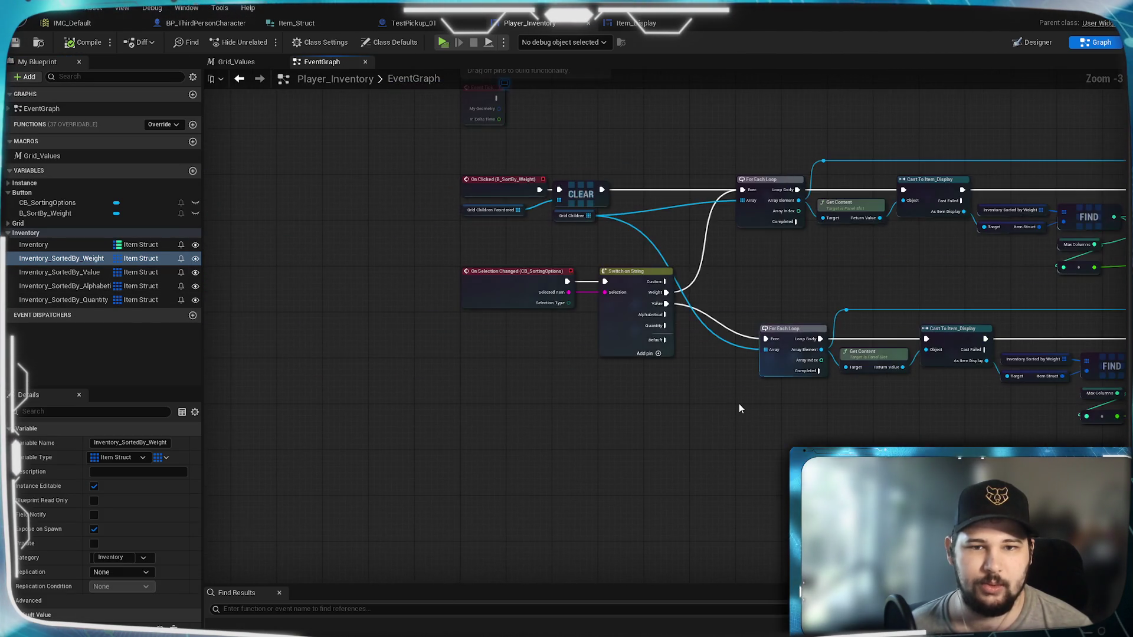
drag(739, 408, 696, 636)
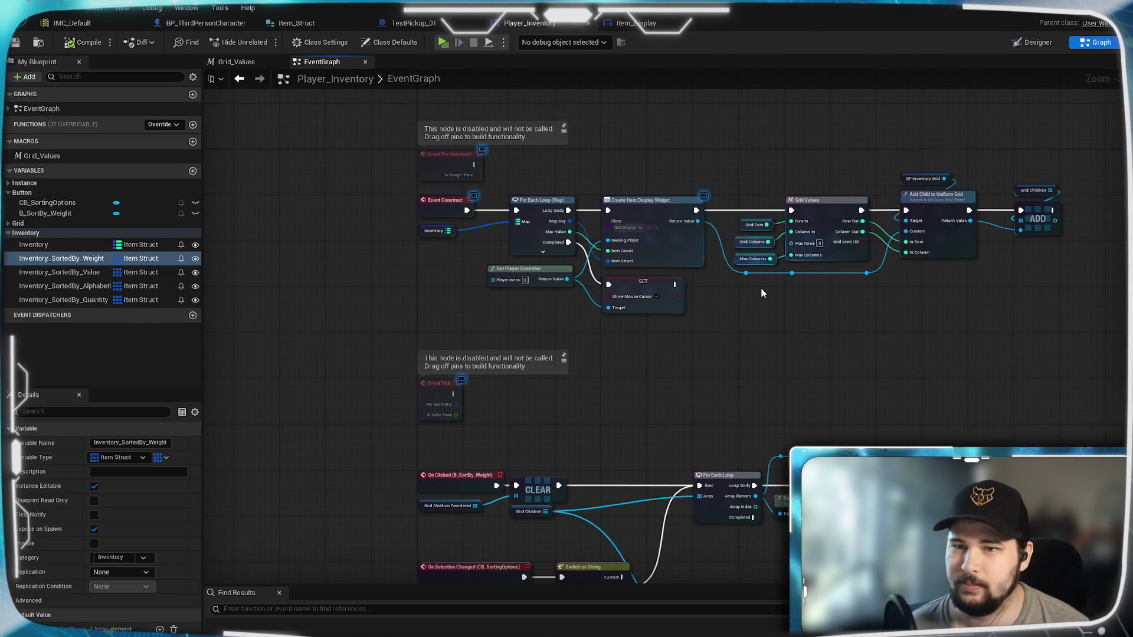
drag(761, 291, 731, 338)
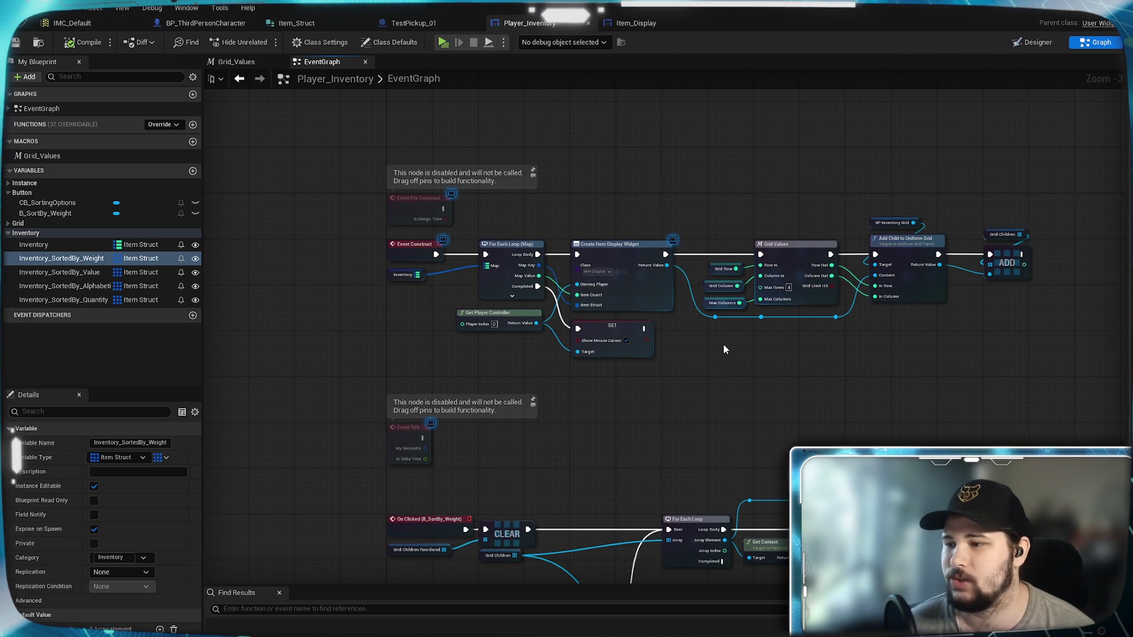
scroll(612, 435, up, 3)
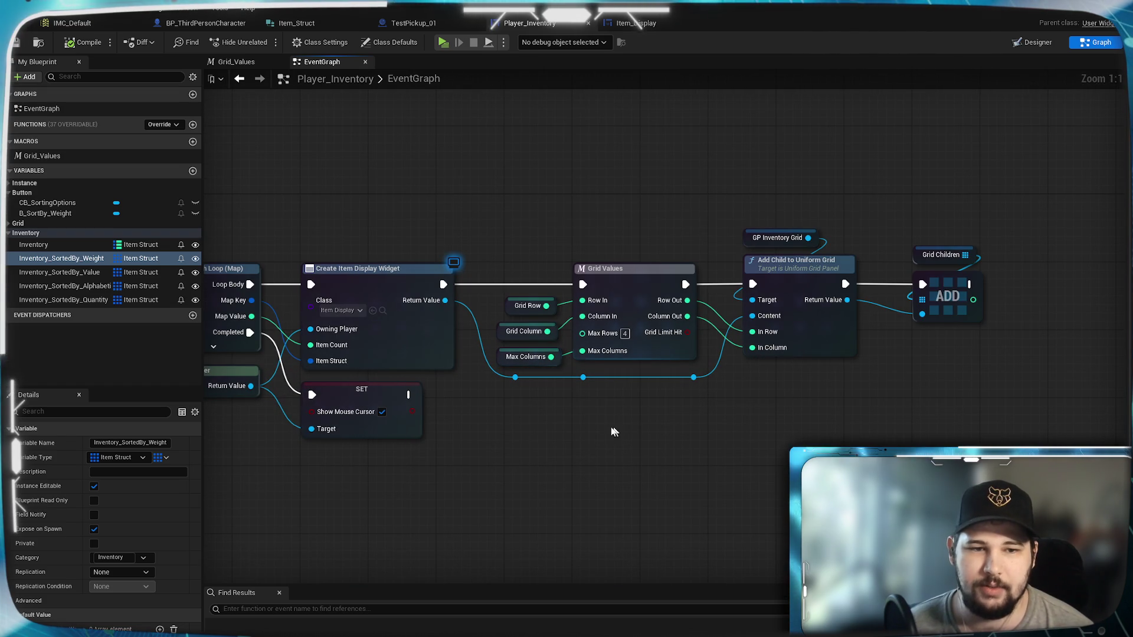
drag(707, 431, 498, 374)
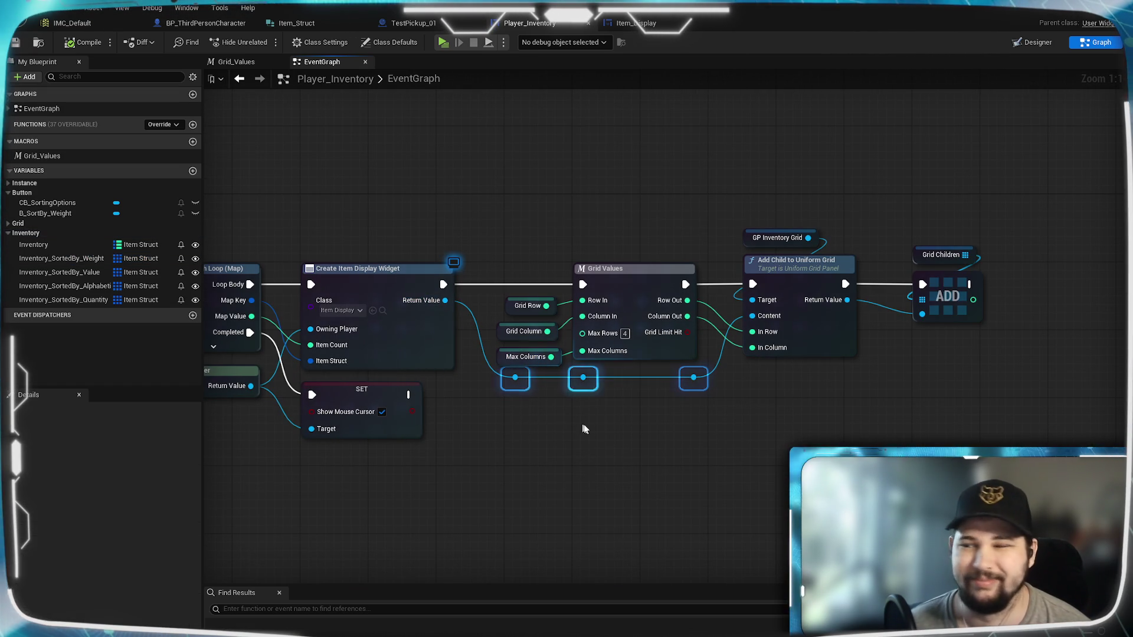
mouse_move(696, 467)
mouse_down()
mouse_move(665, 422)
mouse_move(505, 377)
mouse_up()
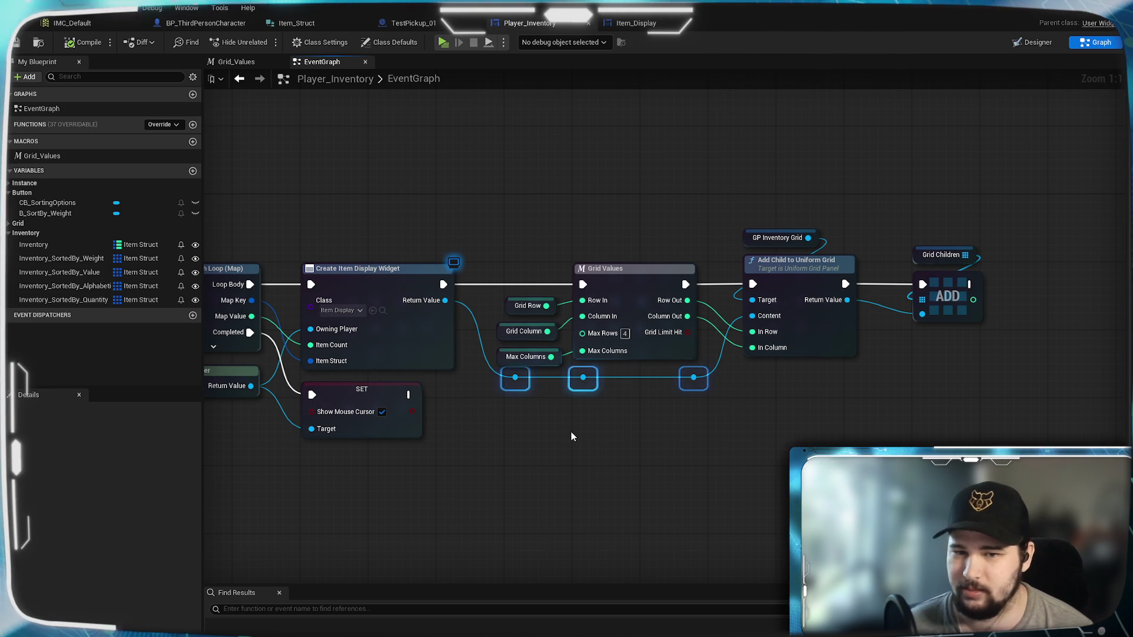
drag(563, 431, 769, 423)
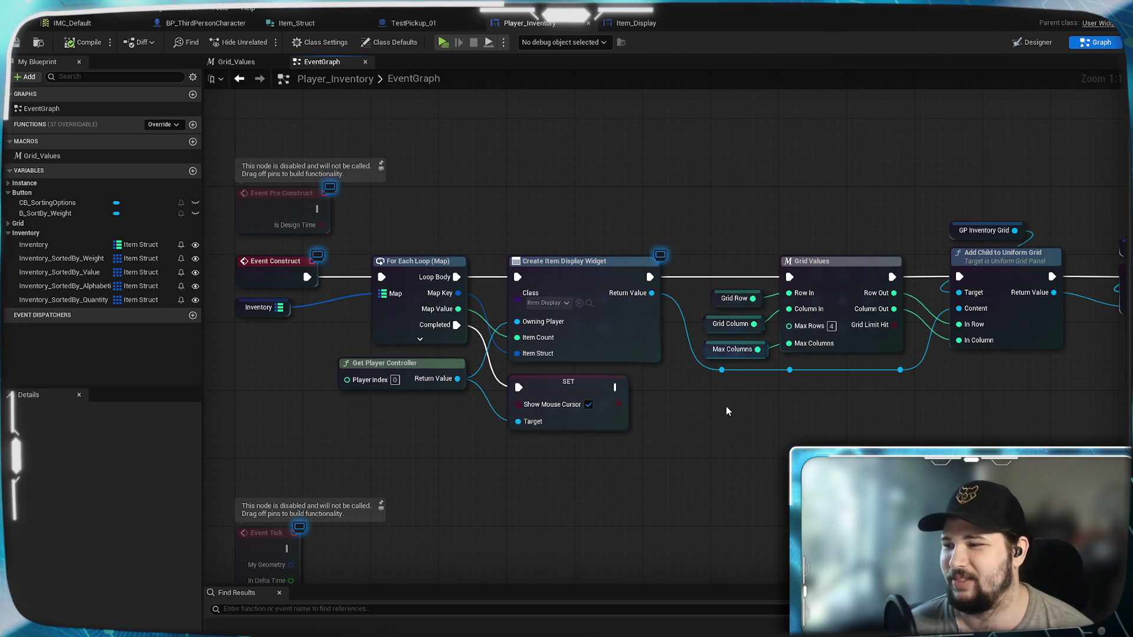
drag(675, 457, 820, 450)
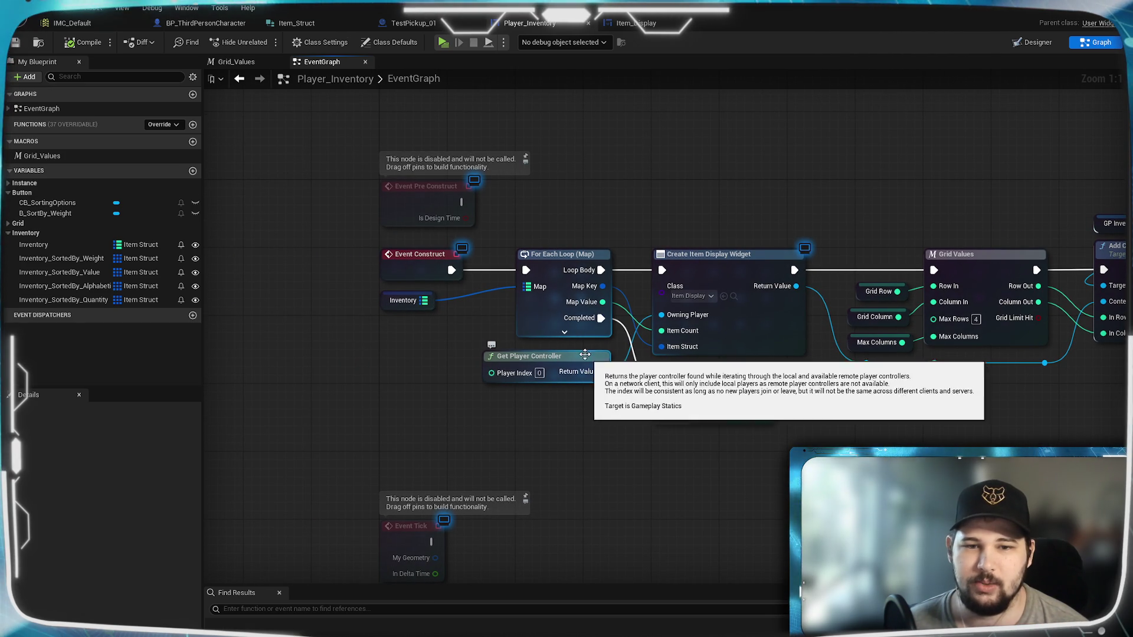
Nudge Get Player Controller up above Show Mouse Cursor, then pan to the Add Child to Uniform Grid nodes
drag(580, 364, 550, 349)
click(529, 399)
click(540, 405)
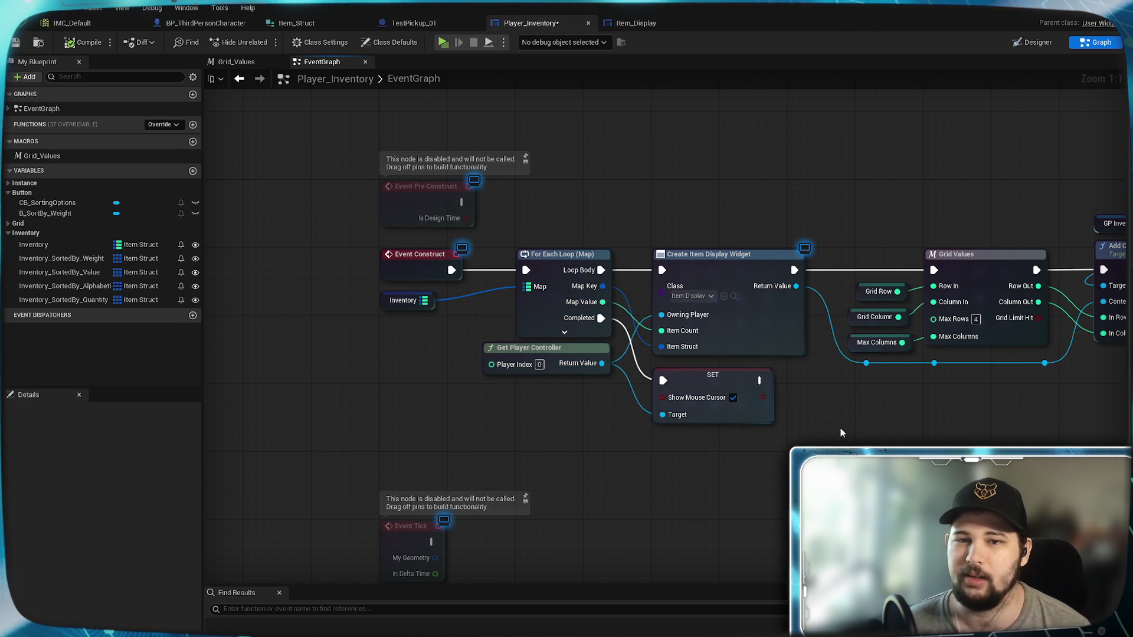
mouse_move(893, 424)
mouse_down()
mouse_move(554, 407)
mouse_move(750, 387)
mouse_move(589, 349)
mouse_move(726, 212)
mouse_up()
mouse_move(656, 438)
mouse_down()
mouse_move(658, 422)
mouse_move(930, 321)
mouse_move(602, 227)
mouse_move(628, 357)
mouse_up()
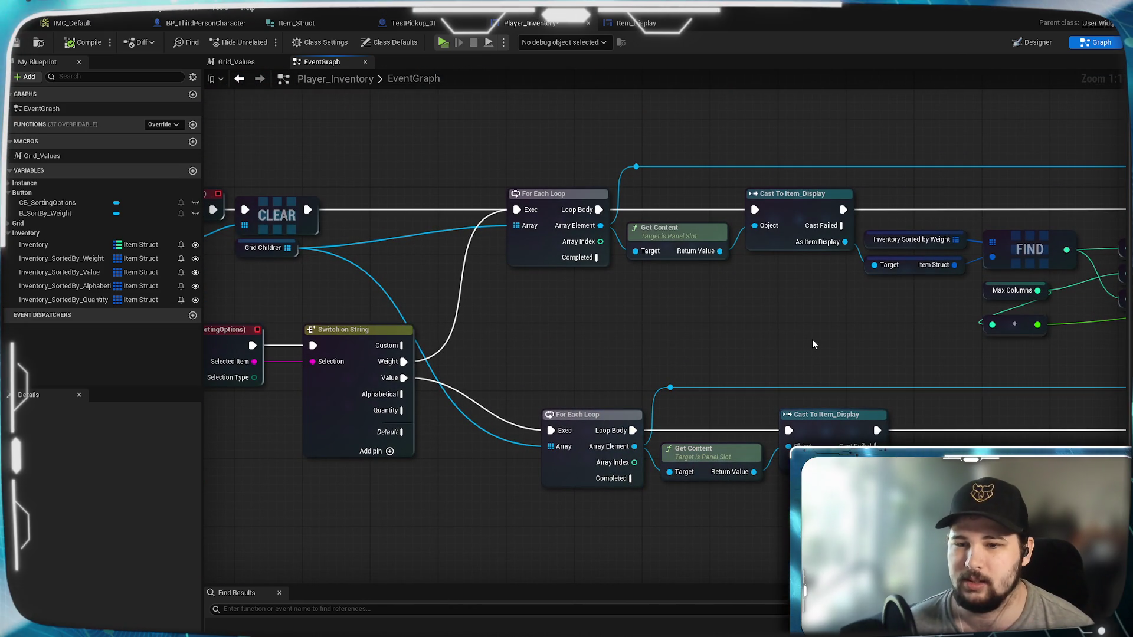
Replace the Value row's Inventory Sorted by Weight getter with an Inventory Sorted by Value getter
drag(812, 344, 468, 291)
drag(620, 354, 631, 303)
drag(59, 272, 583, 411)
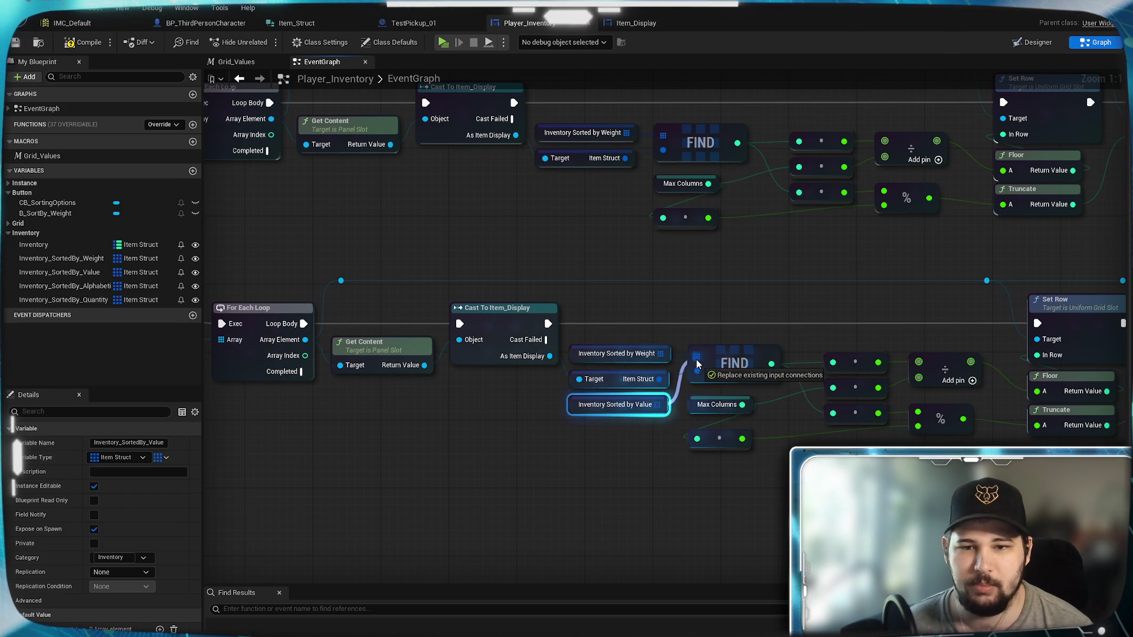
click(655, 345)
key(Delete)
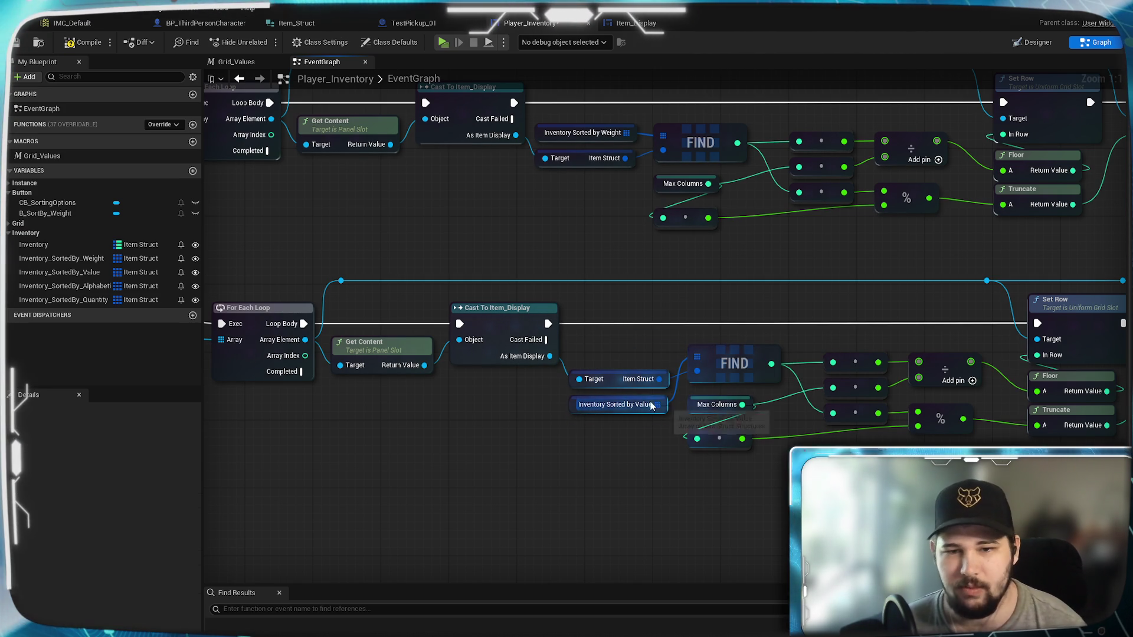
drag(646, 398, 653, 352)
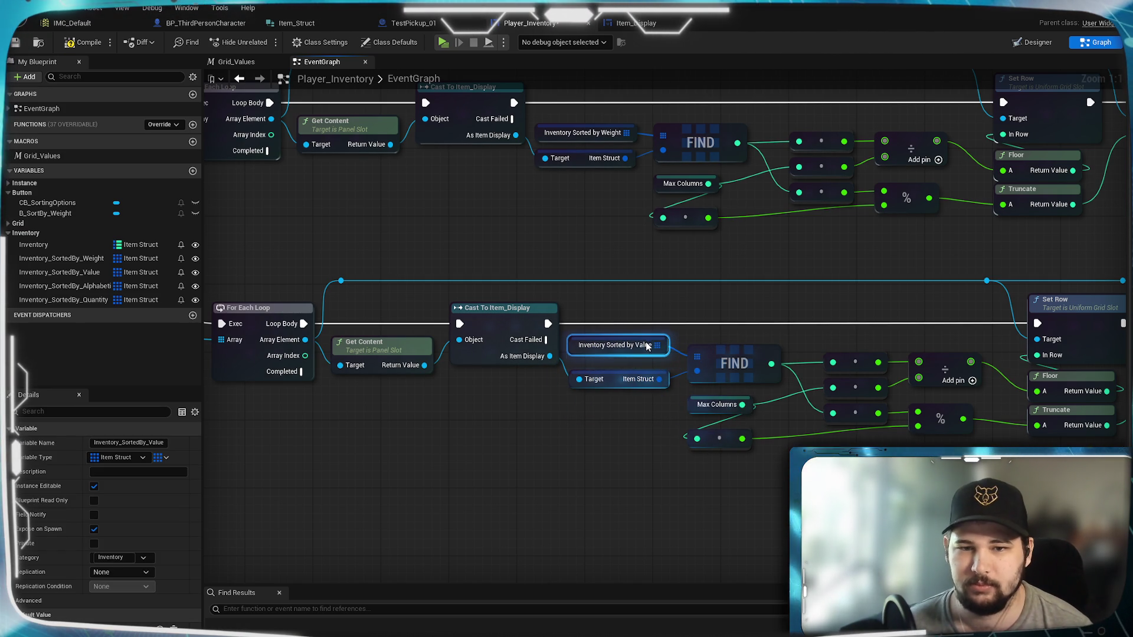
Compile the Player_Inventory blueprint and review the loops and On Clicked events
mouse_move(679, 305)
mouse_down()
mouse_move(495, 314)
mouse_move(492, 291)
mouse_move(663, 283)
mouse_up()
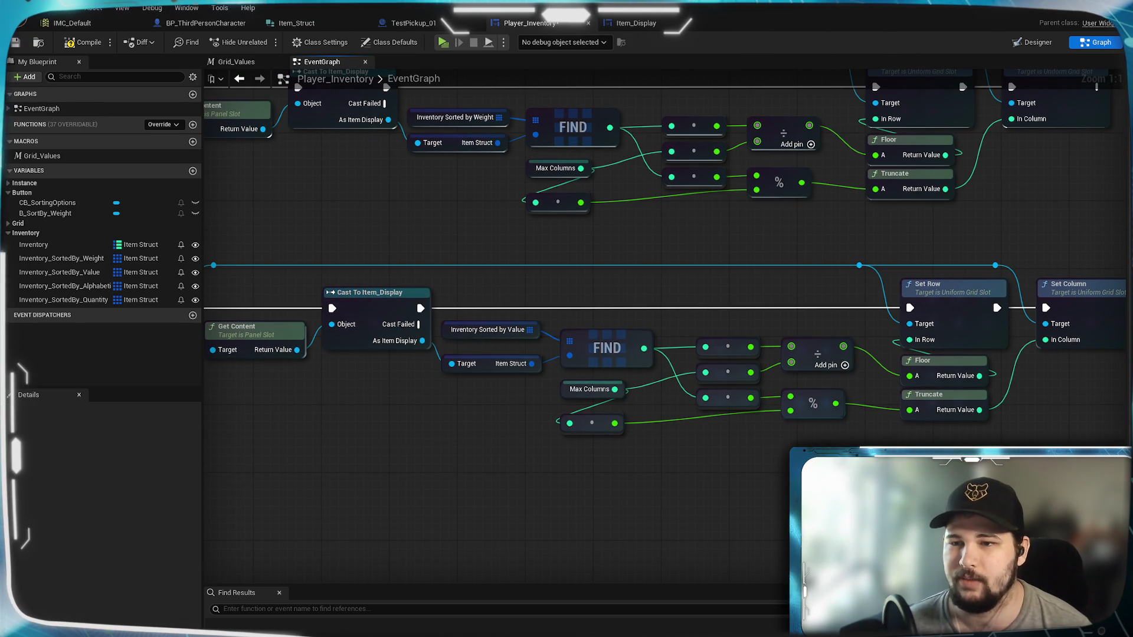
drag(294, 448, 759, 463)
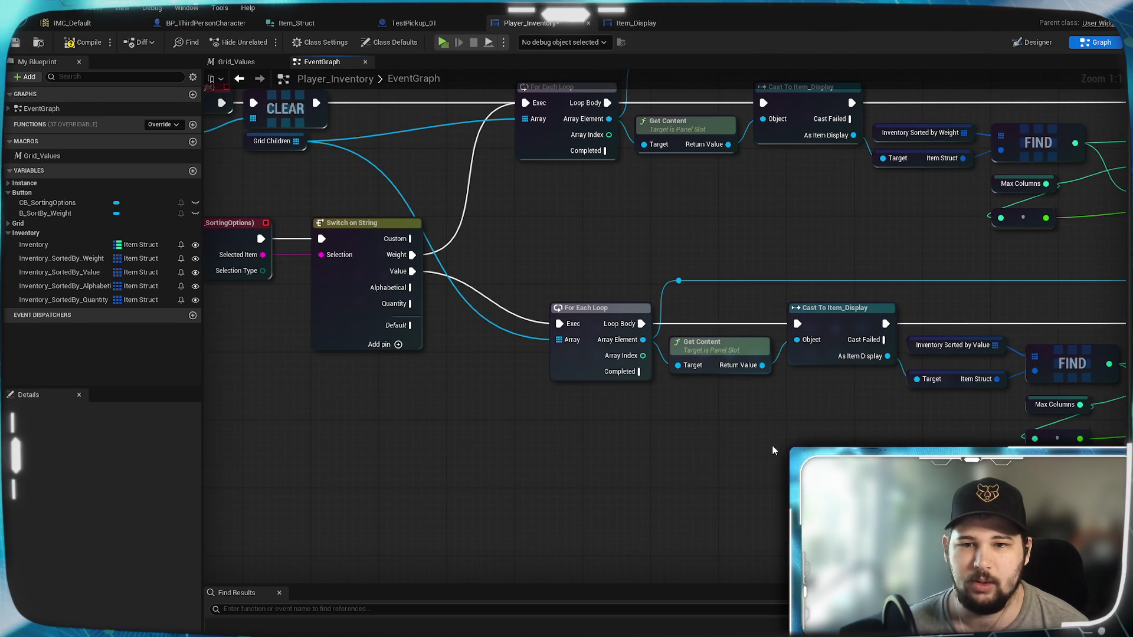
mouse_move(772, 445)
mouse_down()
mouse_move(236, 82)
mouse_move(92, 44)
mouse_up()
click(90, 44)
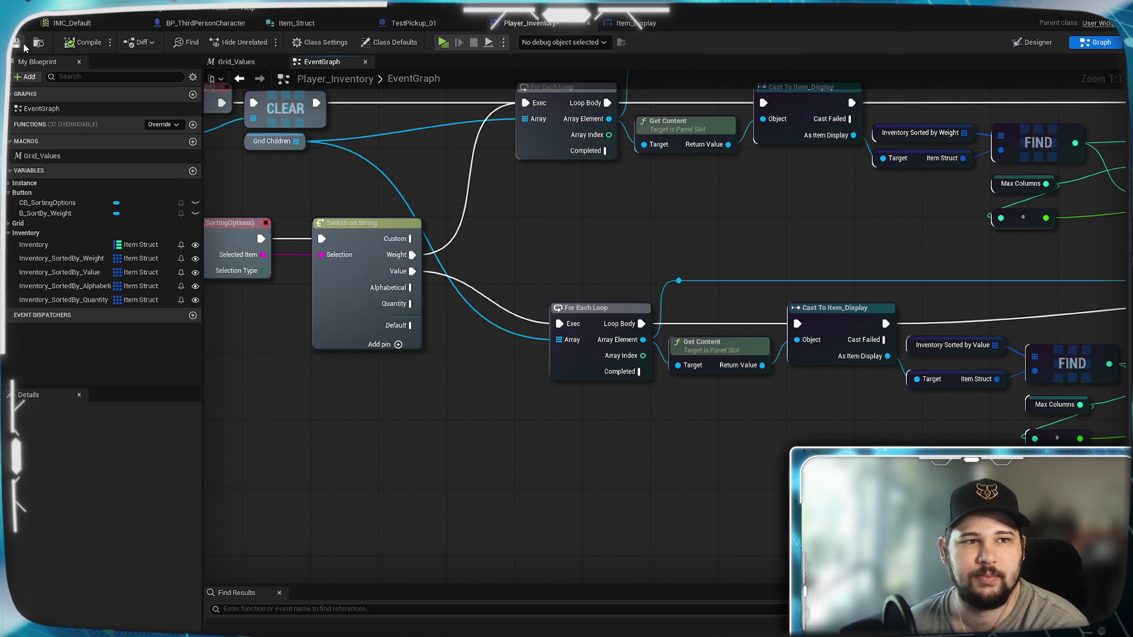
drag(486, 422, 462, 480)
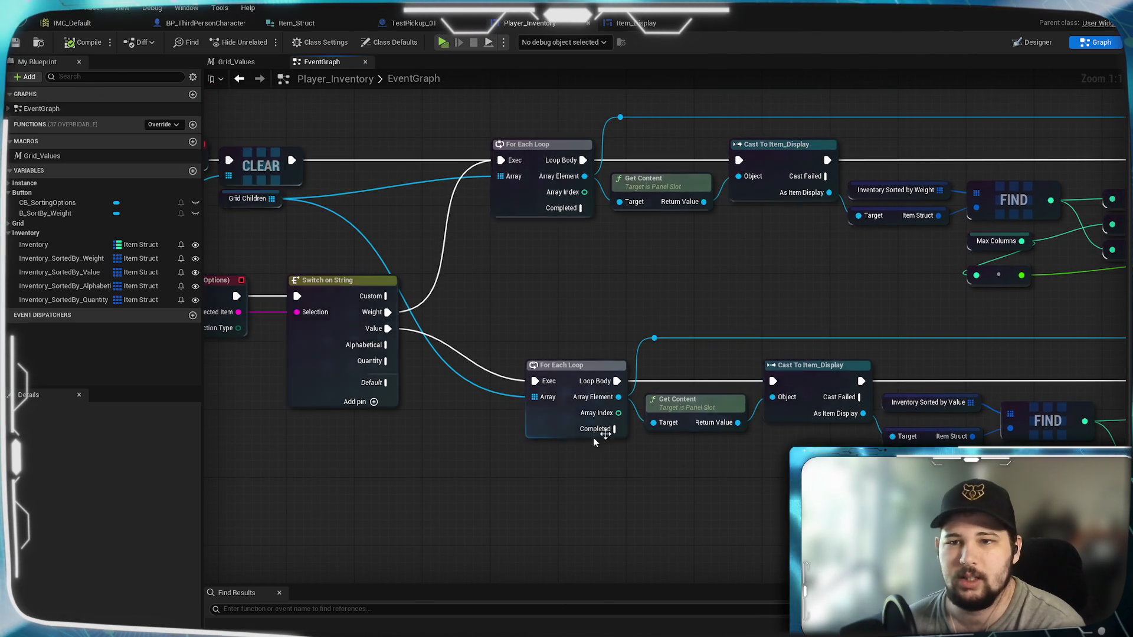
mouse_move(907, 193)
mouse_down()
mouse_move(225, 239)
mouse_move(255, 221)
mouse_up()
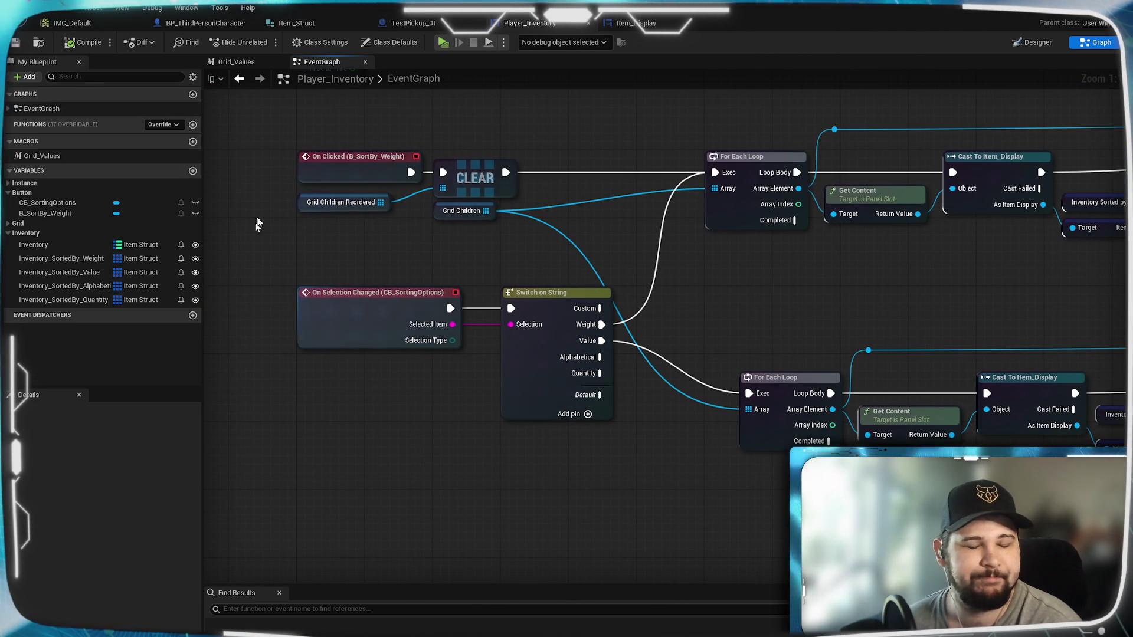
click(202, 25)
Add Inventory Sorted by Value, Alphabetical and Quantity getters beside the Create Player Inventory Widget node
scroll(456, 394, down, 5)
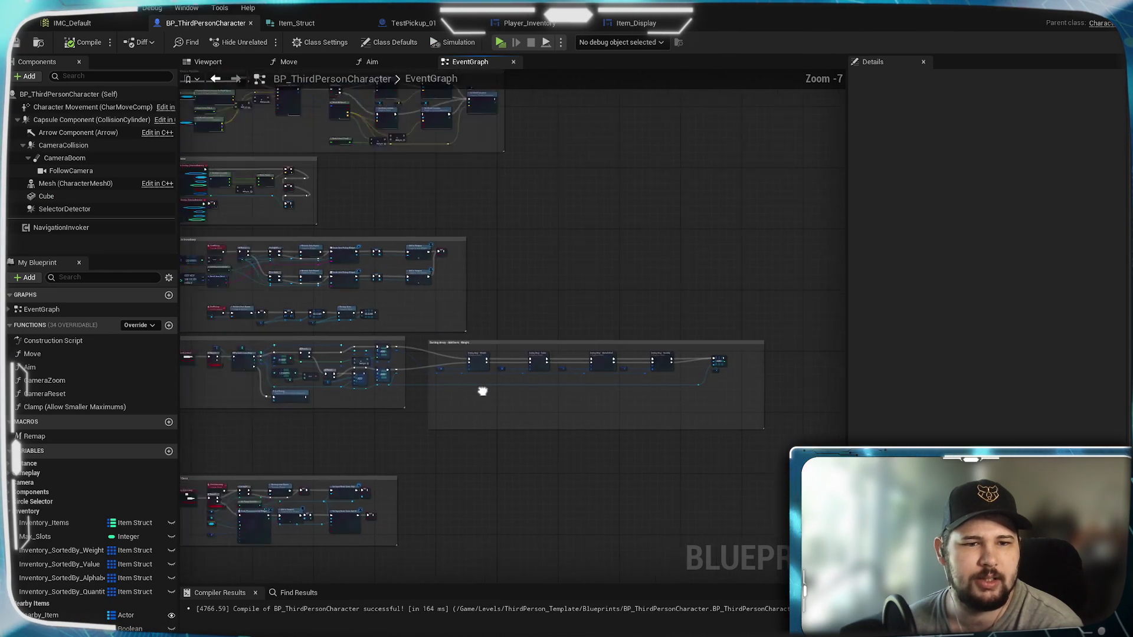
scroll(500, 349, up, 6)
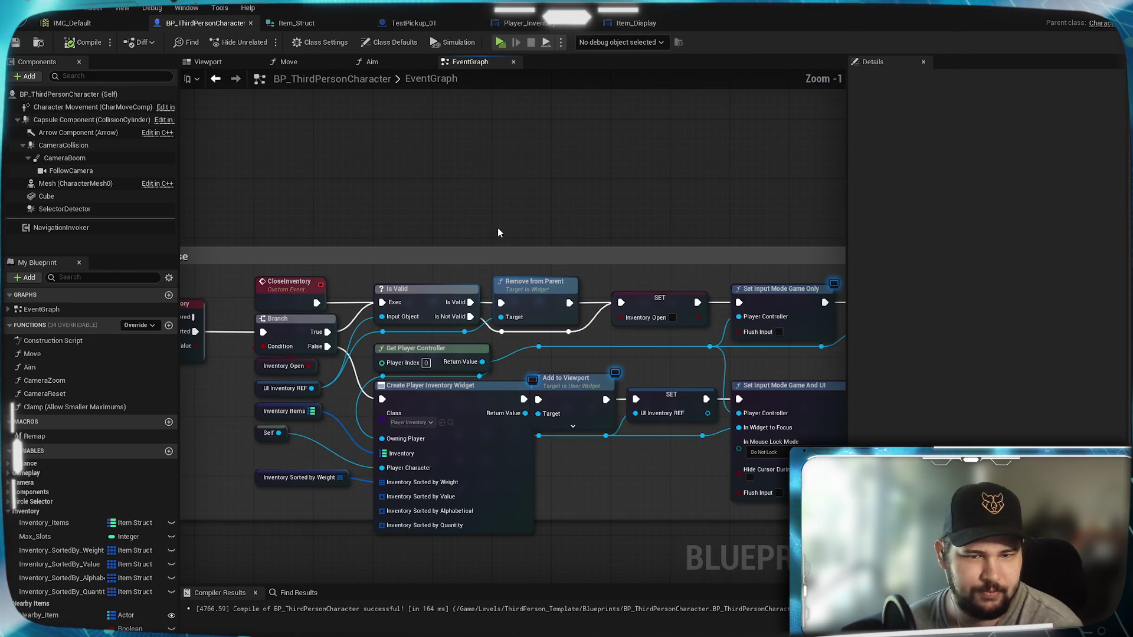
scroll(482, 366, up, 2)
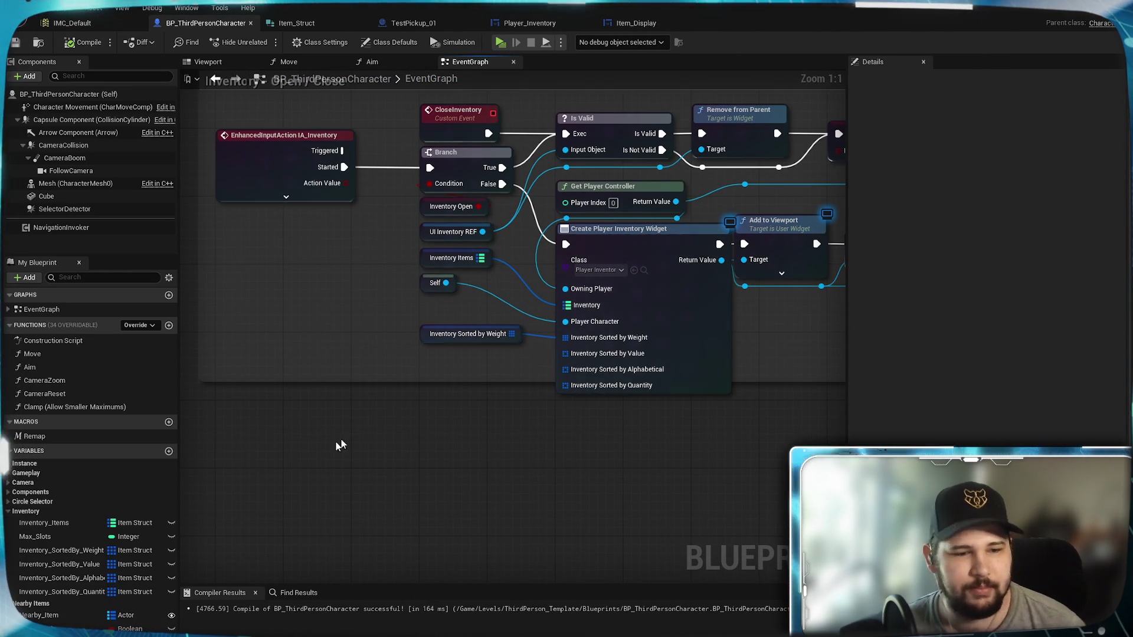
mouse_move(36, 565)
mouse_down()
mouse_move(424, 377)
mouse_move(424, 361)
mouse_up()
click(458, 380)
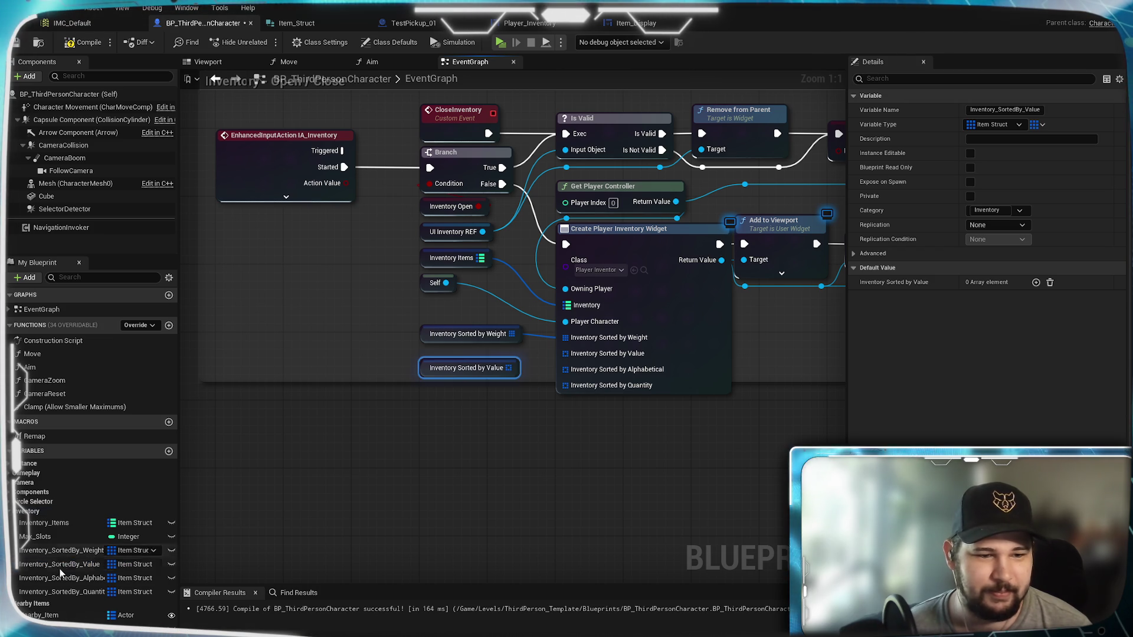
mouse_move(62, 583)
mouse_down()
mouse_move(425, 408)
mouse_move(424, 394)
mouse_move(421, 423)
mouse_up()
click(457, 413)
click(59, 592)
Wire the three getters to the widget's sorted inputs, stack them neatly, and enlarge the comment box
drag(509, 367, 565, 354)
drag(528, 402, 566, 370)
mouse_move(516, 427)
mouse_down()
mouse_move(569, 434)
mouse_move(565, 385)
mouse_up()
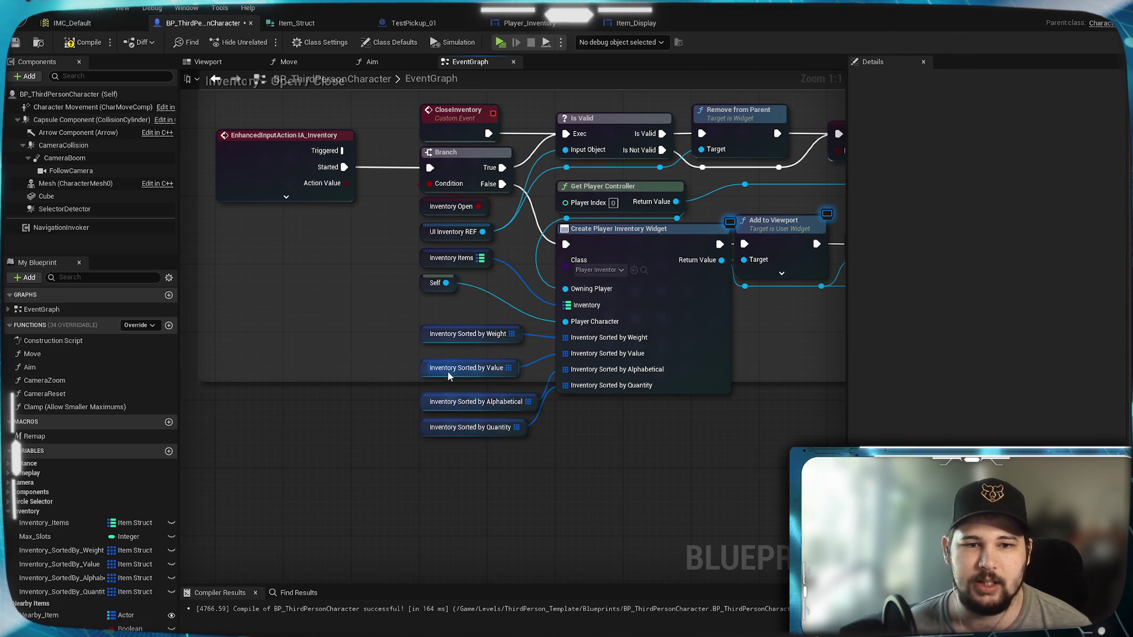
drag(447, 366, 447, 358)
click(565, 438)
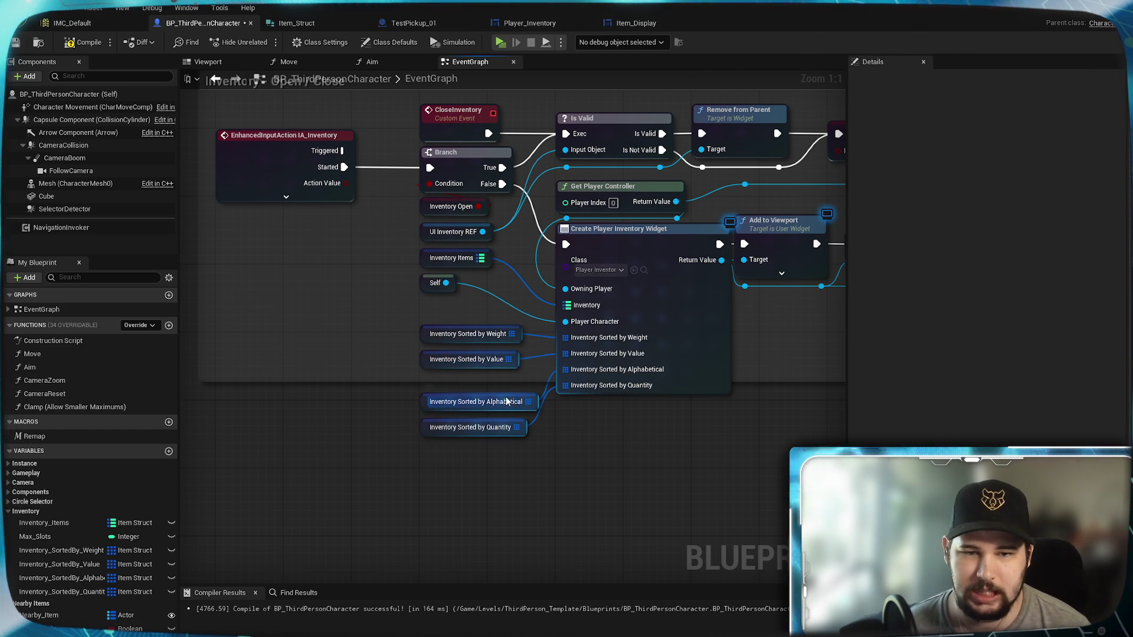
drag(505, 396, 504, 382)
click(466, 427)
drag(466, 427, 466, 410)
click(511, 496)
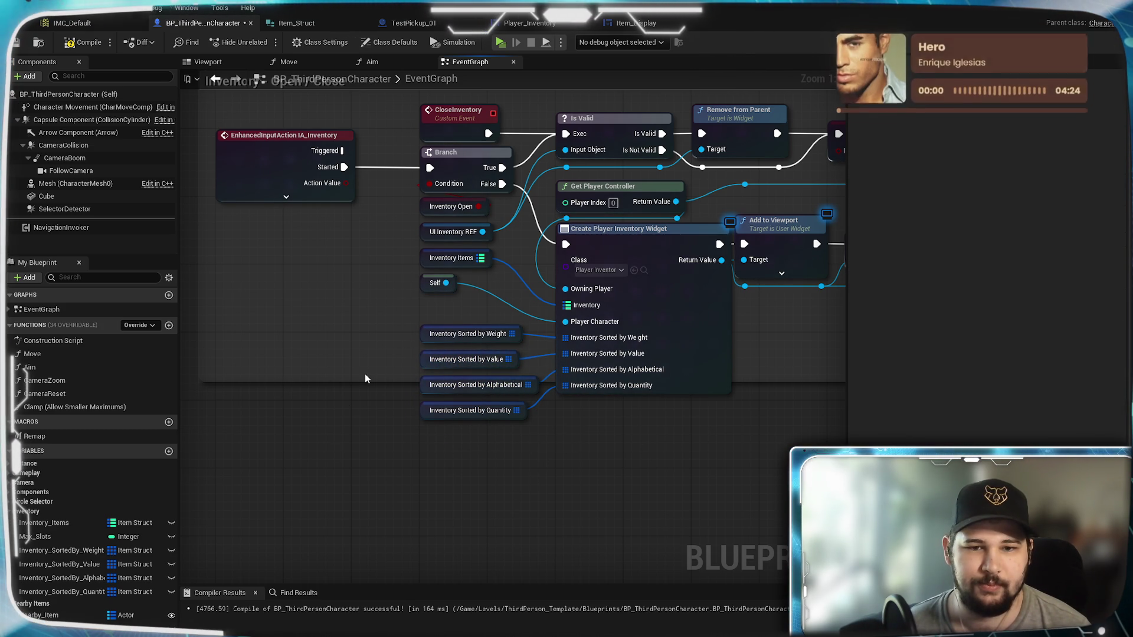
mouse_move(362, 383)
mouse_down()
mouse_move(363, 455)
mouse_move(361, 431)
mouse_up()
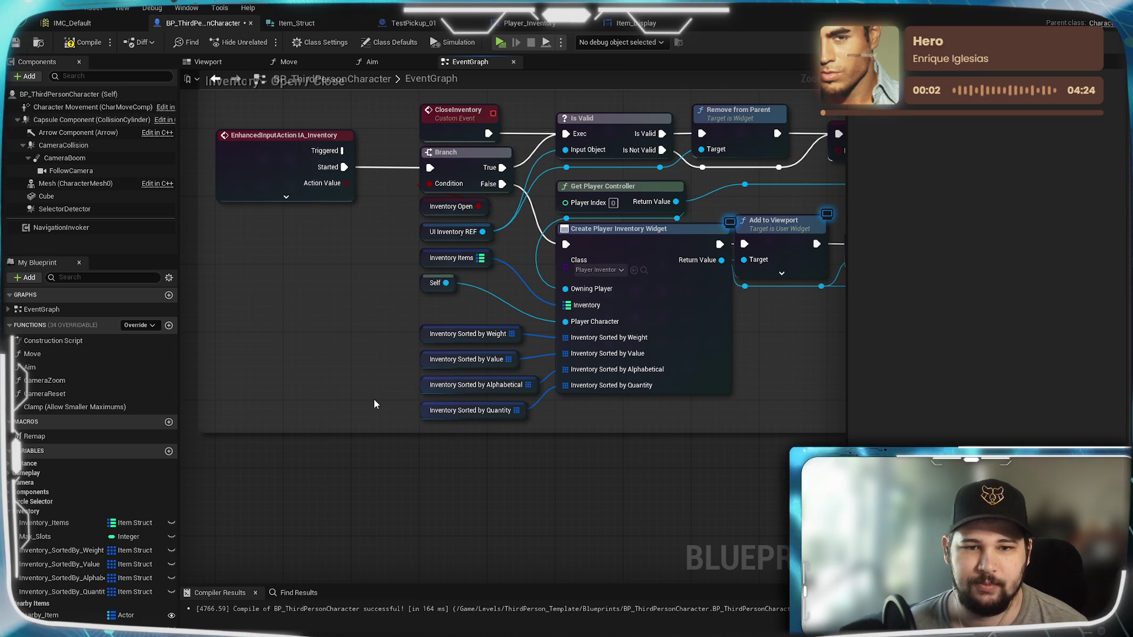
Compile and save BP_ThirdPersonCharacter
key(F7)
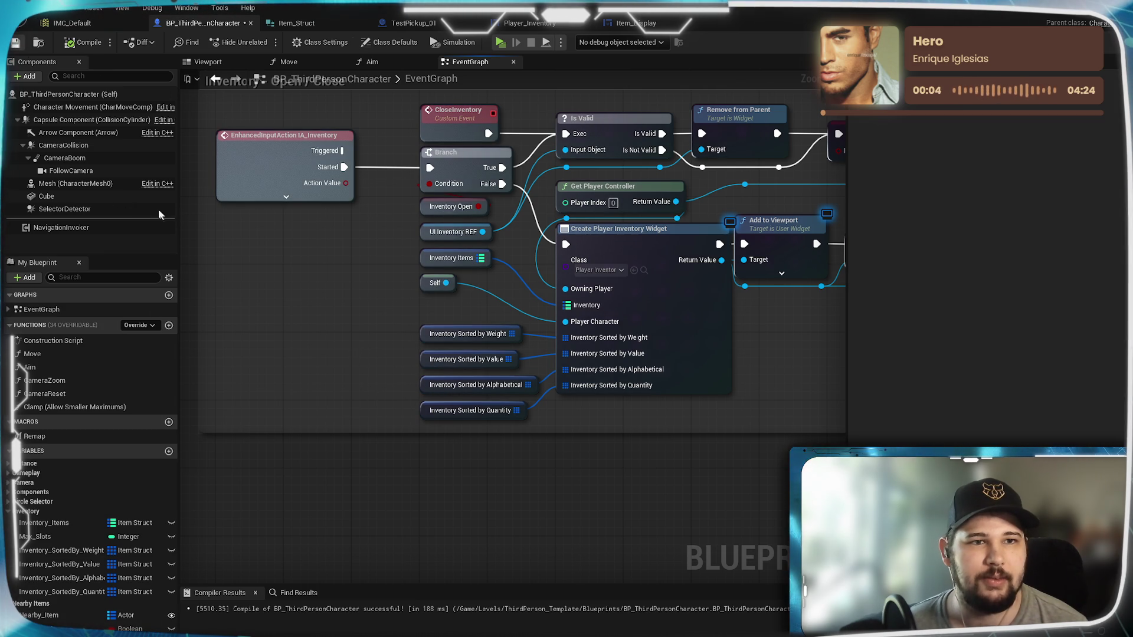
key(ctrl+s)
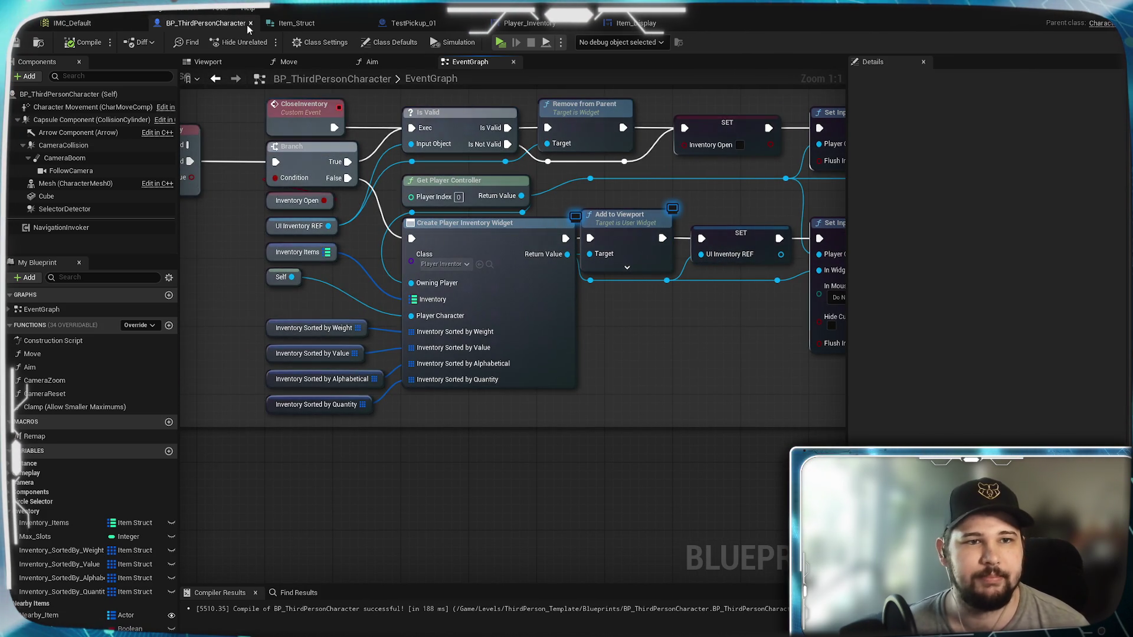
click(128, 25)
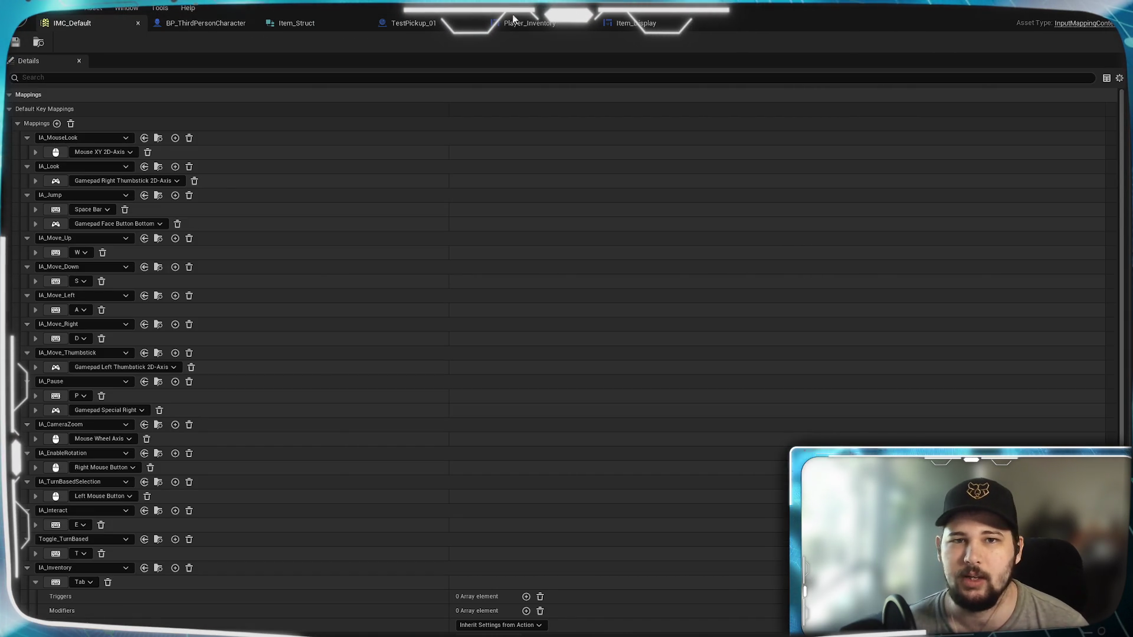
In Player_Inventory, move the loose math node beside the others in both the upper and lower sort rows
click(537, 22)
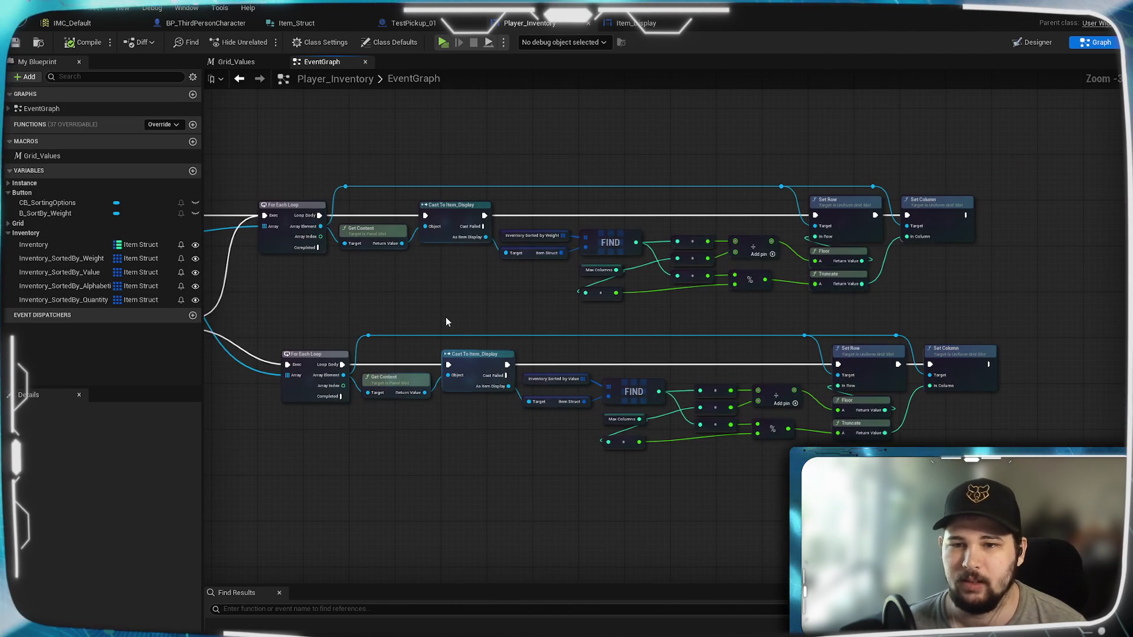
mouse_move(908, 279)
mouse_down()
mouse_move(1015, 279)
mouse_move(1127, 236)
mouse_up()
mouse_move(790, 281)
mouse_down()
mouse_move(519, 246)
mouse_move(507, 234)
mouse_move(799, 253)
mouse_move(799, 303)
mouse_move(589, 375)
mouse_move(544, 357)
mouse_up()
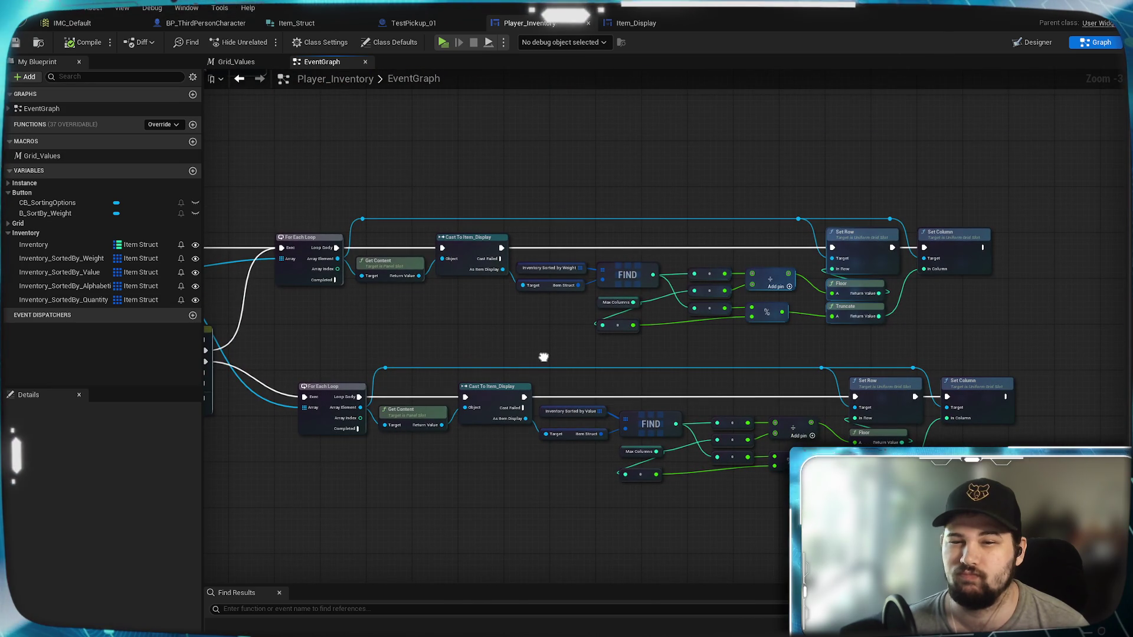
scroll(667, 345, up, 3)
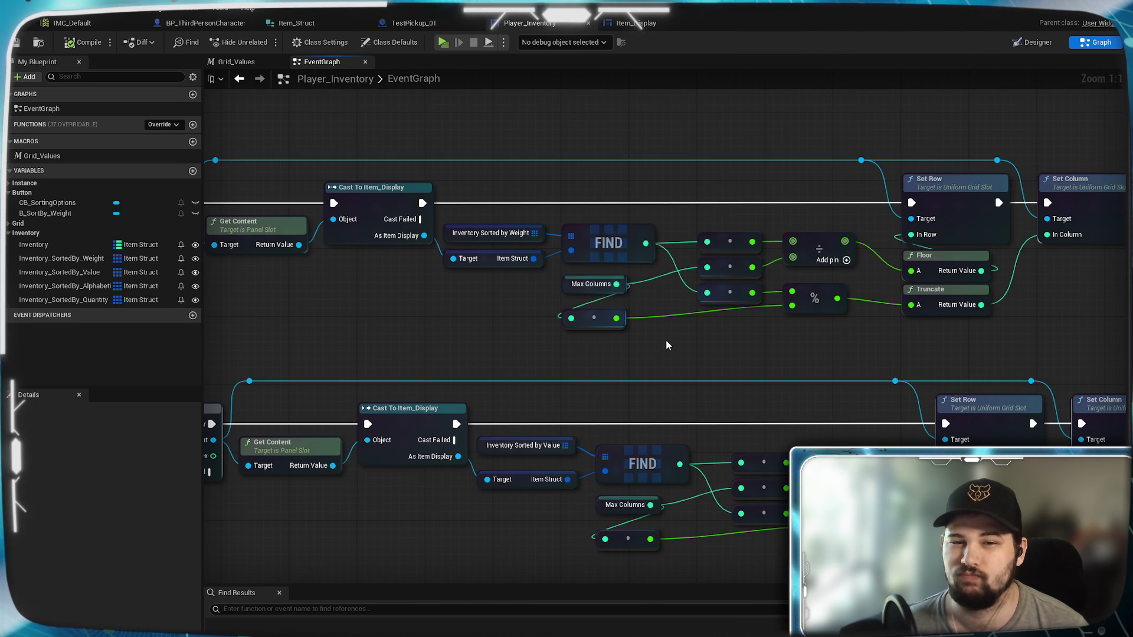
mouse_move(608, 326)
mouse_down()
mouse_move(747, 335)
mouse_move(695, 187)
mouse_up()
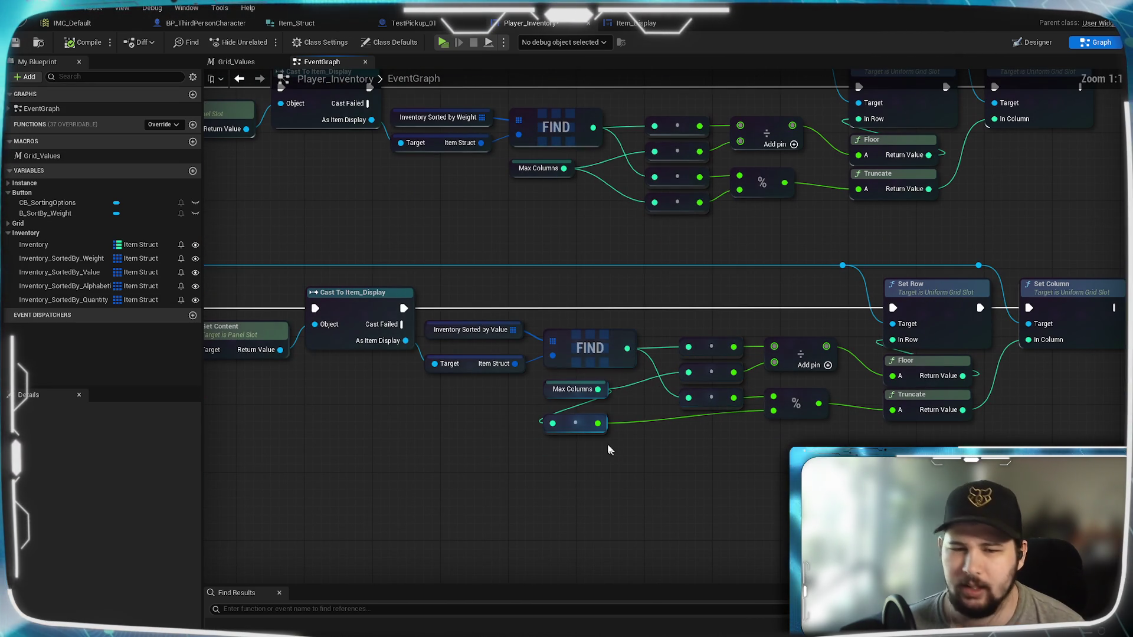
drag(587, 434, 723, 426)
Copy the whole Value sort row and paste a duplicate of it
mouse_move(498, 489)
mouse_down()
mouse_move(649, 413)
mouse_move(640, 237)
mouse_up()
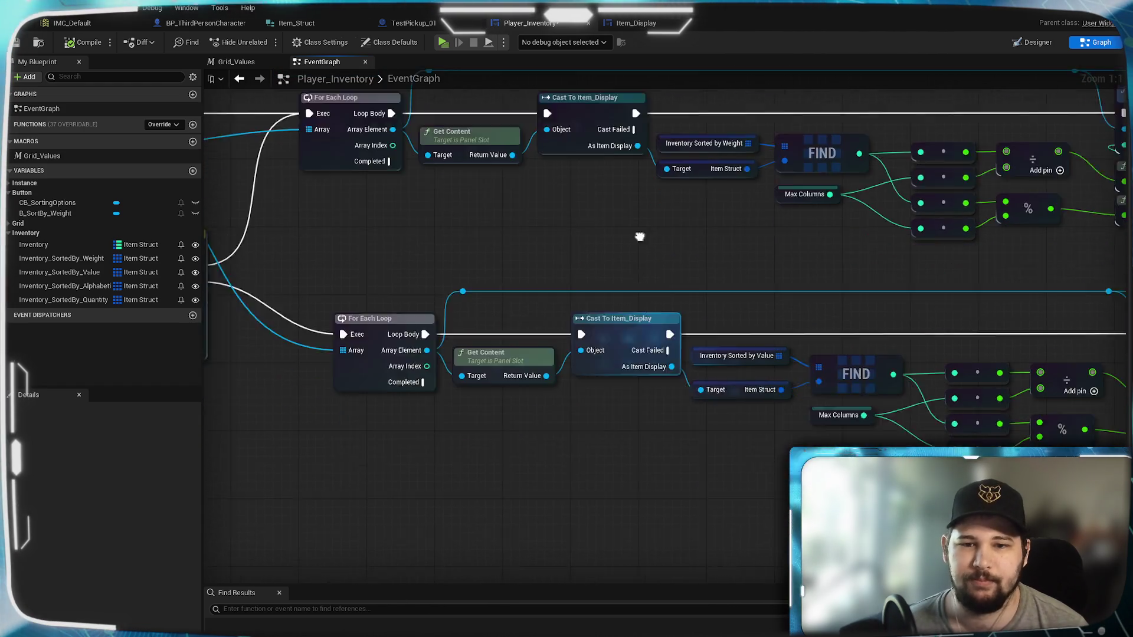
scroll(640, 236, down, 2)
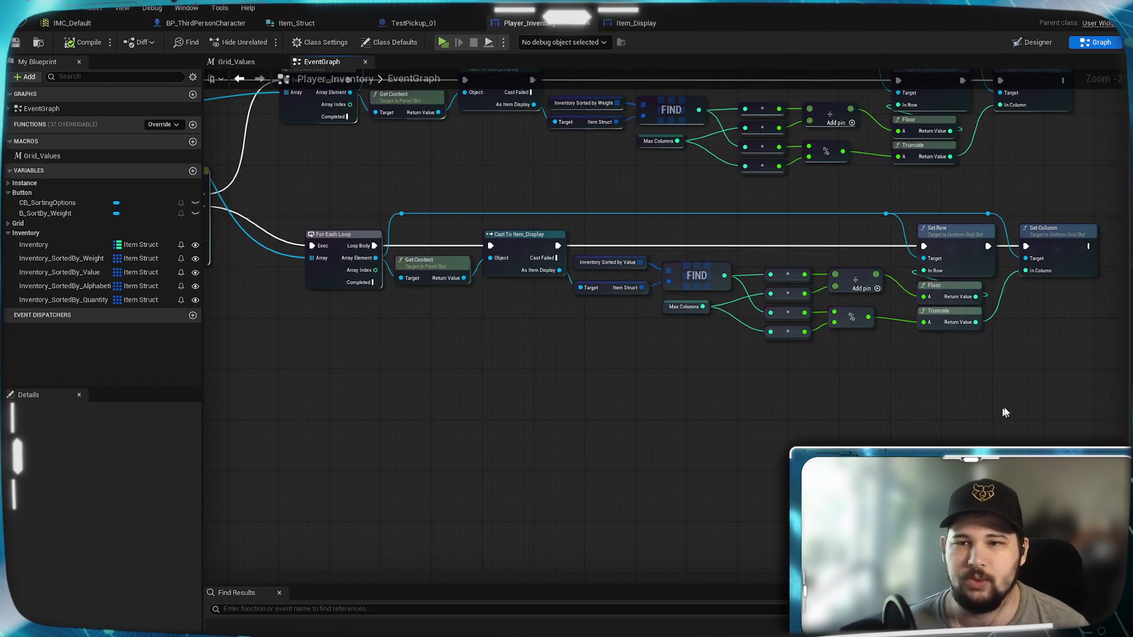
mouse_move(614, 287)
mouse_down()
mouse_move(263, 197)
mouse_move(283, 196)
mouse_up()
key(ctrl+c)
key(ctrl+v)
Place the duplicated row below the original and feed Grid Children into its loop's Array
mouse_move(586, 391)
mouse_down()
mouse_move(408, 416)
mouse_move(621, 423)
mouse_move(529, 463)
mouse_up()
click(548, 360)
mouse_move(549, 360)
mouse_down()
mouse_move(483, 362)
mouse_move(690, 387)
mouse_up()
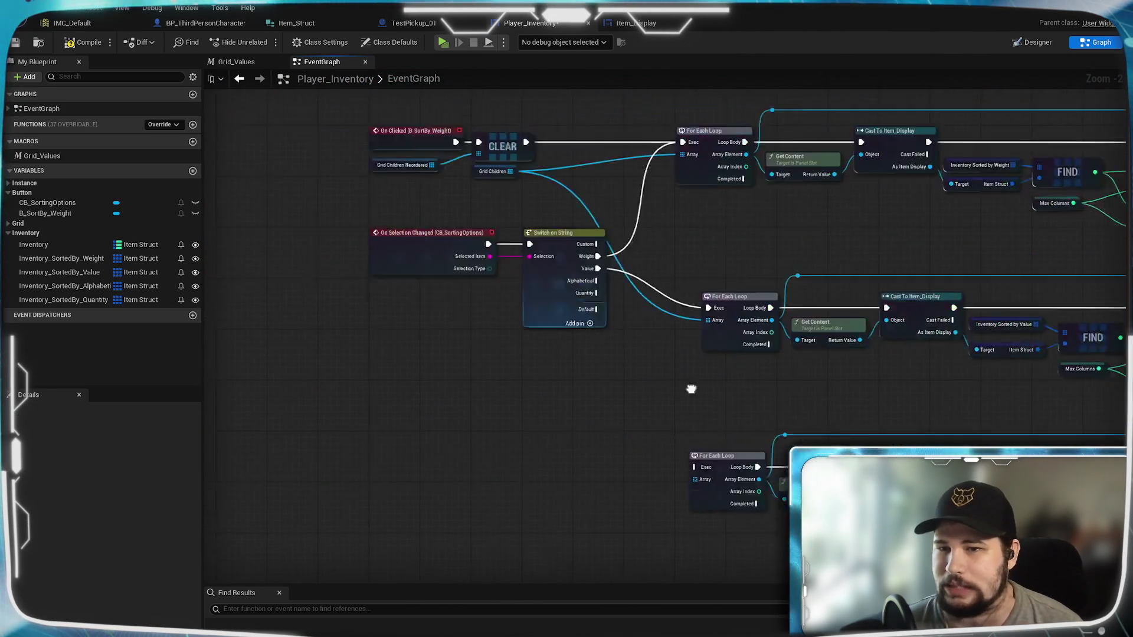
scroll(689, 314, up, 2)
mouse_move(538, 147)
mouse_down()
mouse_move(708, 578)
mouse_move(761, 567)
mouse_move(780, 524)
mouse_up()
Swap the new row's Value getter for Inventory Sorted by Alphabetical wired to its FIND, then compile and save
mouse_move(645, 266)
mouse_down()
mouse_move(738, 413)
mouse_move(779, 509)
mouse_move(826, 407)
mouse_move(677, 382)
mouse_up()
mouse_move(65, 285)
mouse_down()
mouse_move(311, 358)
mouse_move(611, 349)
mouse_up()
click(618, 387)
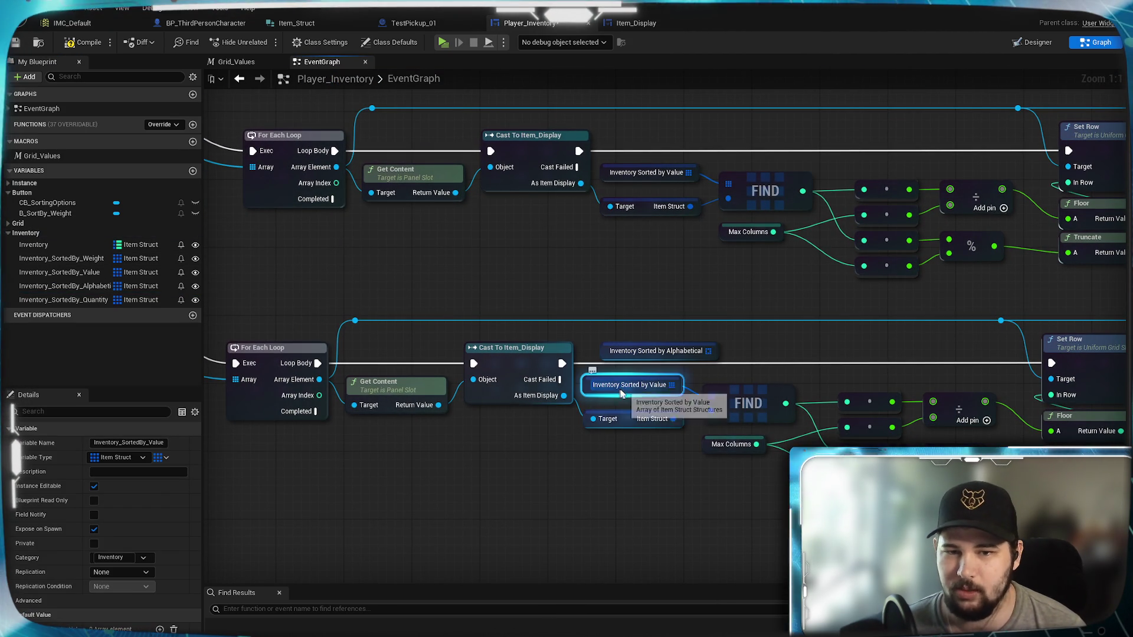
key(Delete)
drag(708, 350, 711, 396)
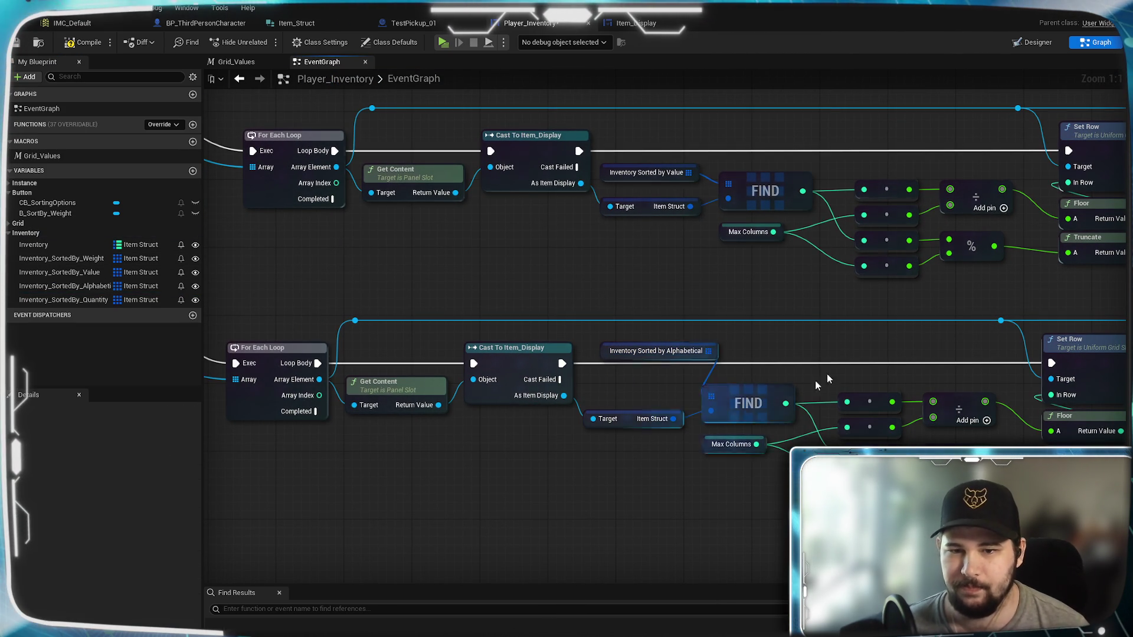
click(82, 42)
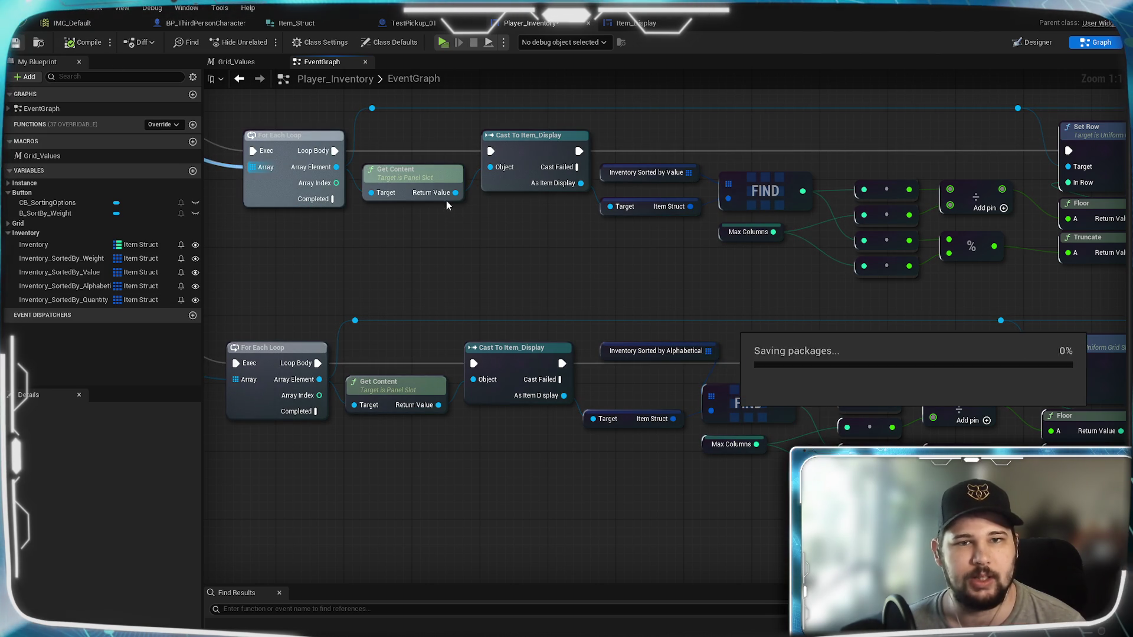
click(443, 42)
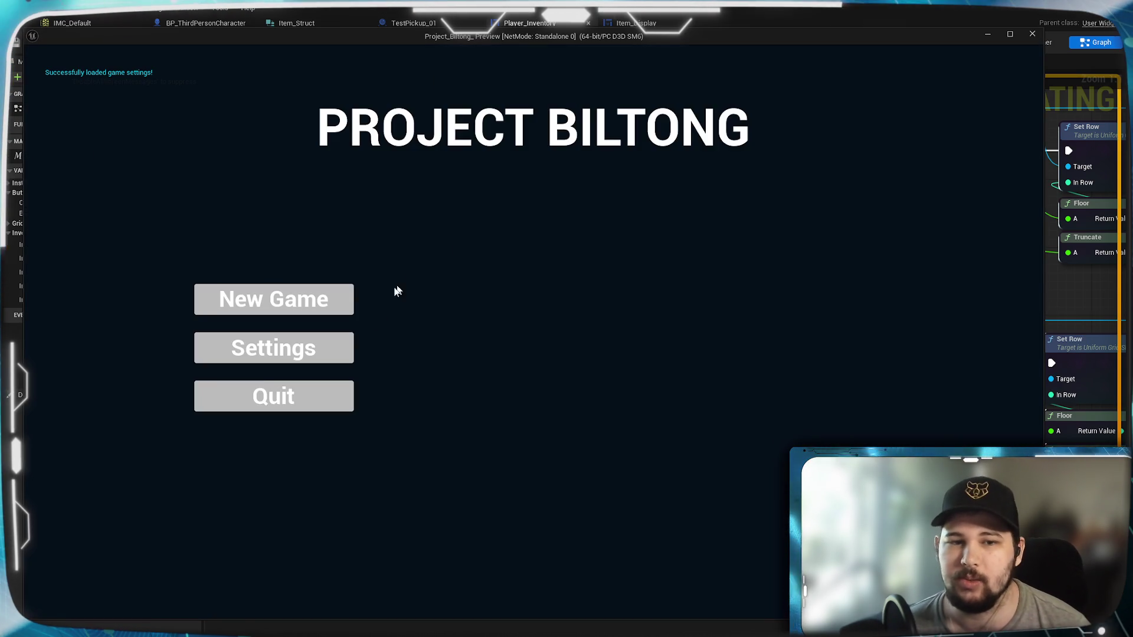
click(295, 354)
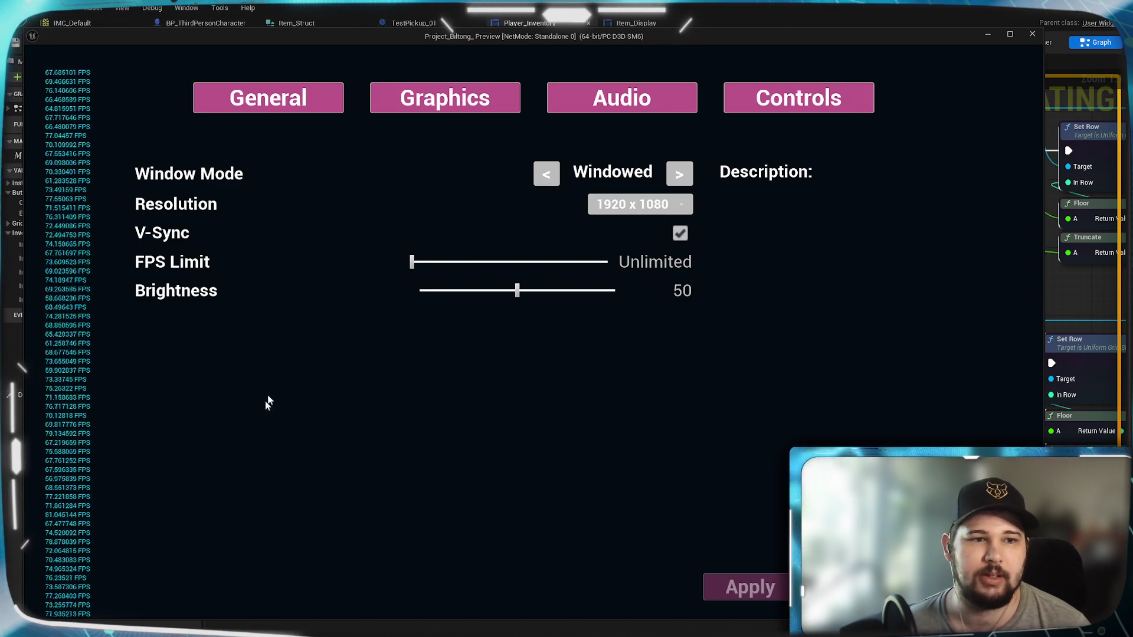
key(Escape)
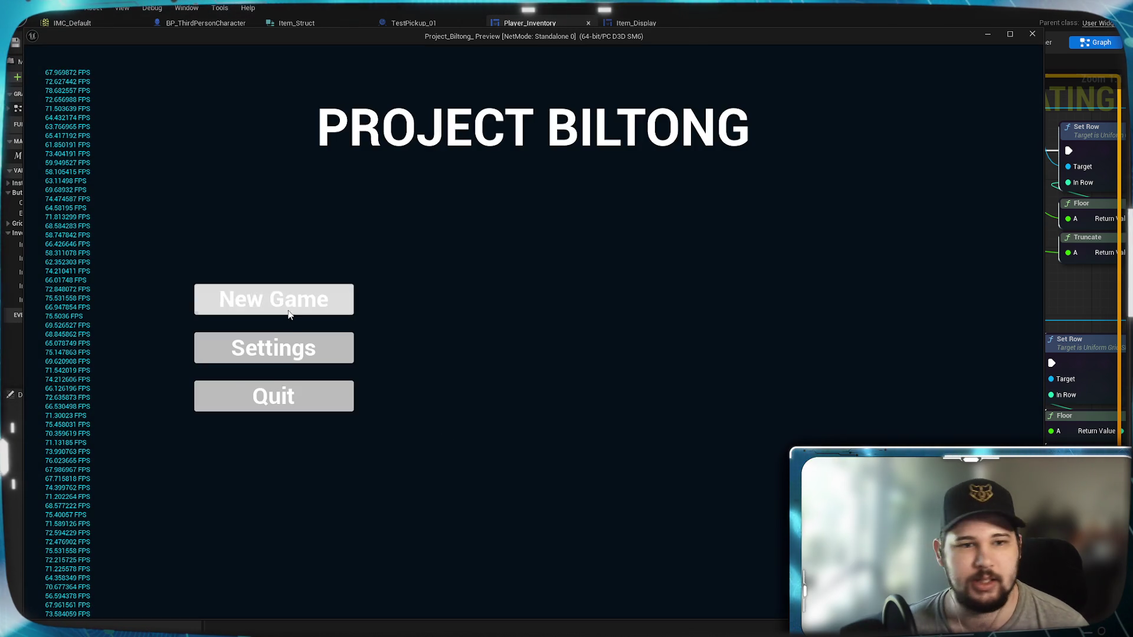
click(274, 299)
key(w)
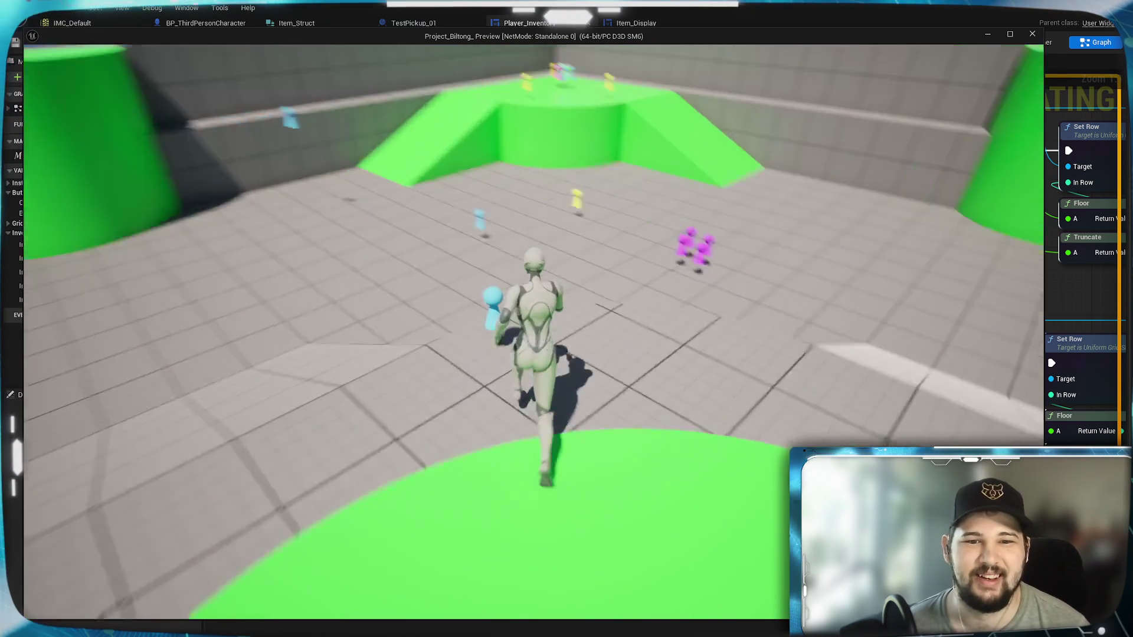
key(w)
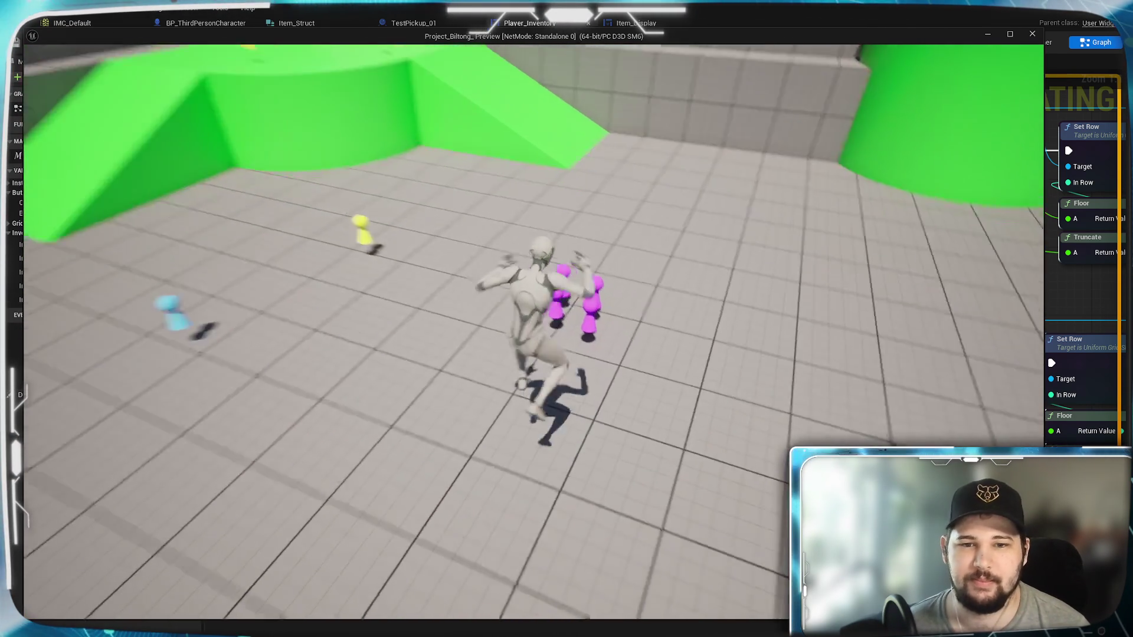
key(e)
key(w)
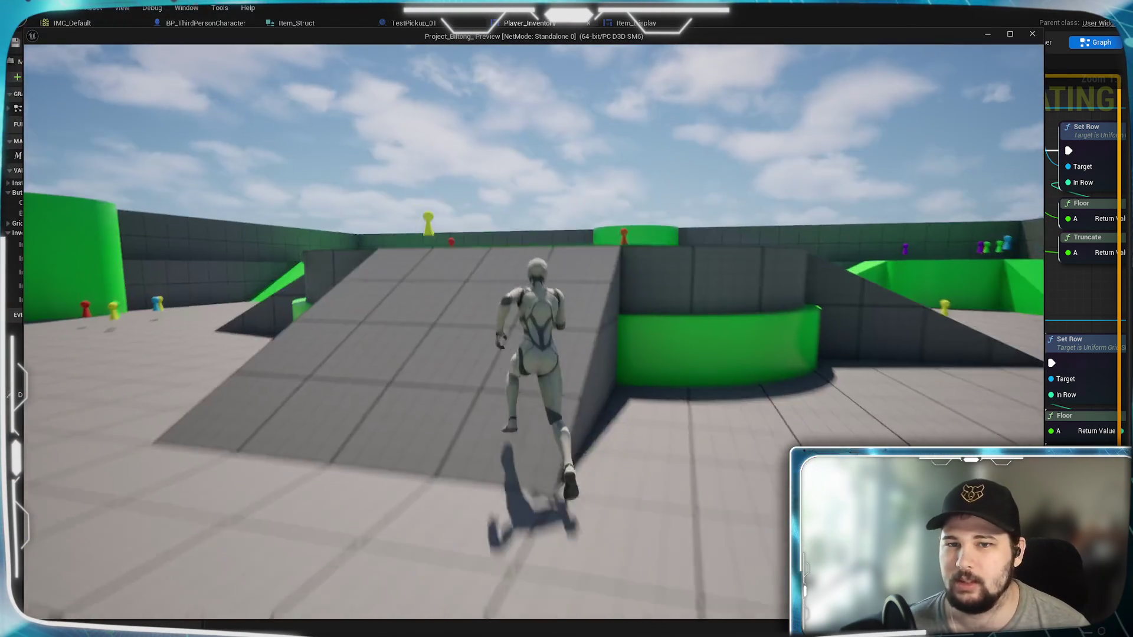
key(w)
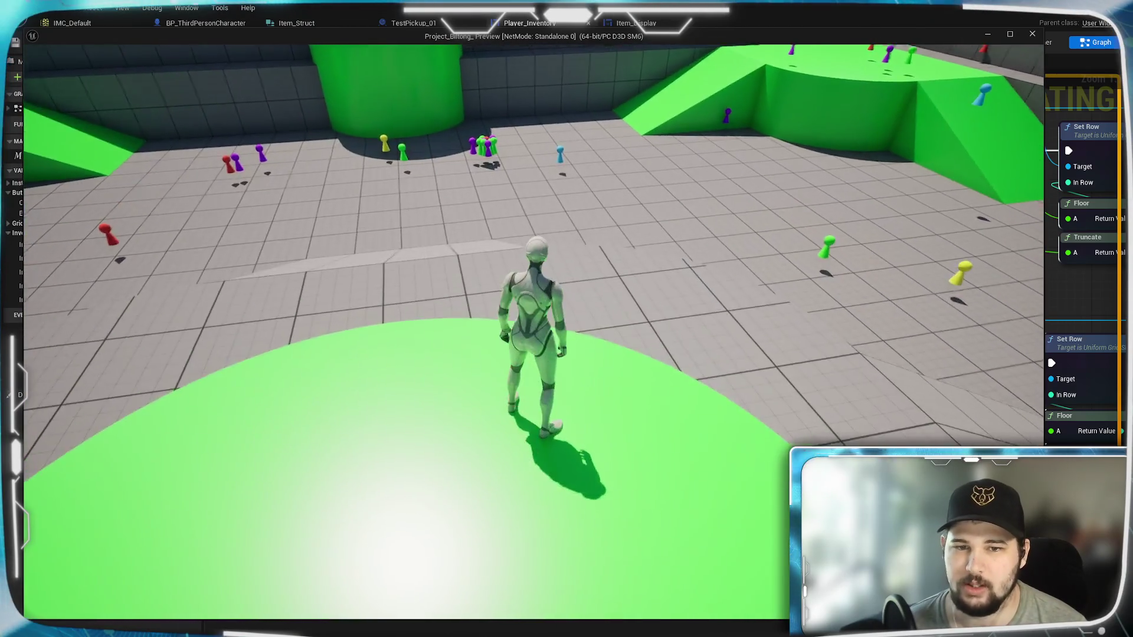
key(w)
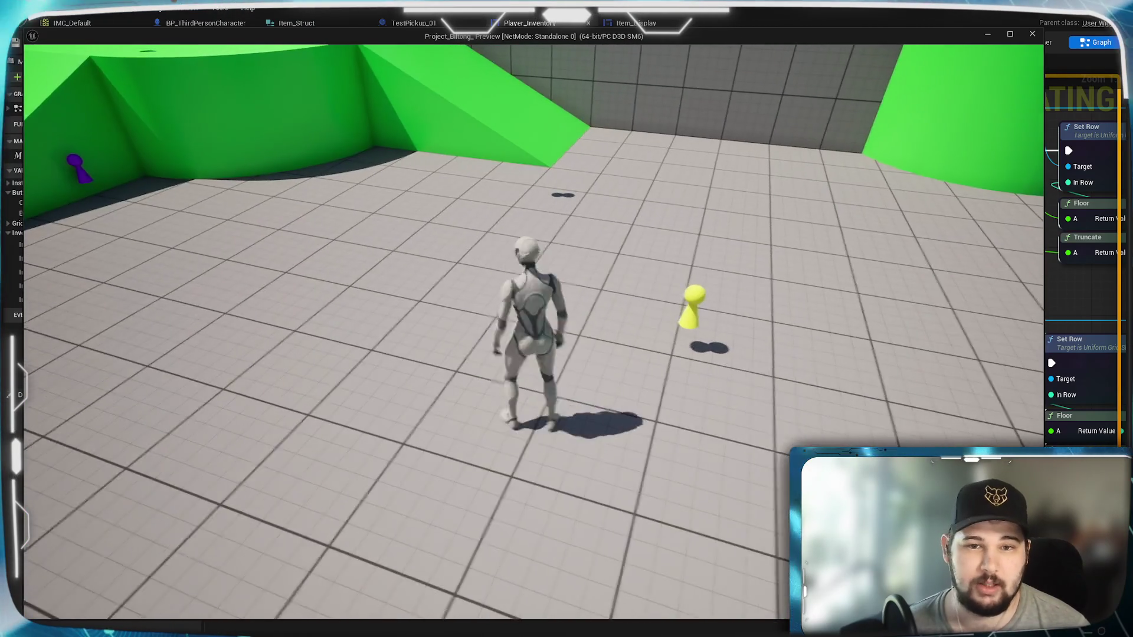
key(e)
key(Tab)
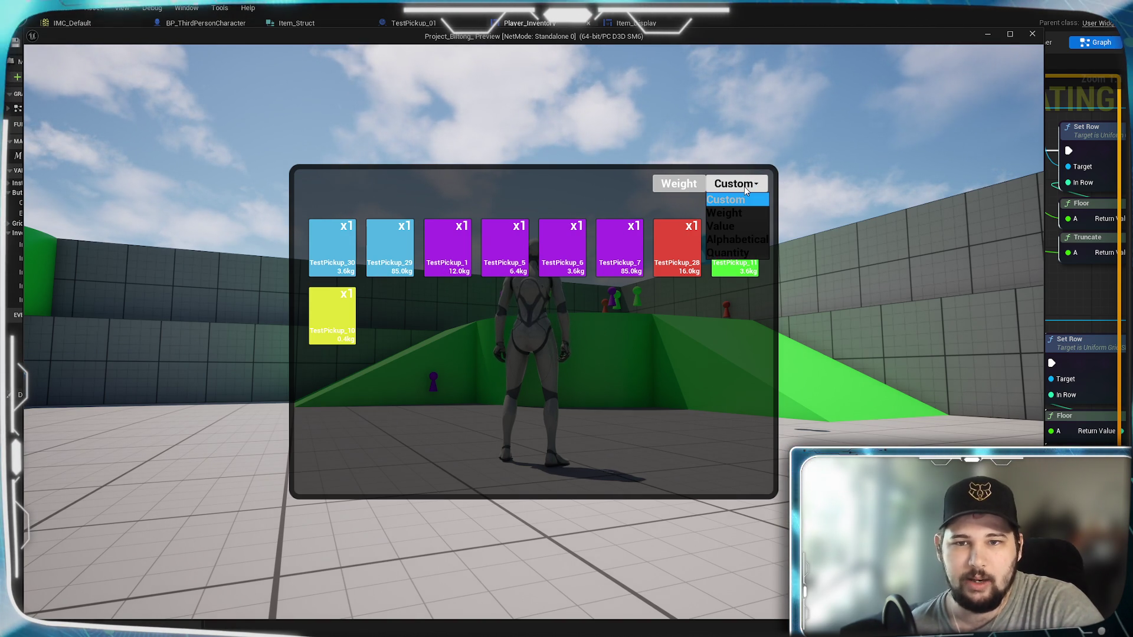
click(749, 239)
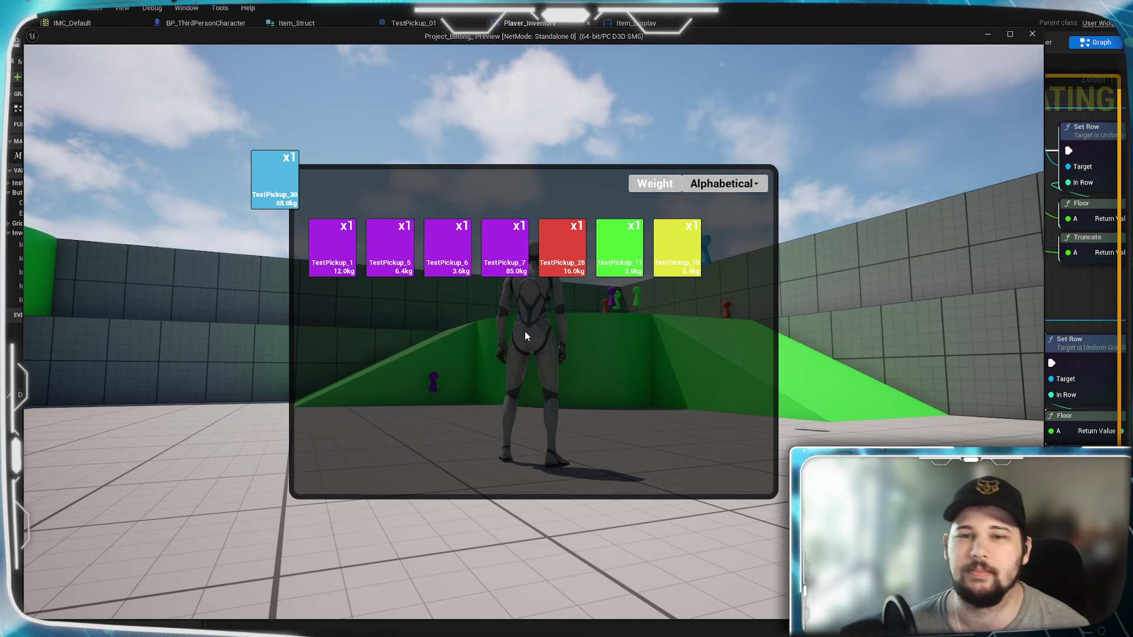
key(Escape)
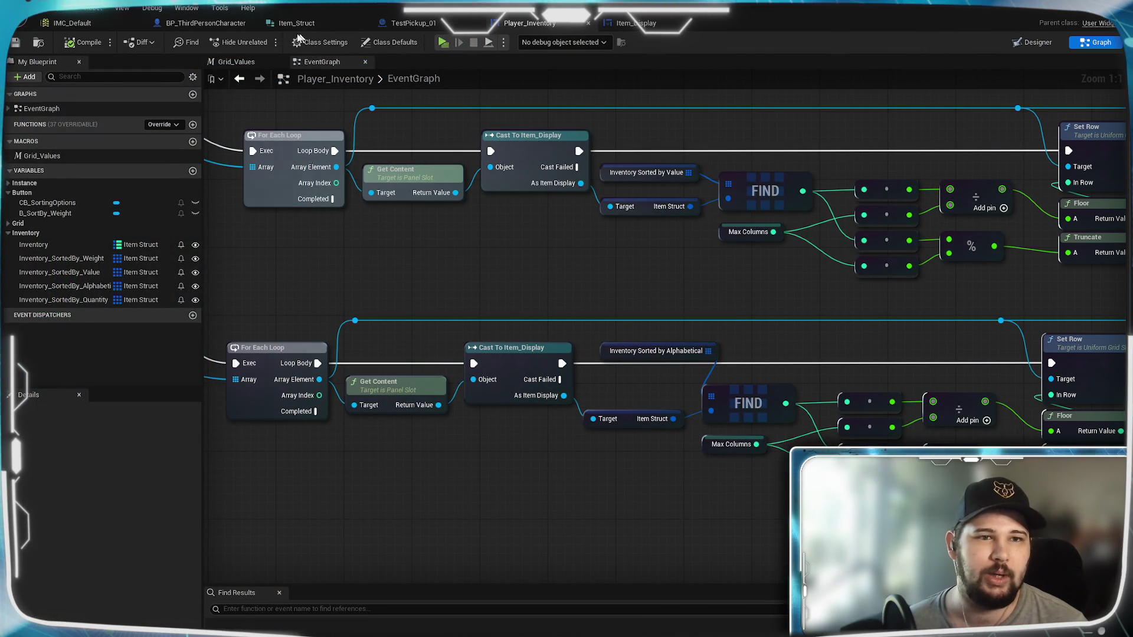
click(442, 42)
click(273, 298)
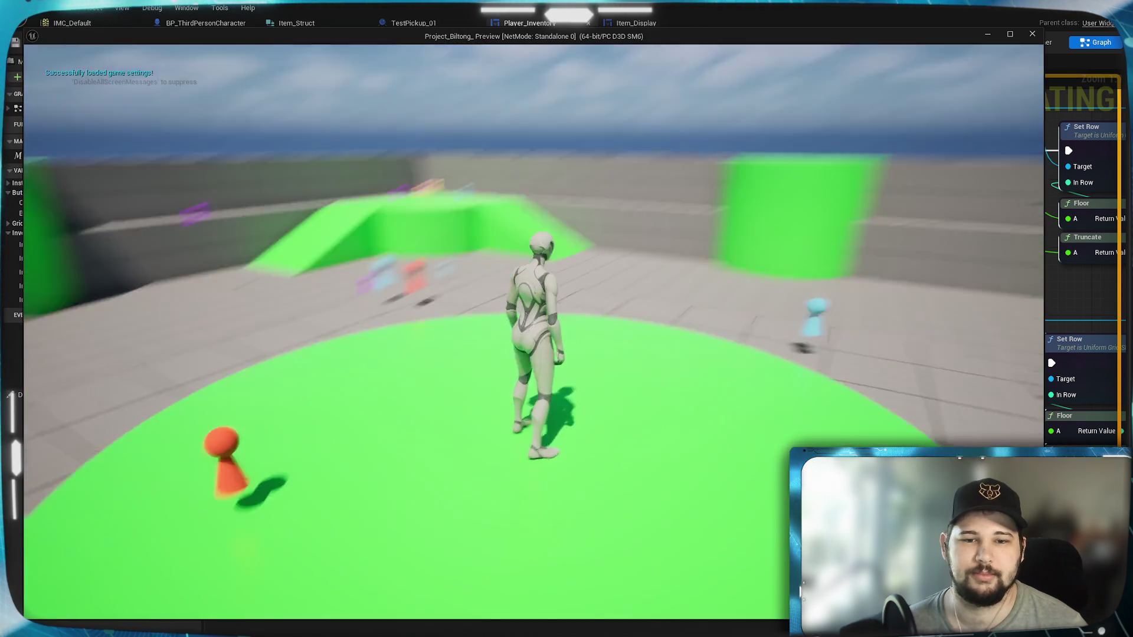
key(w)
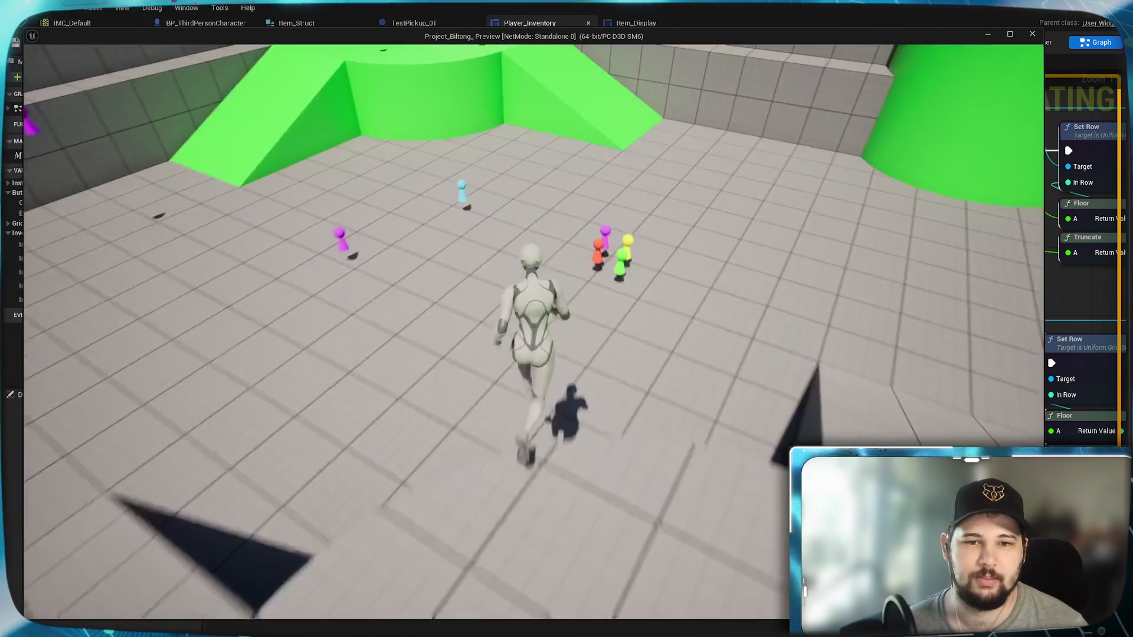
key(i)
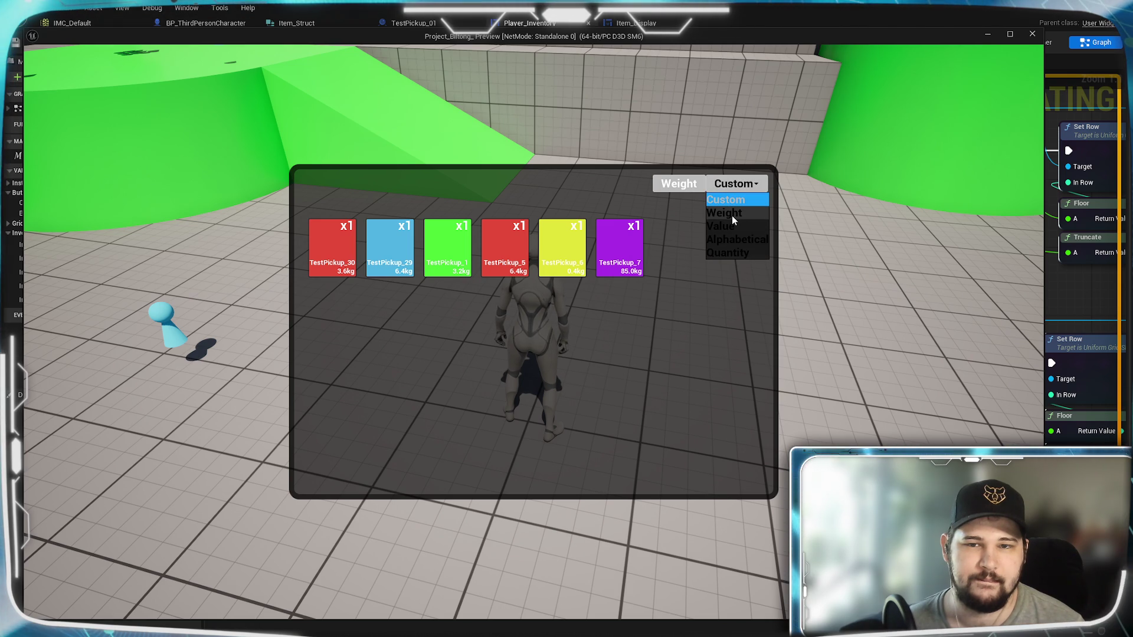
click(729, 240)
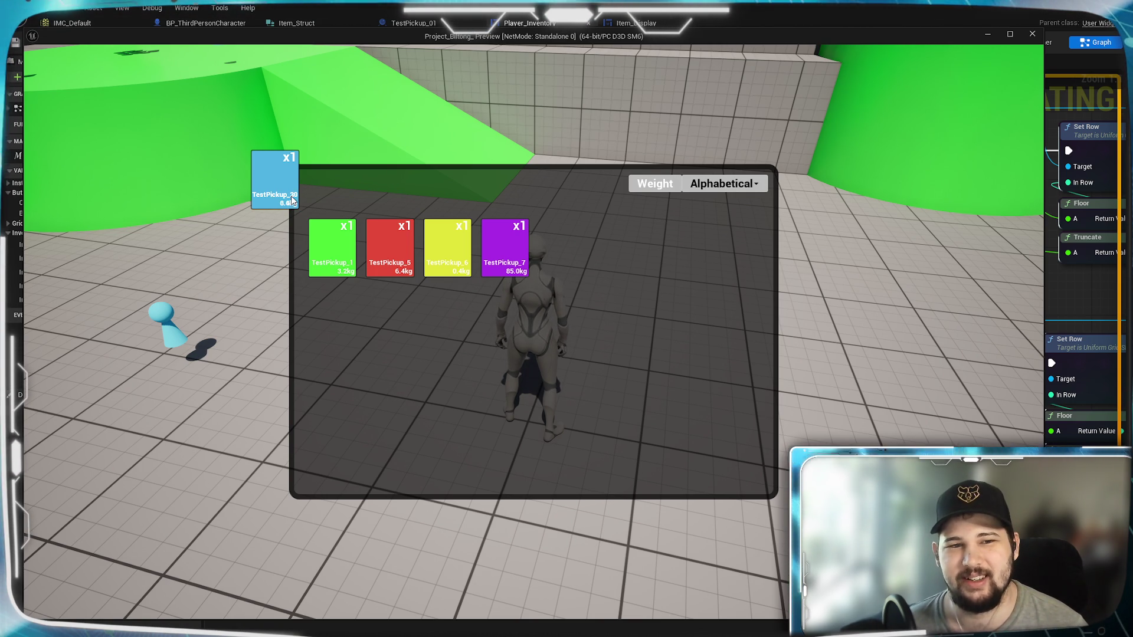
key(Escape)
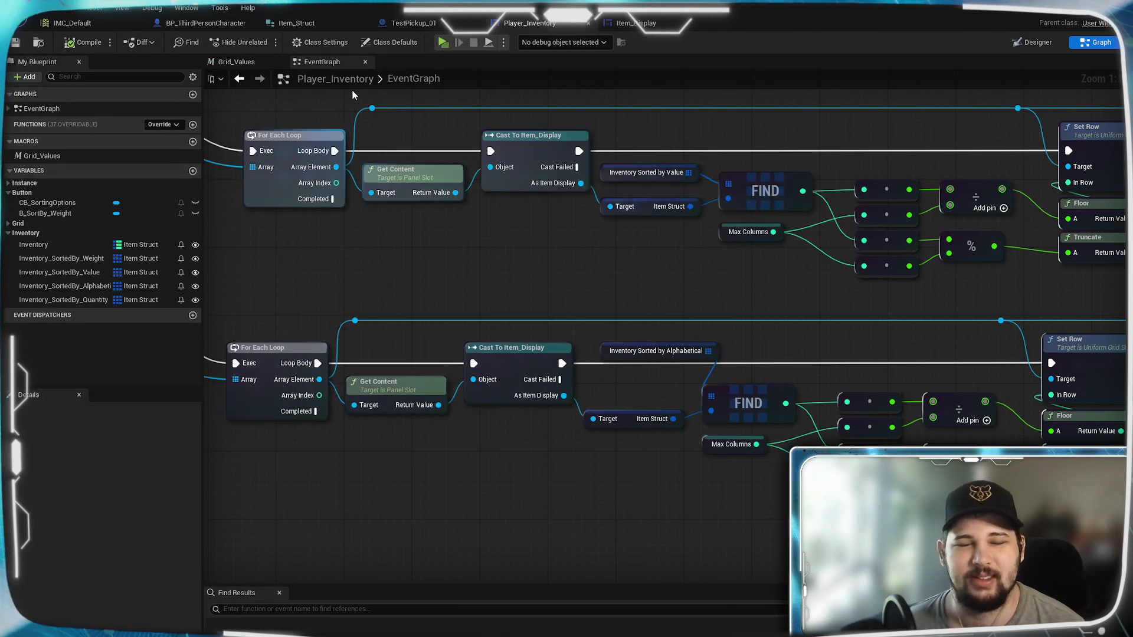
Check TestPickup_01 and Item_Struct, then open BP_ThirdPersonCharacter's Sorting Array - Alphabetical collapsed graph
click(413, 24)
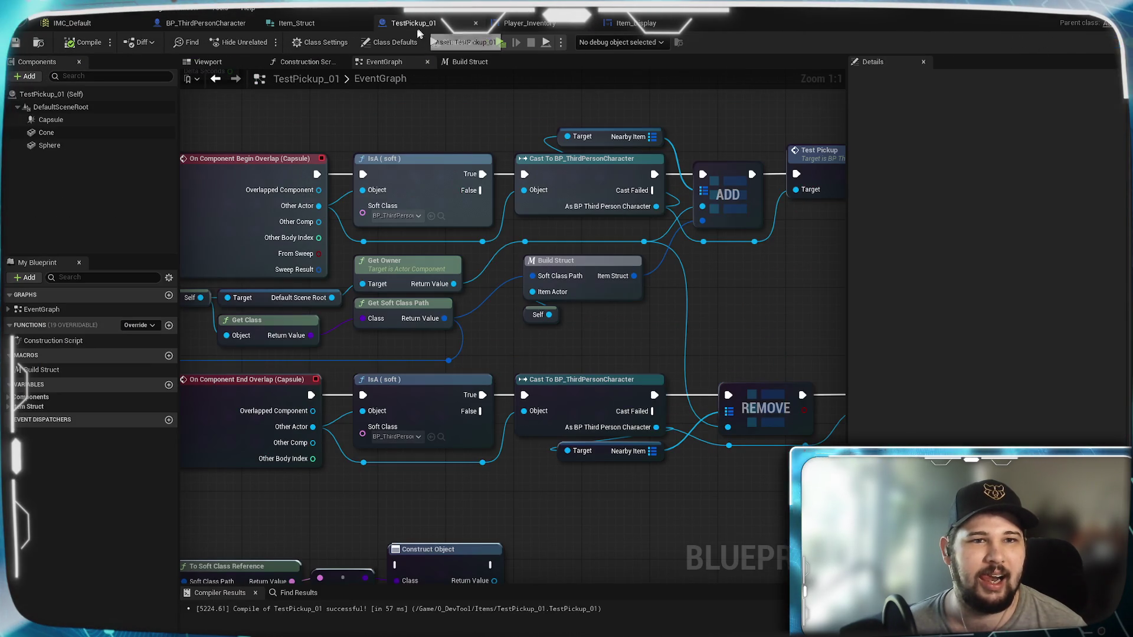
click(316, 23)
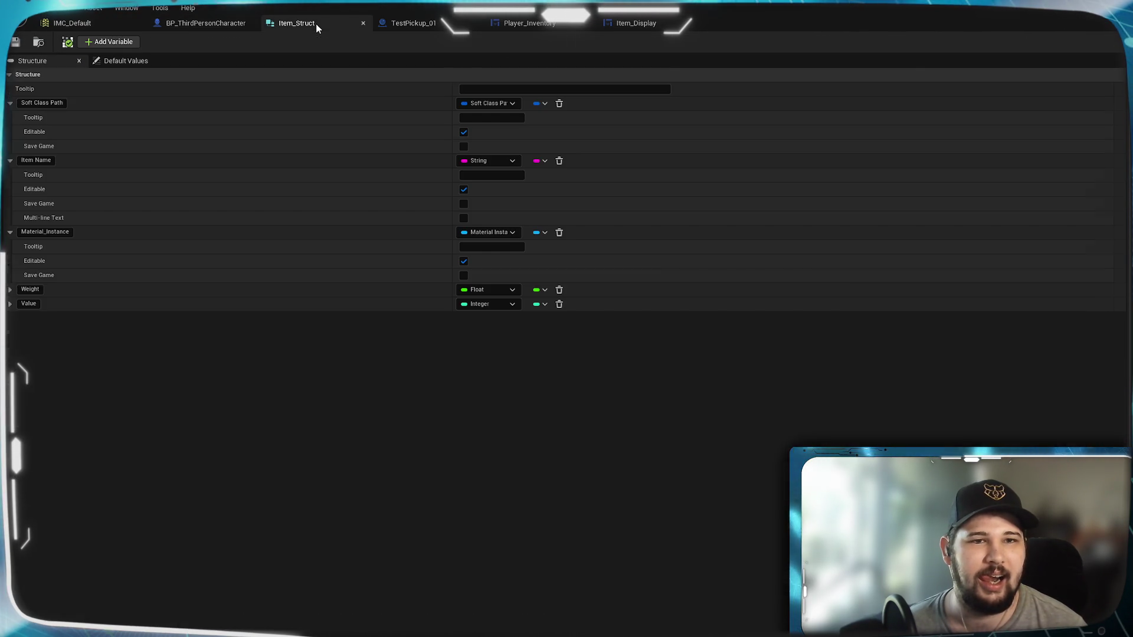
click(244, 24)
scroll(652, 339, down, 5)
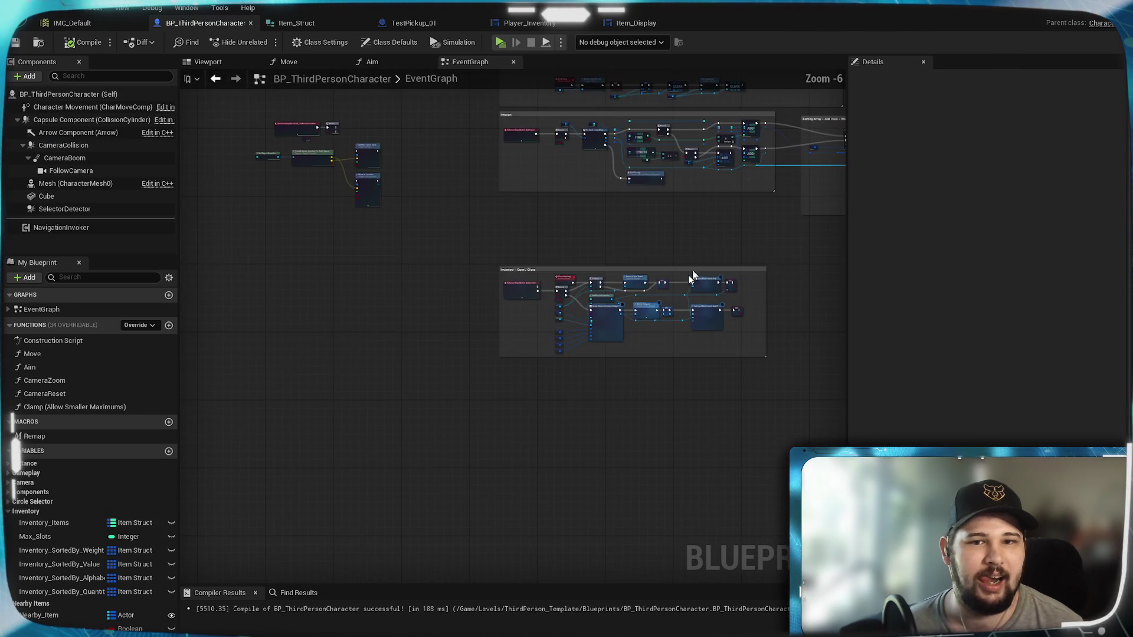
scroll(512, 333, up, 5)
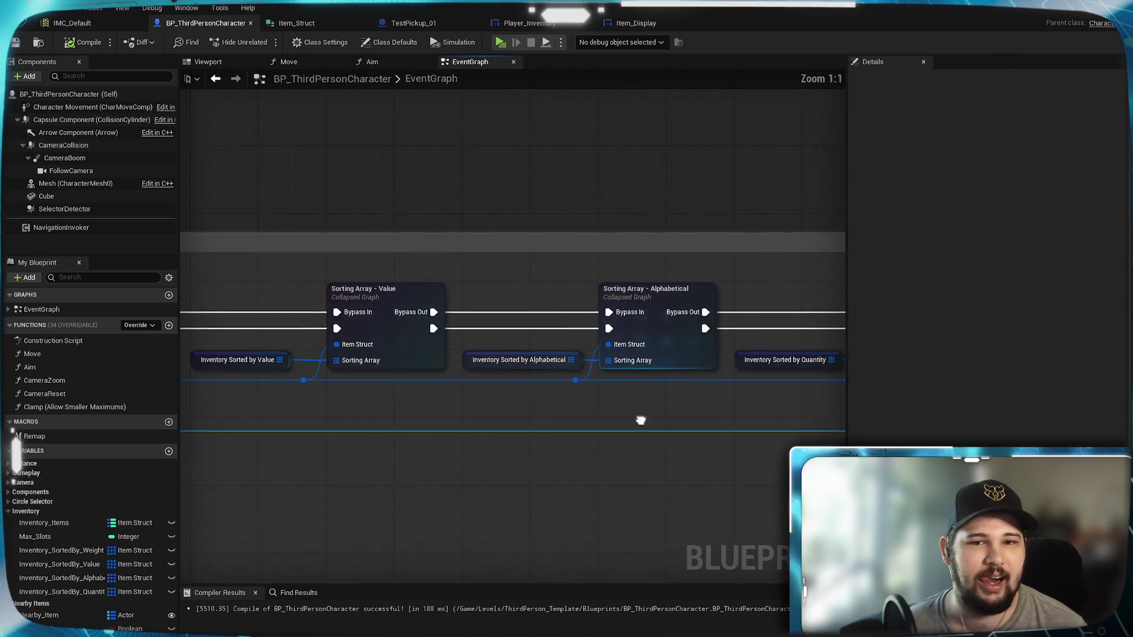
double_click(572, 305)
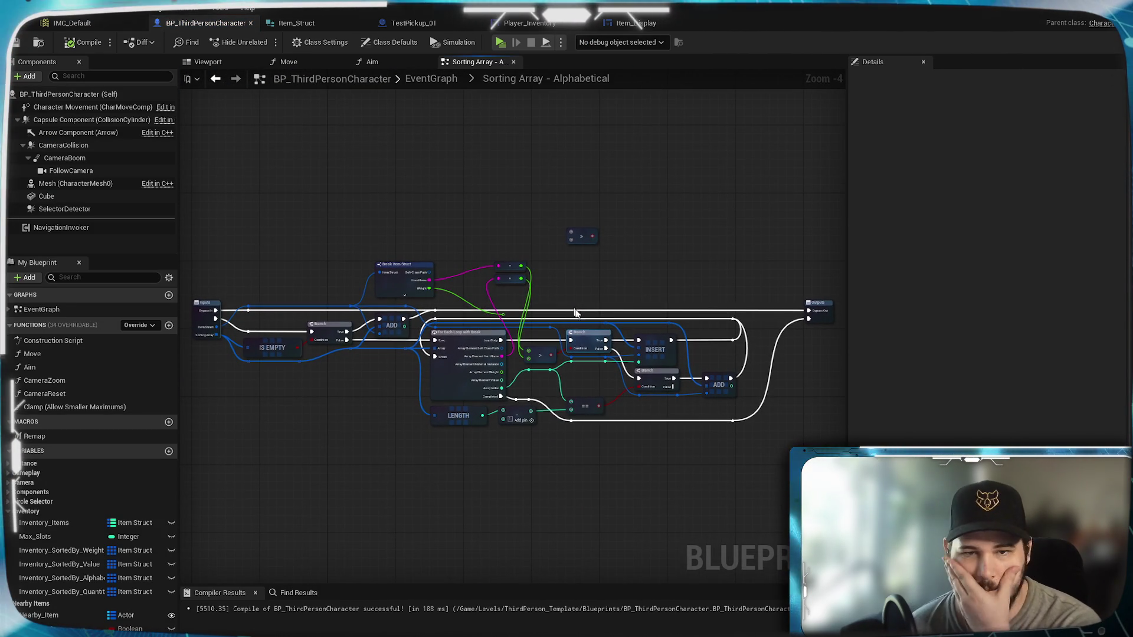
Delete the two old comparison nodes and the Weight wire's reroute knot, then pull a wire from Item Name
scroll(575, 311, up, 3)
scroll(695, 311, up, 1)
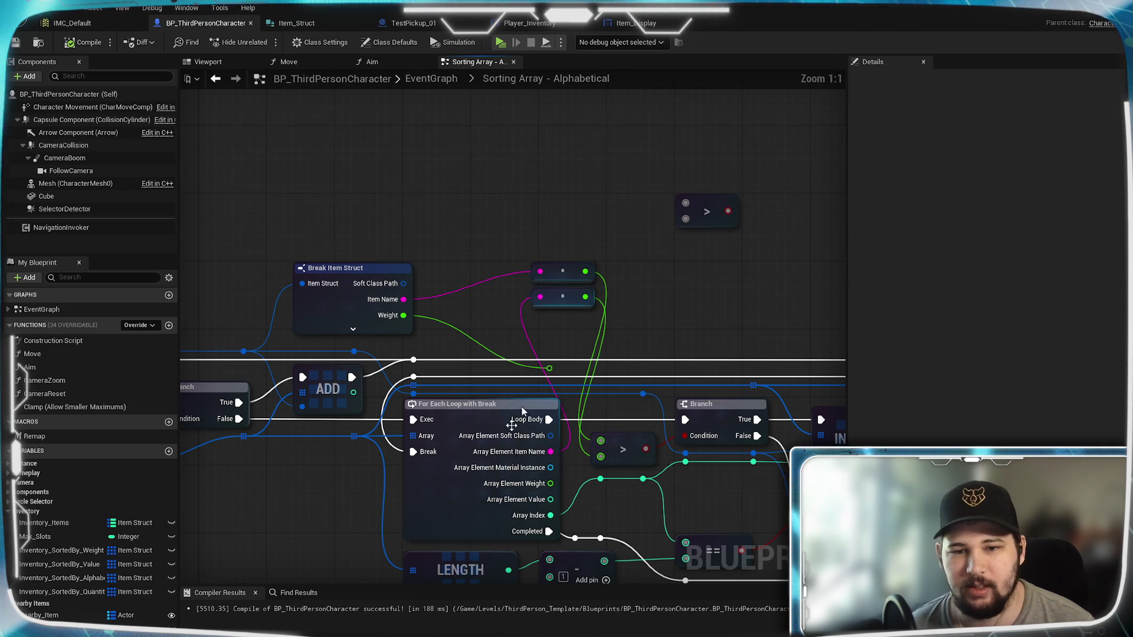
drag(529, 241, 610, 314)
key(Delete)
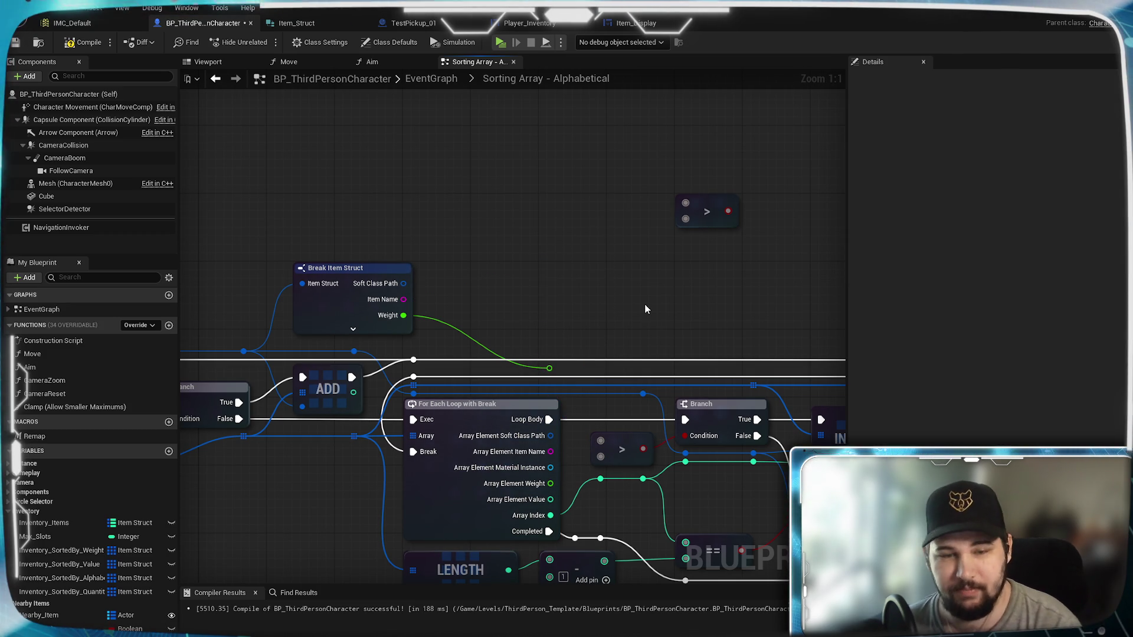
click(549, 368)
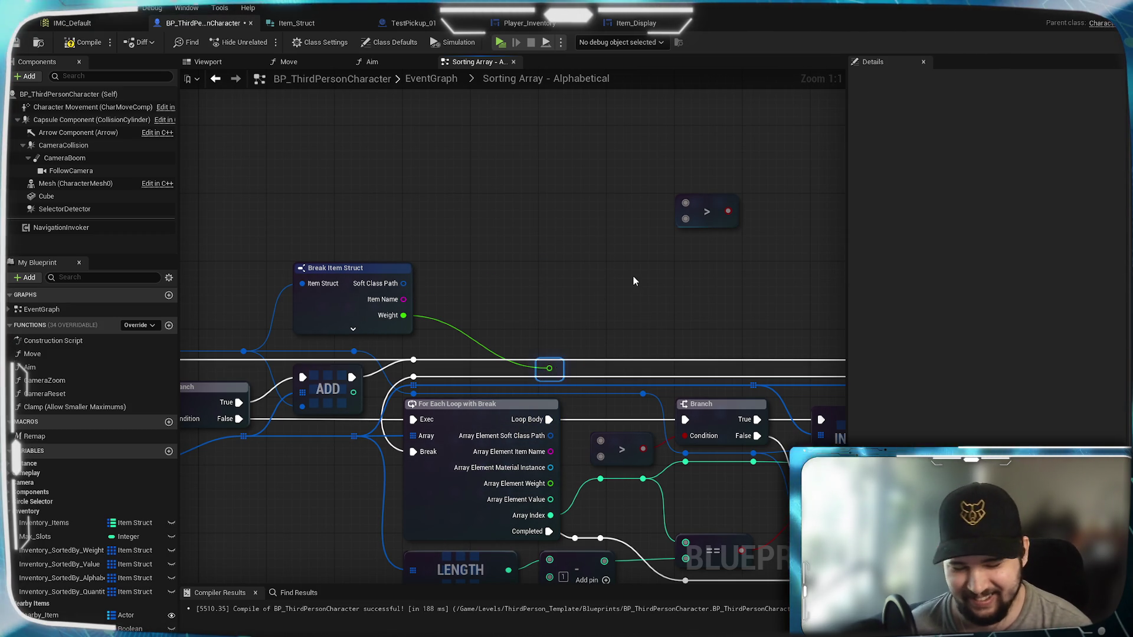
key(Delete)
mouse_move(495, 314)
mouse_down()
mouse_move(514, 373)
mouse_move(483, 252)
mouse_up()
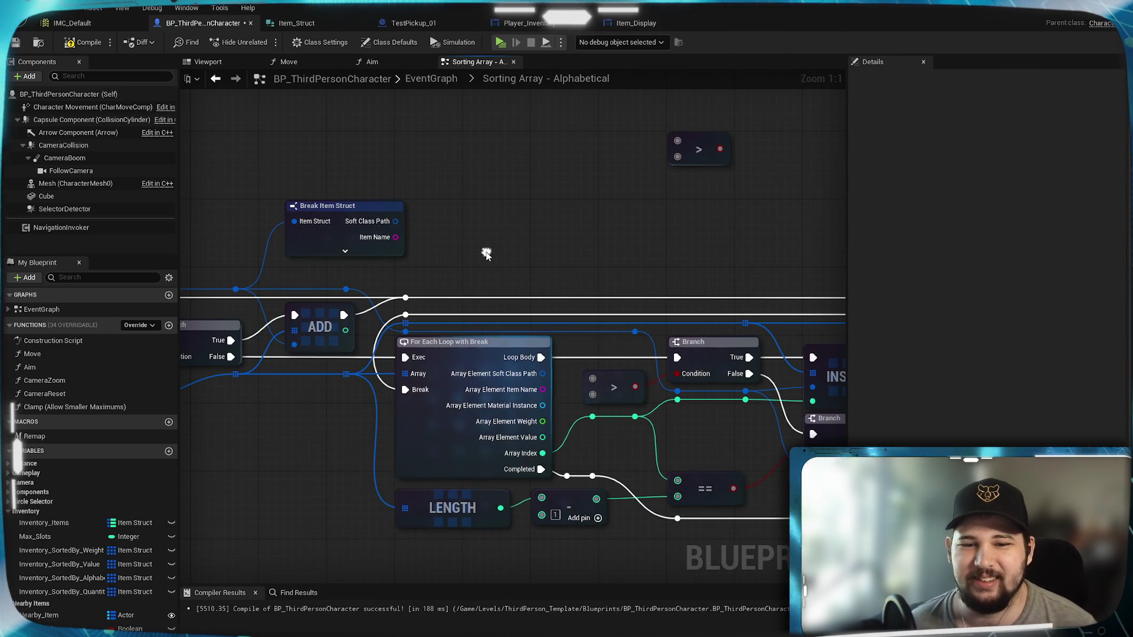
mouse_move(587, 263)
mouse_down()
mouse_move(320, 255)
mouse_move(658, 287)
mouse_up()
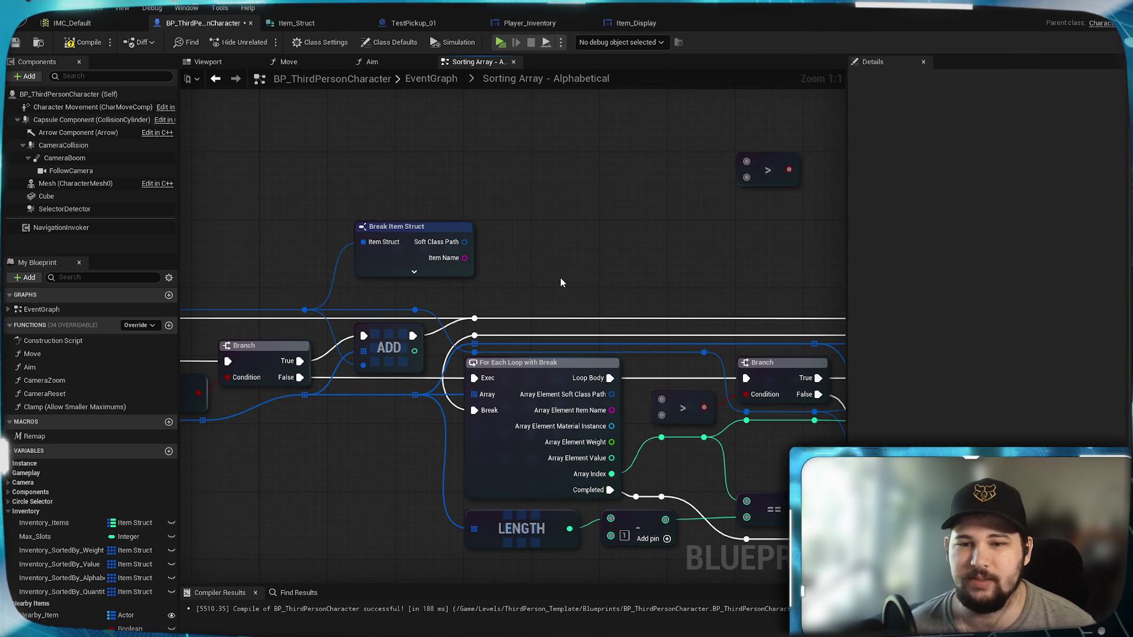
drag(465, 257, 562, 227)
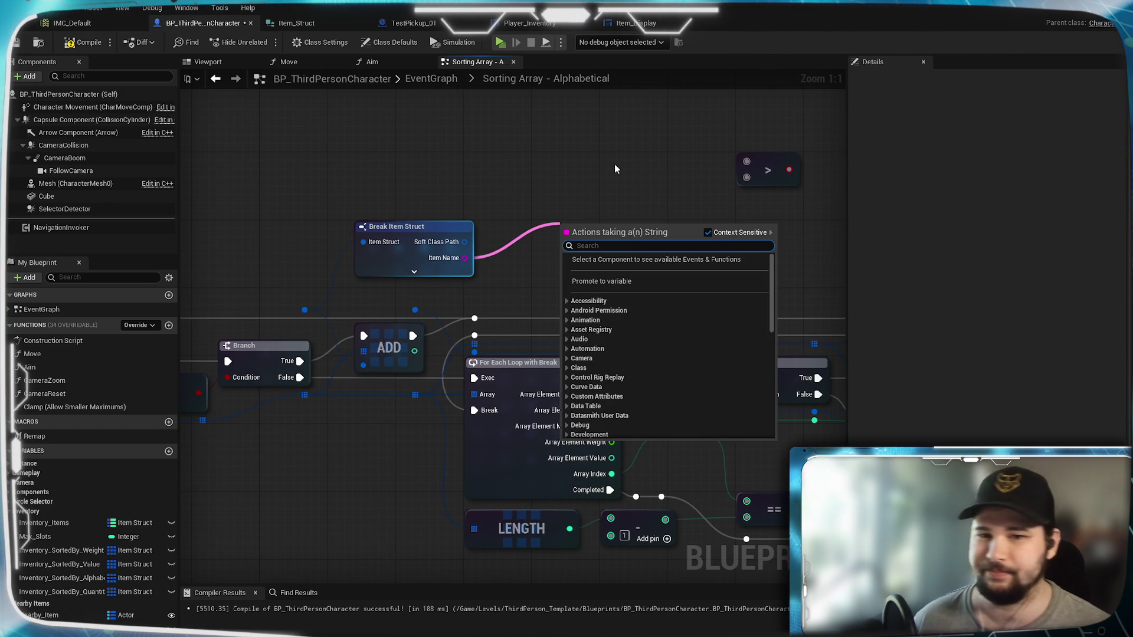
Browse the Math, Utilities and String categories of Item Name's actions, then dismiss the list with Escape
scroll(660, 366, down, 8)
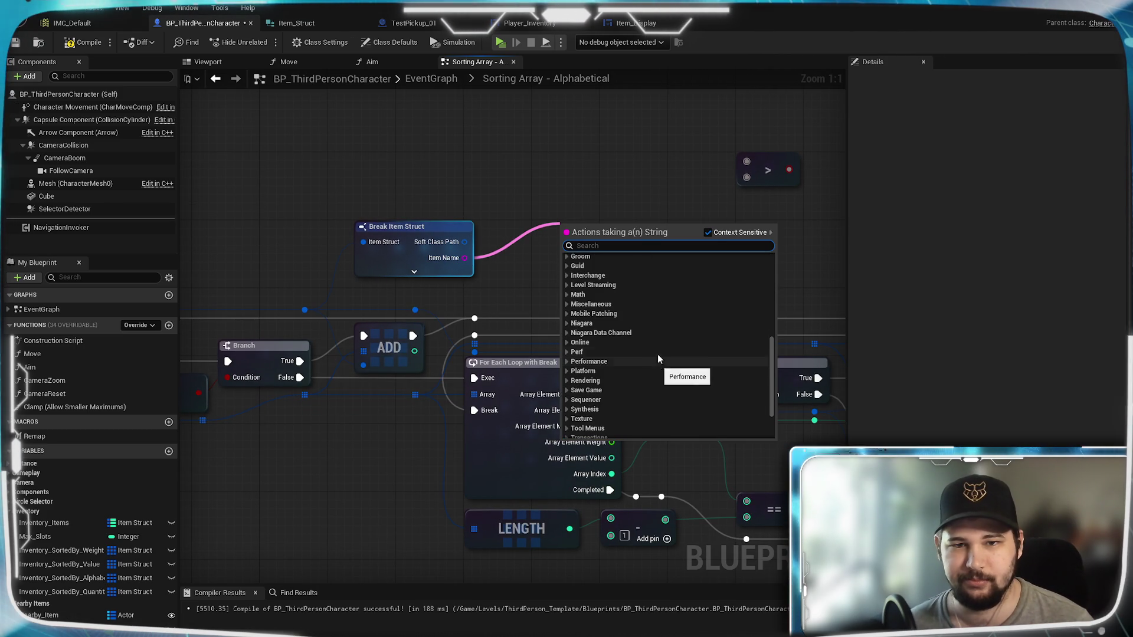
scroll(658, 354, down, 3)
scroll(609, 348, up, 3)
scroll(609, 352, up, 2)
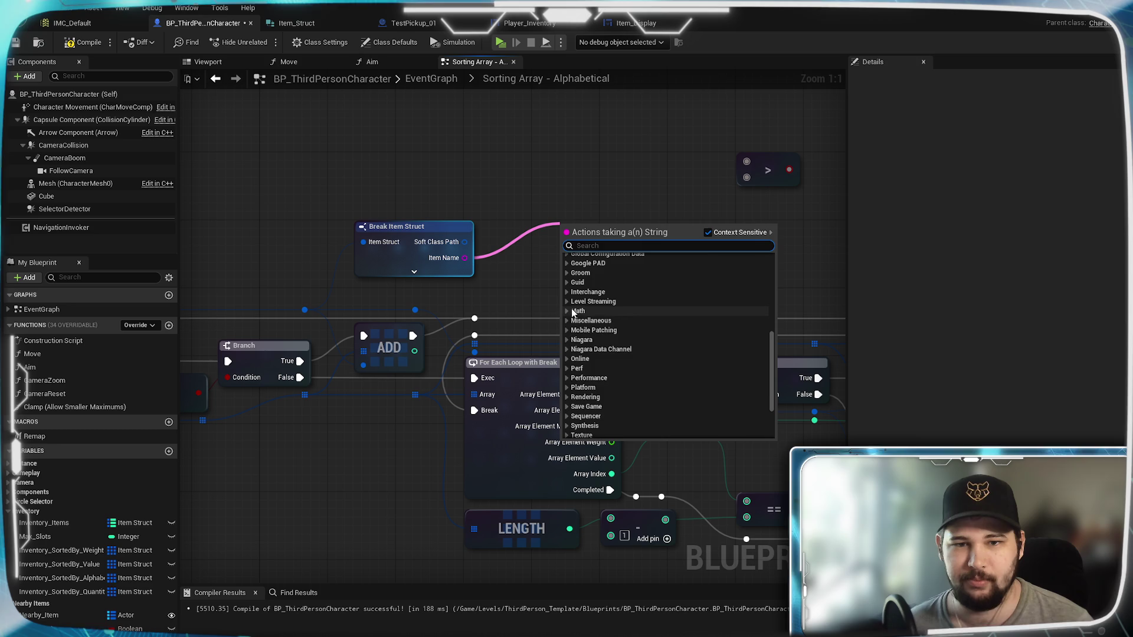
click(568, 311)
click(567, 312)
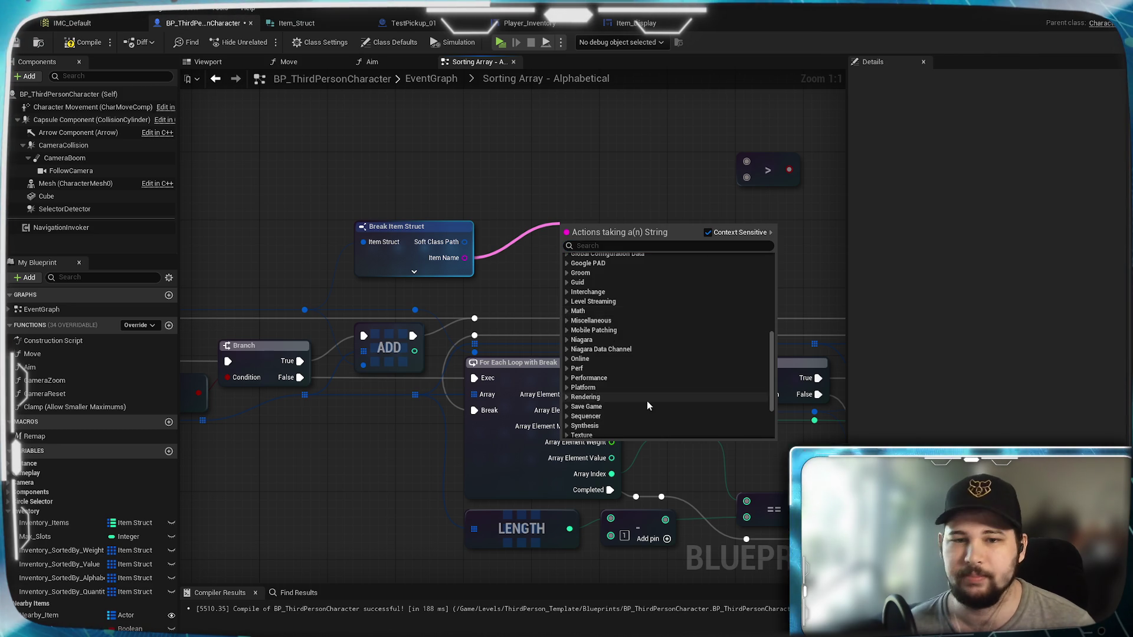
scroll(646, 401, down, 4)
click(568, 398)
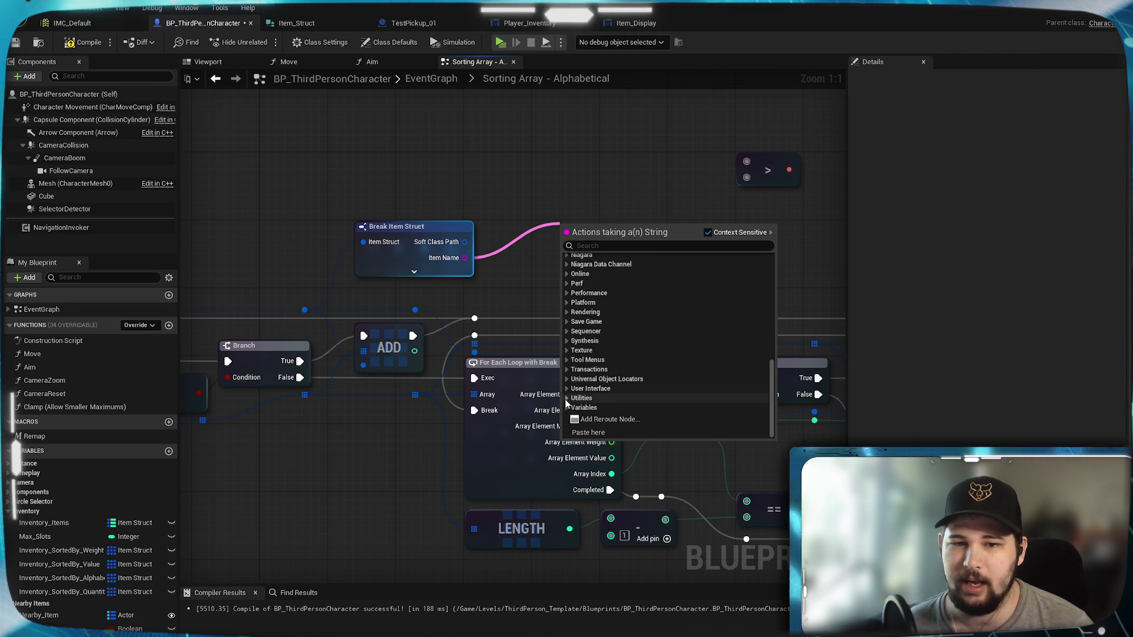
scroll(653, 330, down, 5)
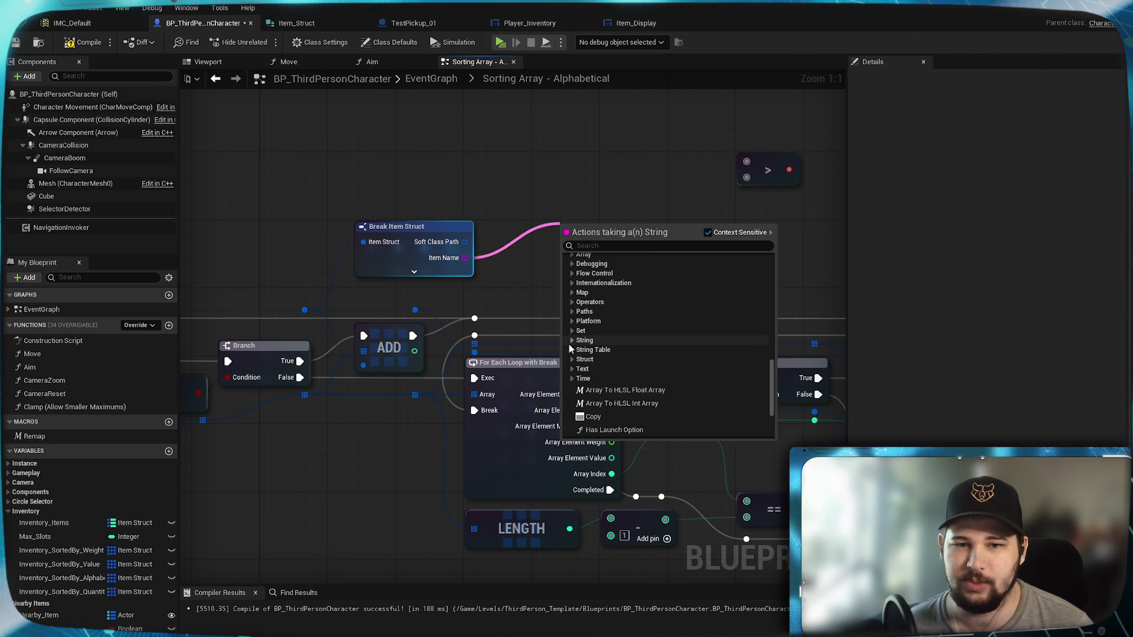
click(571, 341)
scroll(672, 345, down, 3)
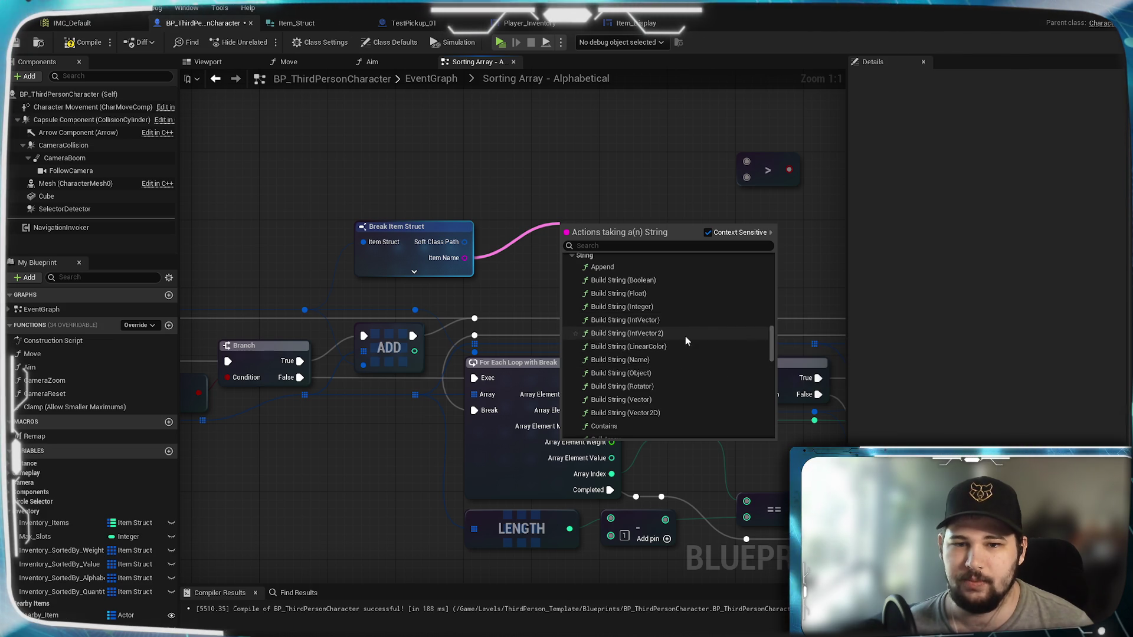
scroll(685, 335, down, 2)
scroll(703, 340, down, 1)
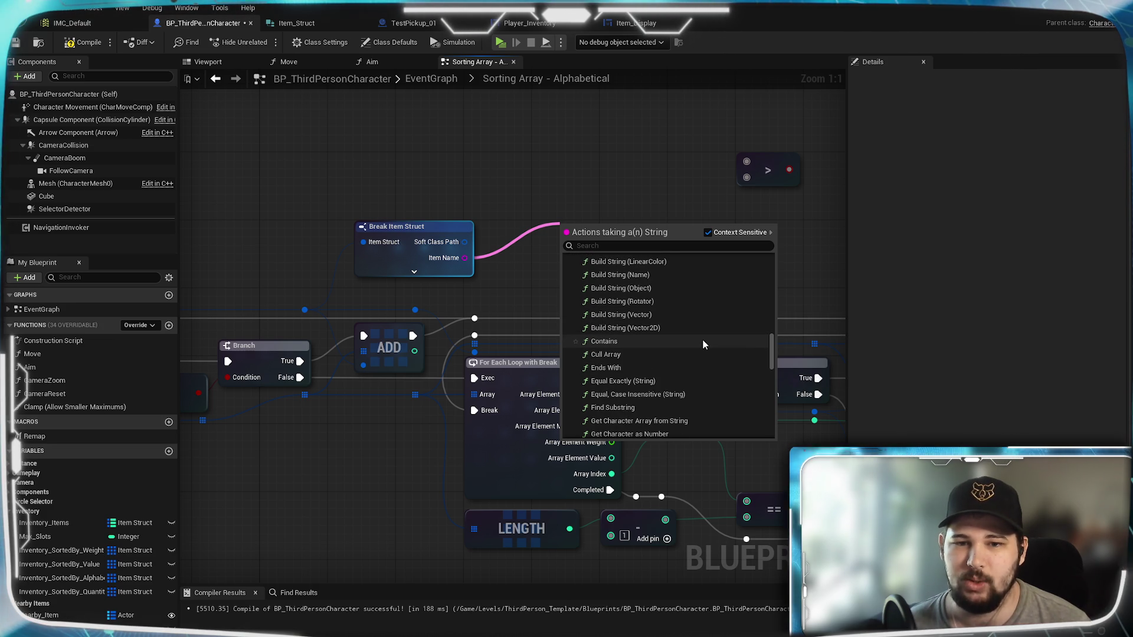
scroll(703, 340, down, 1)
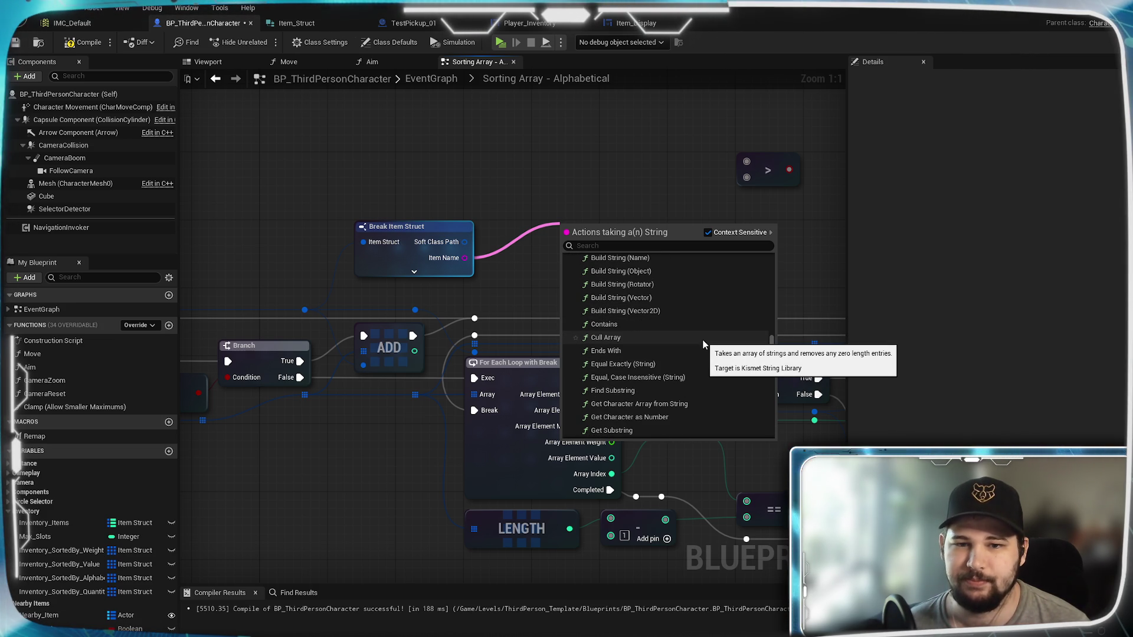
scroll(702, 340, down, 1)
scroll(702, 345, down, 2)
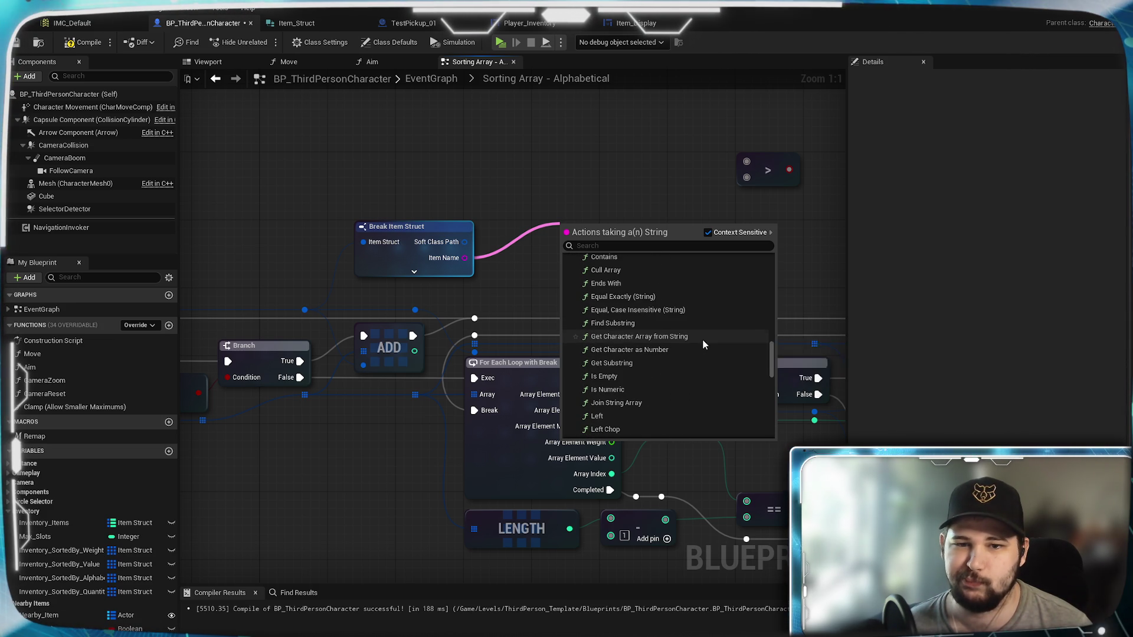
scroll(703, 345, down, 1)
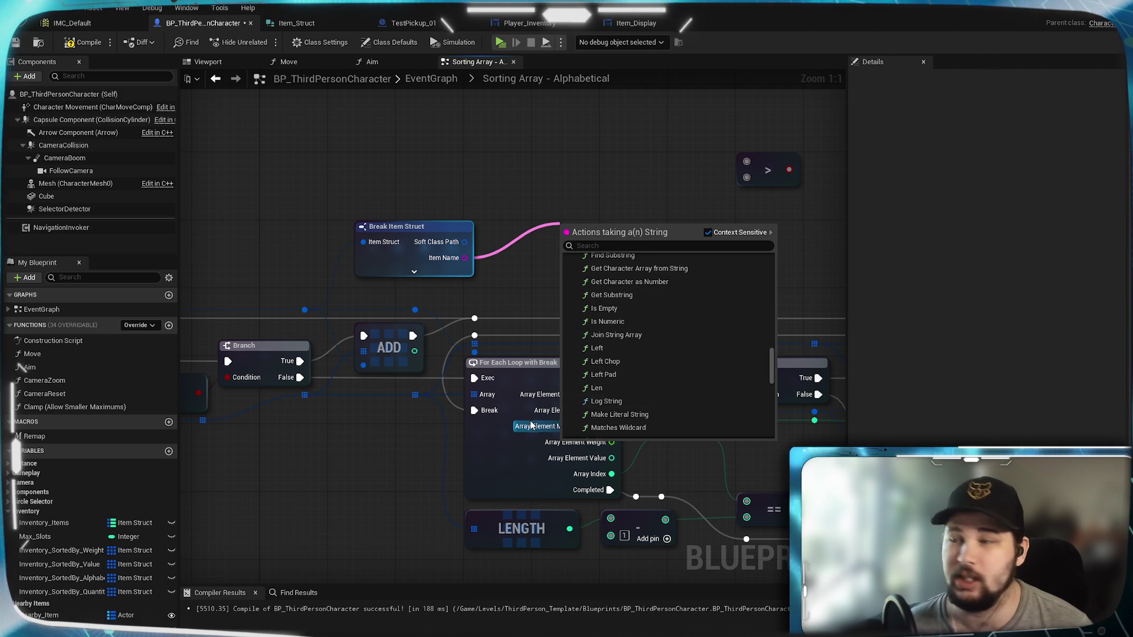
key(Escape)
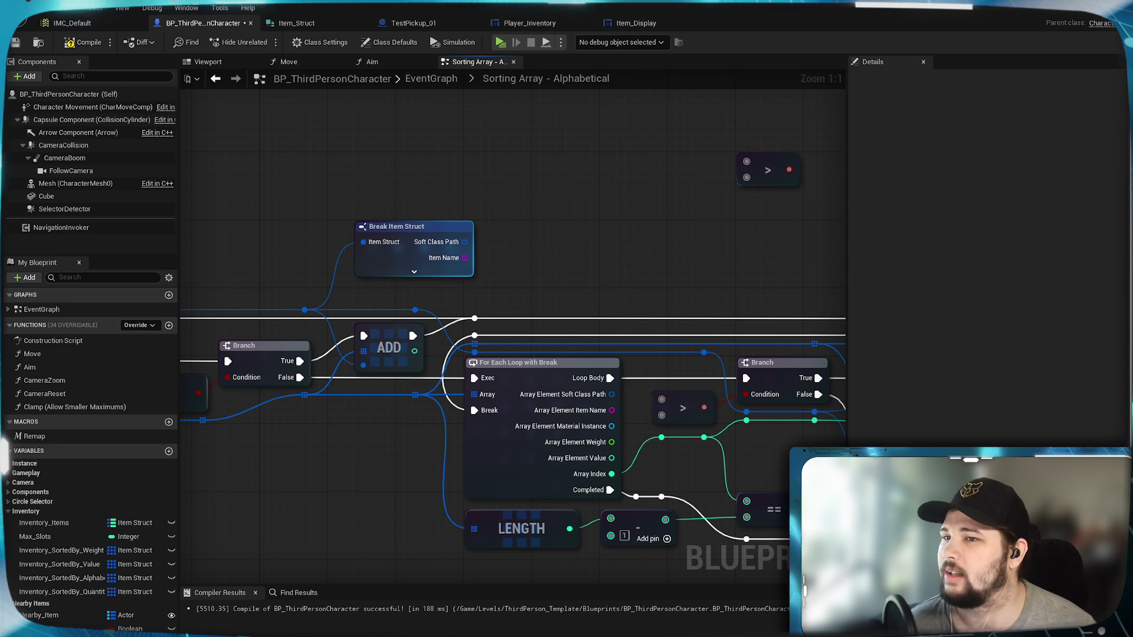
drag(541, 207, 587, 232)
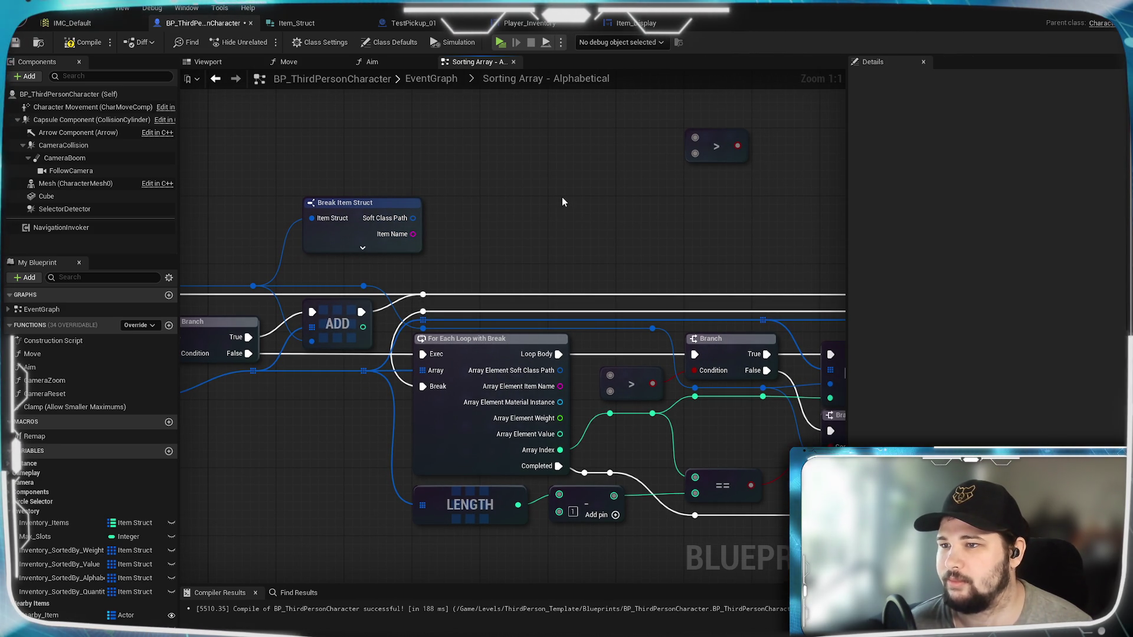
drag(497, 220, 565, 233)
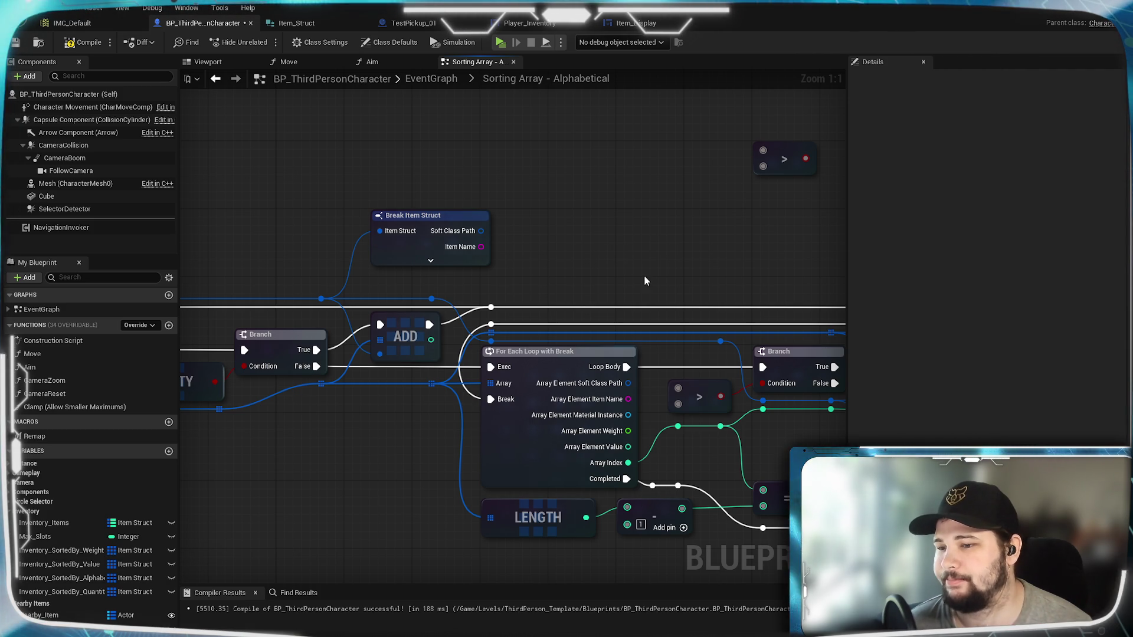
drag(644, 281, 632, 231)
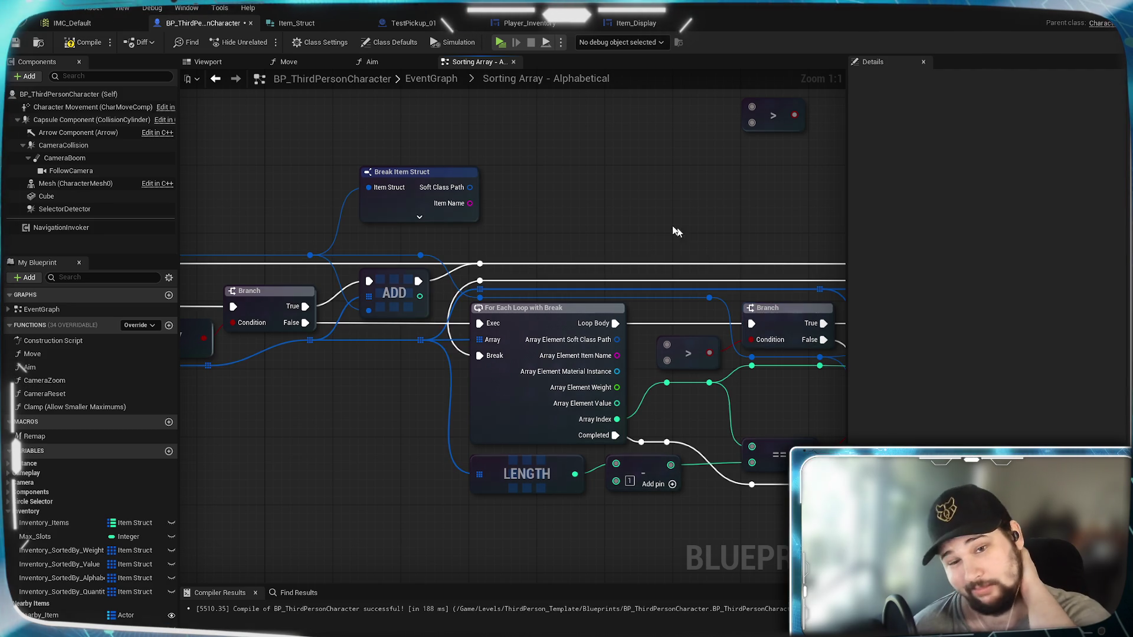
drag(469, 203, 523, 197)
Search 'sort' with Context Sensitive off, add Sort String Array, and place it up-right of Make Array
text(sort)
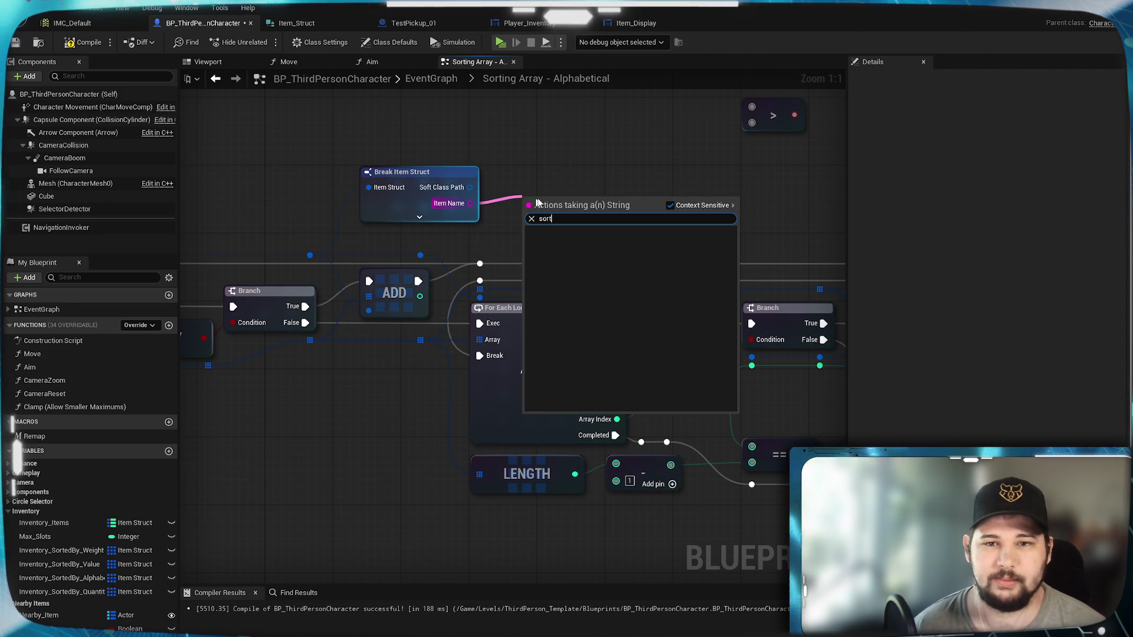
click(674, 205)
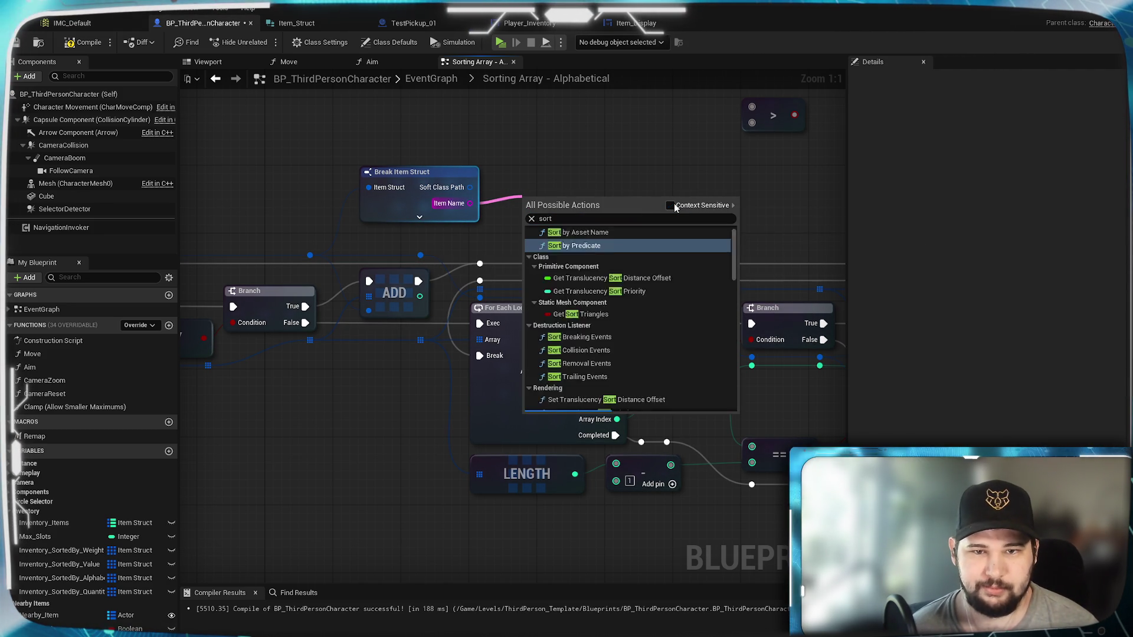
scroll(660, 271, up, 2)
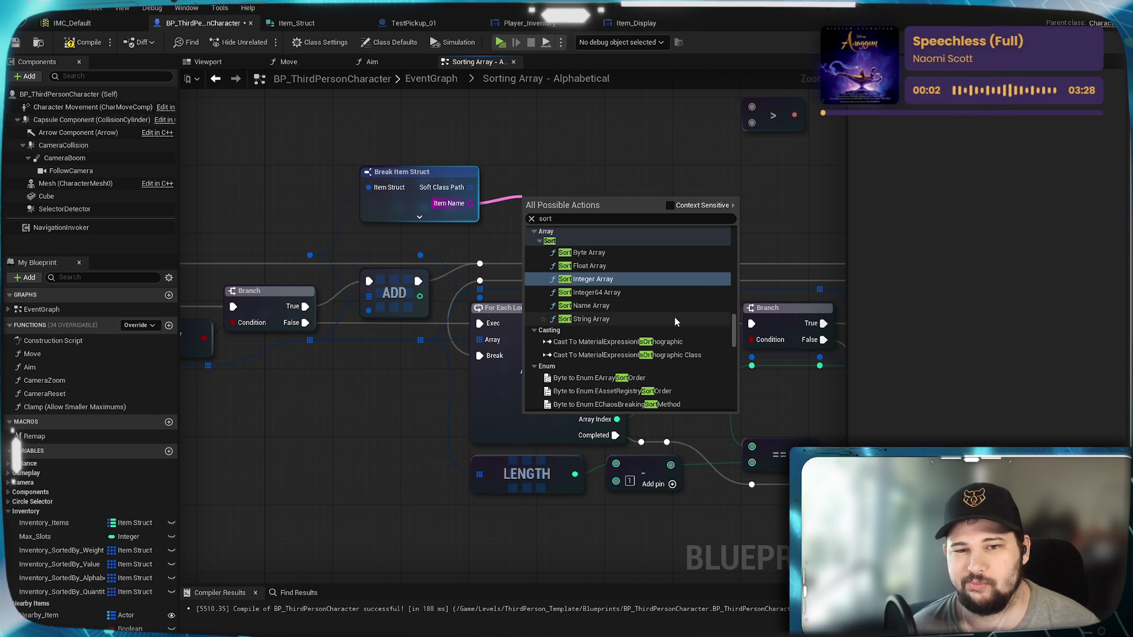
click(674, 318)
mouse_move(563, 207)
mouse_down()
mouse_move(709, 175)
mouse_move(633, 184)
mouse_up()
click(738, 185)
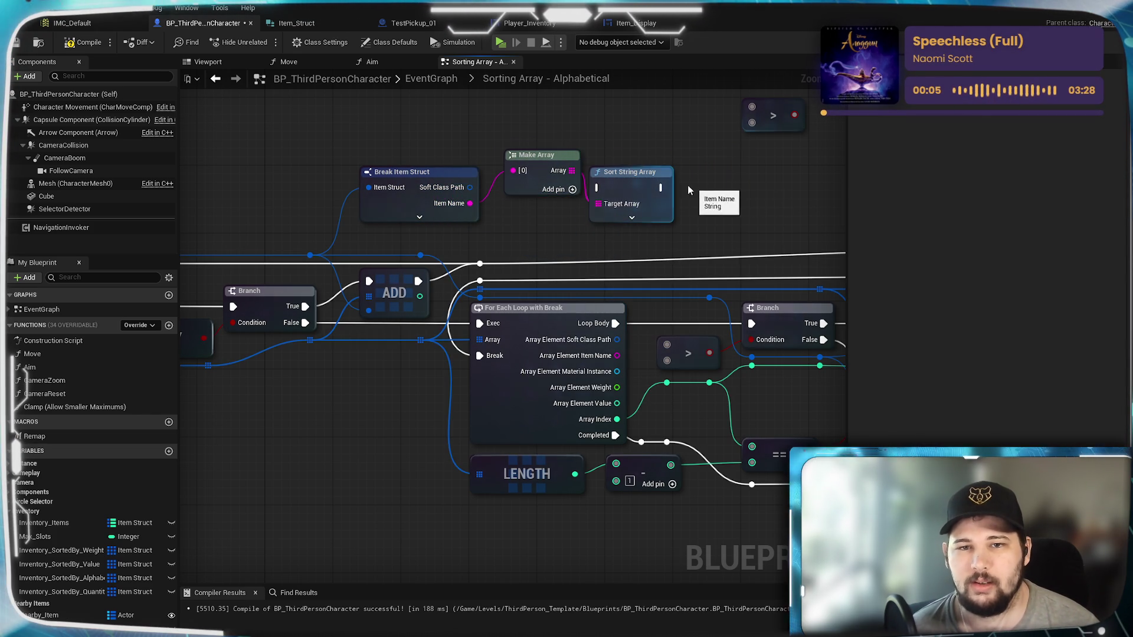
click(629, 176)
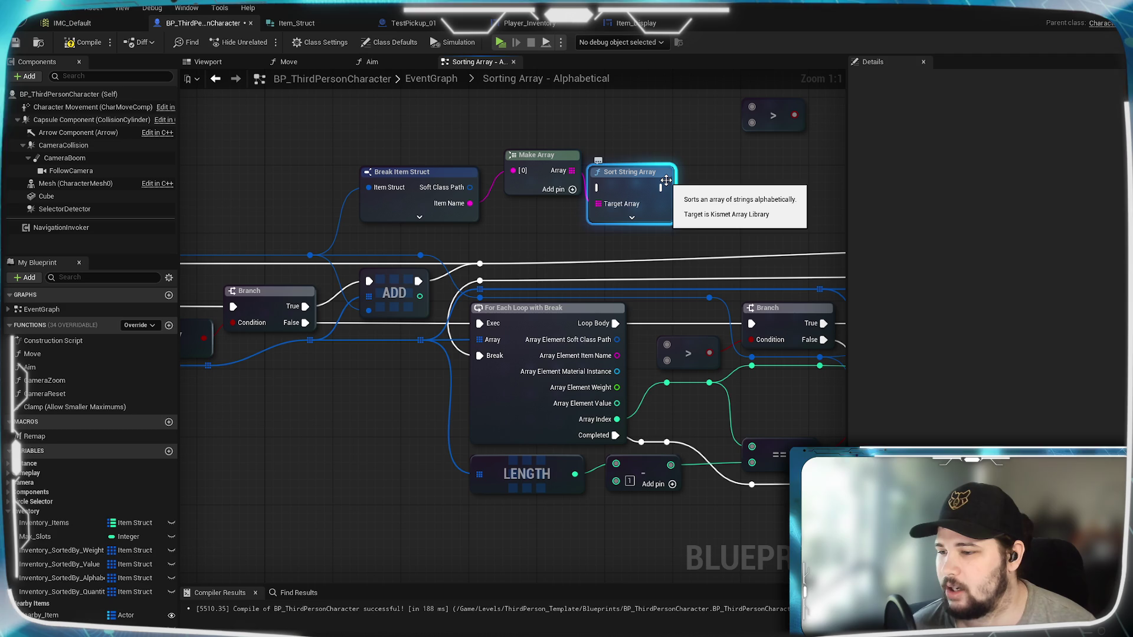
drag(622, 197, 648, 173)
right_click(648, 173)
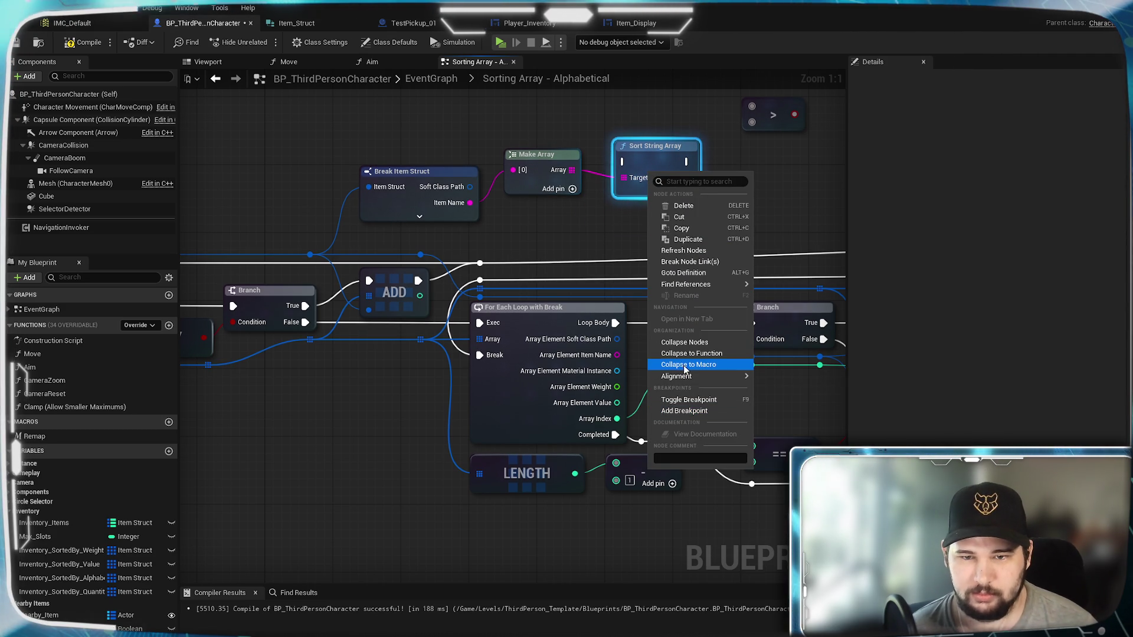
Run Goto Definition on the Sort String Array node, launching Visual Studio 2022
mouse_move(689, 289)
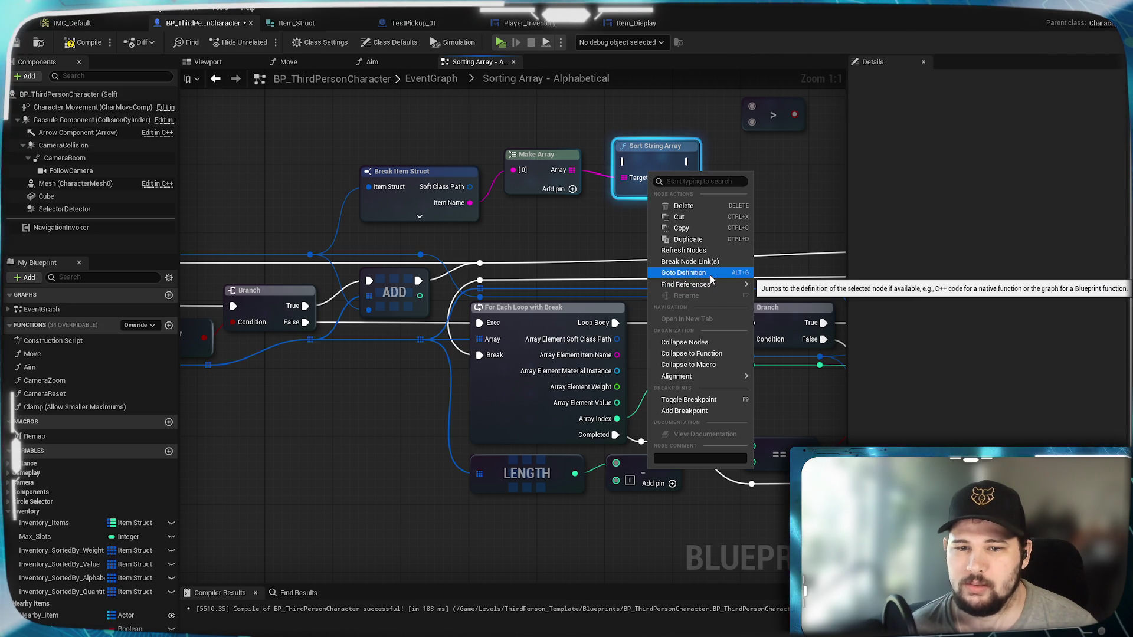
click(710, 275)
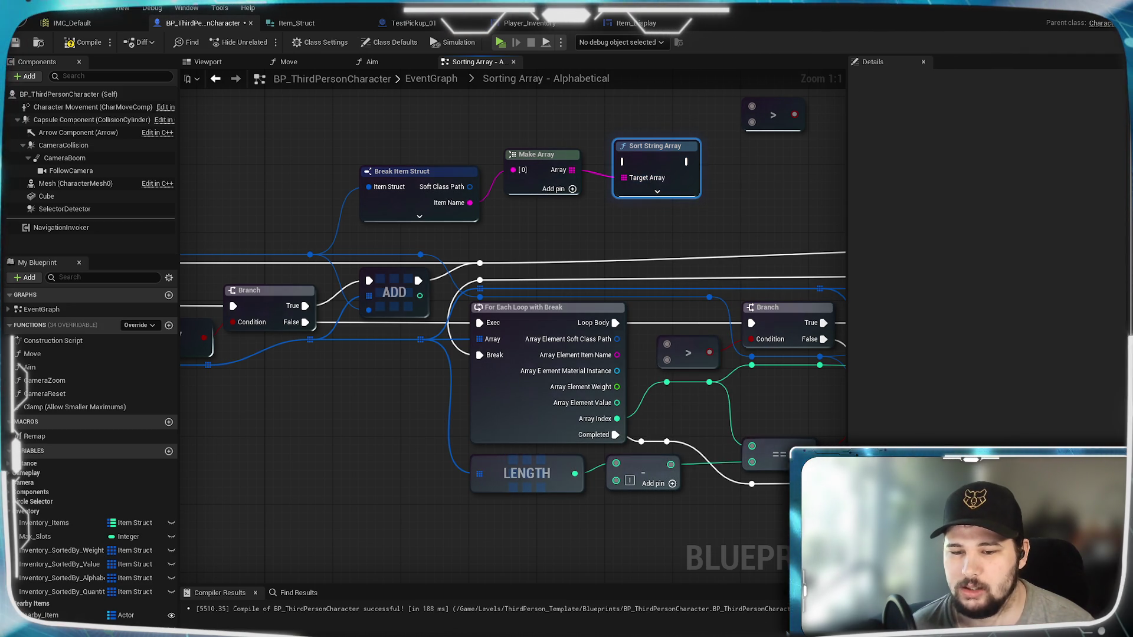
right_click(673, 162)
mouse_move(744, 273)
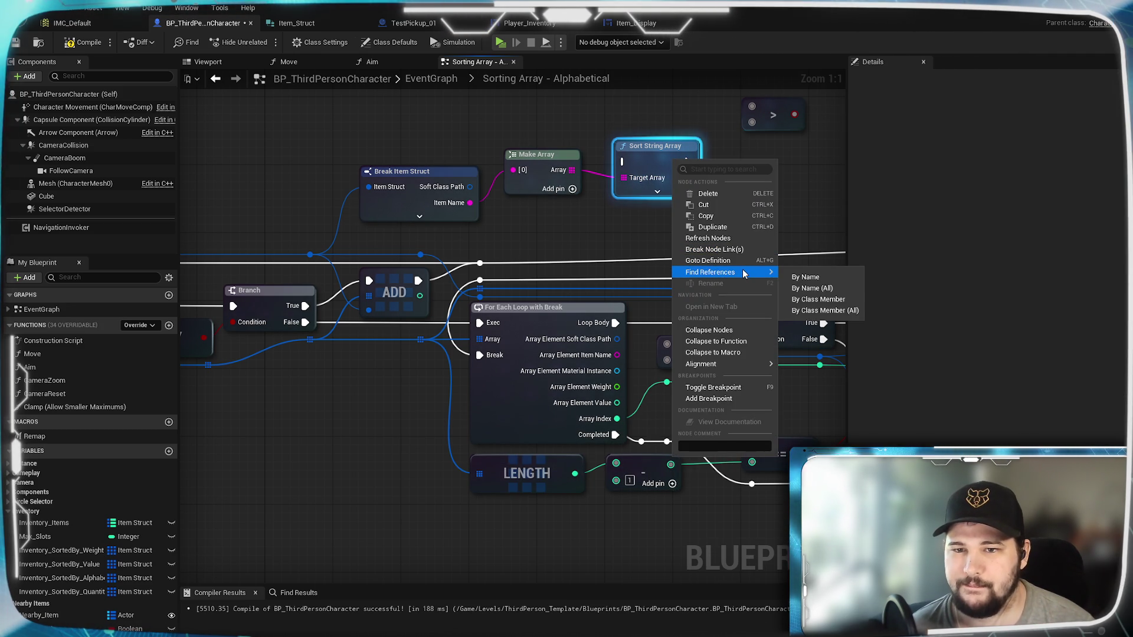
mouse_move(708, 364)
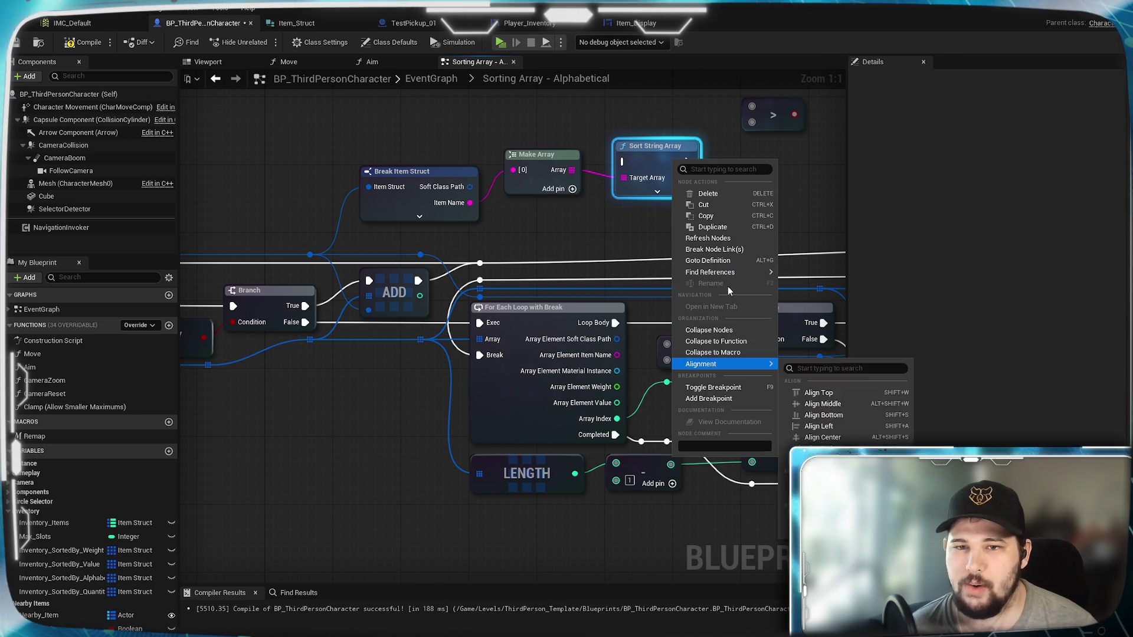
click(656, 235)
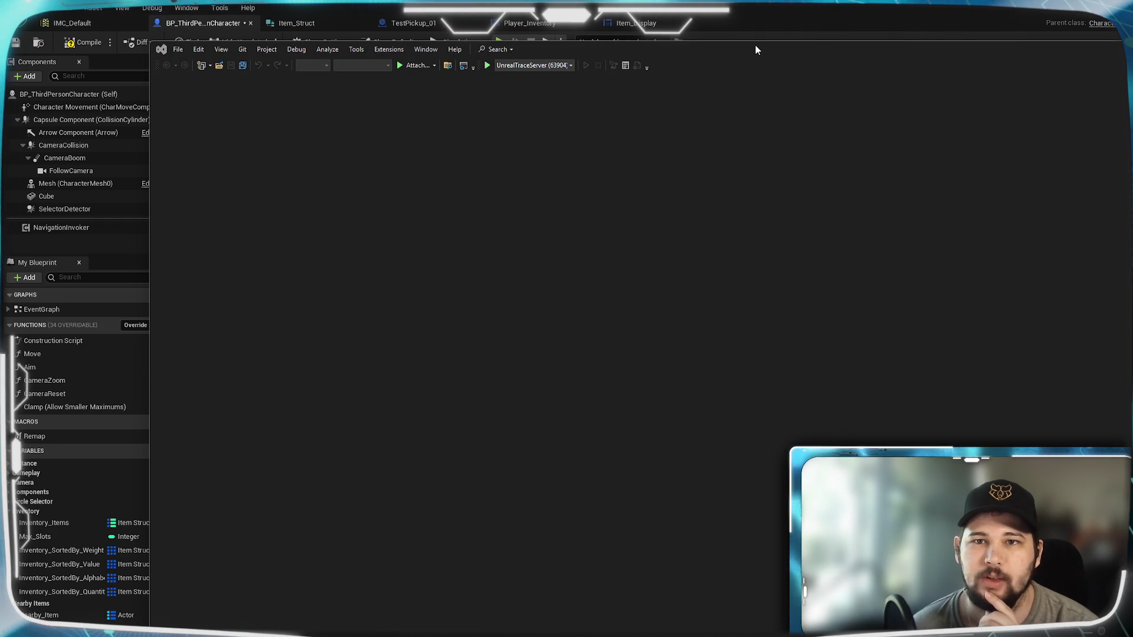
Move the Visual Studio window aside and run Goto Definition on the sort node again
mouse_move(757, 50)
mouse_down()
mouse_move(516, 175)
mouse_move(495, 220)
mouse_move(13, 215)
mouse_up()
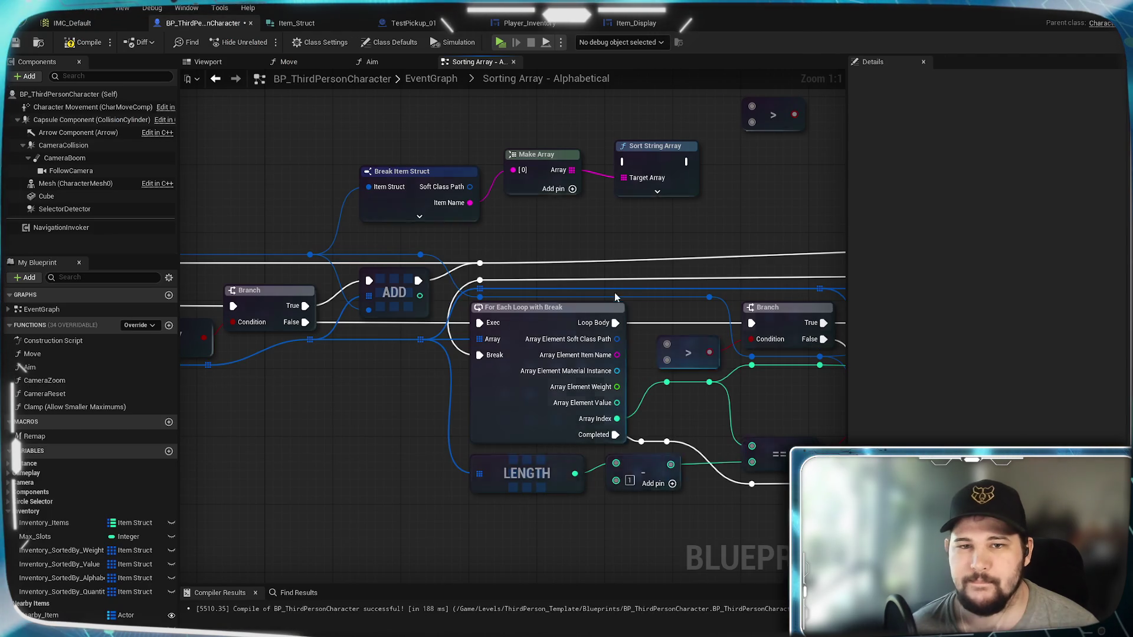
right_click(655, 179)
mouse_move(700, 230)
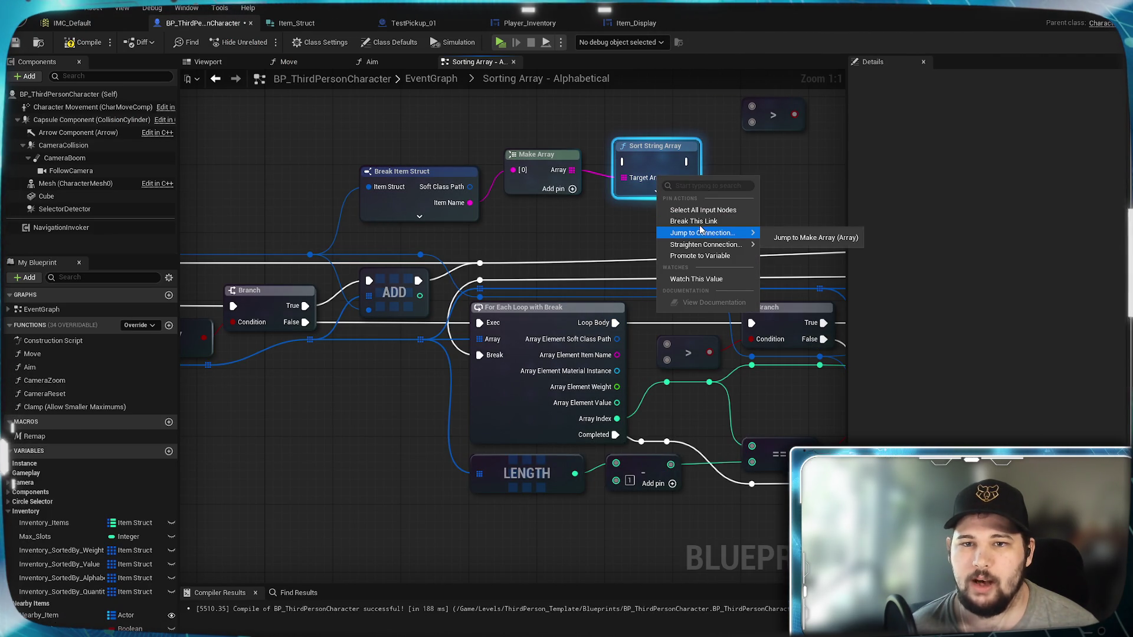
click(656, 172)
right_click(656, 171)
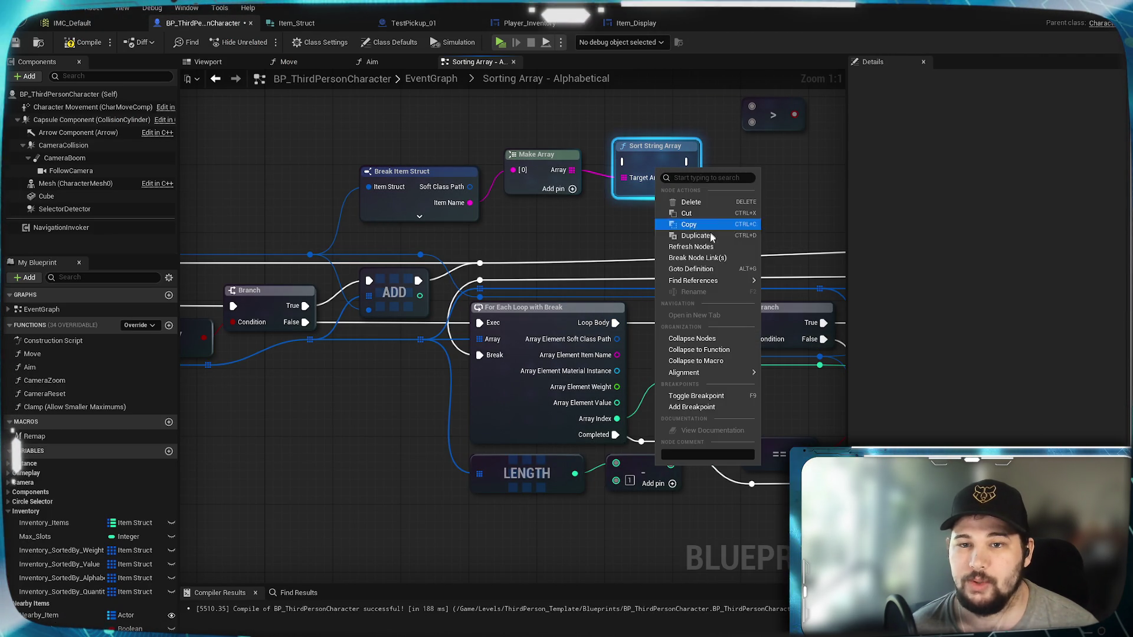
click(700, 268)
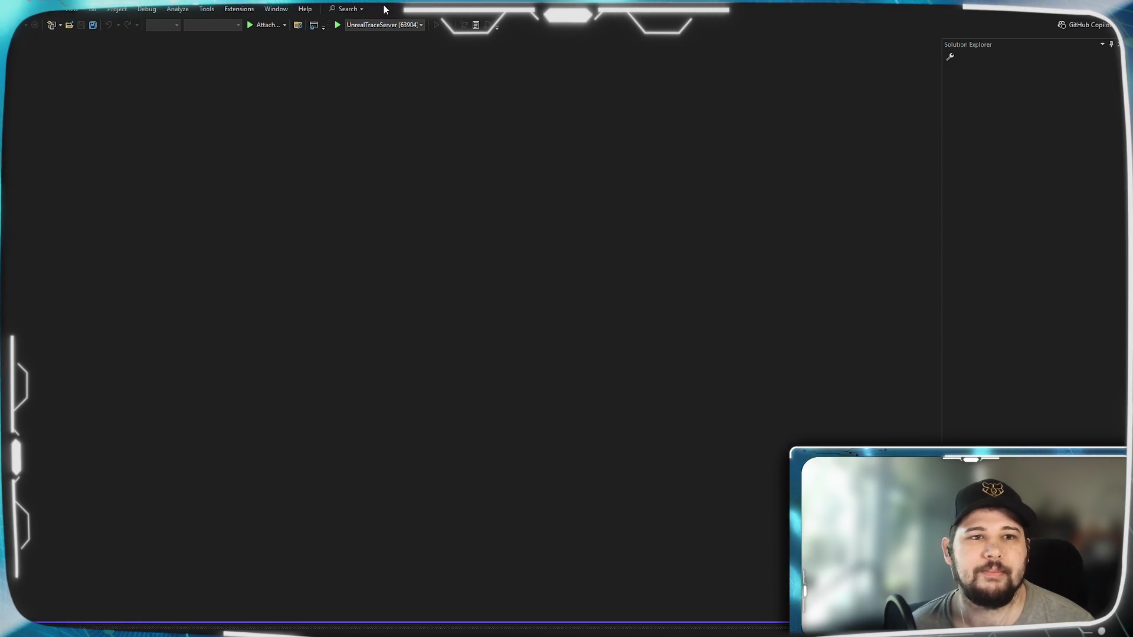
click(23, 9)
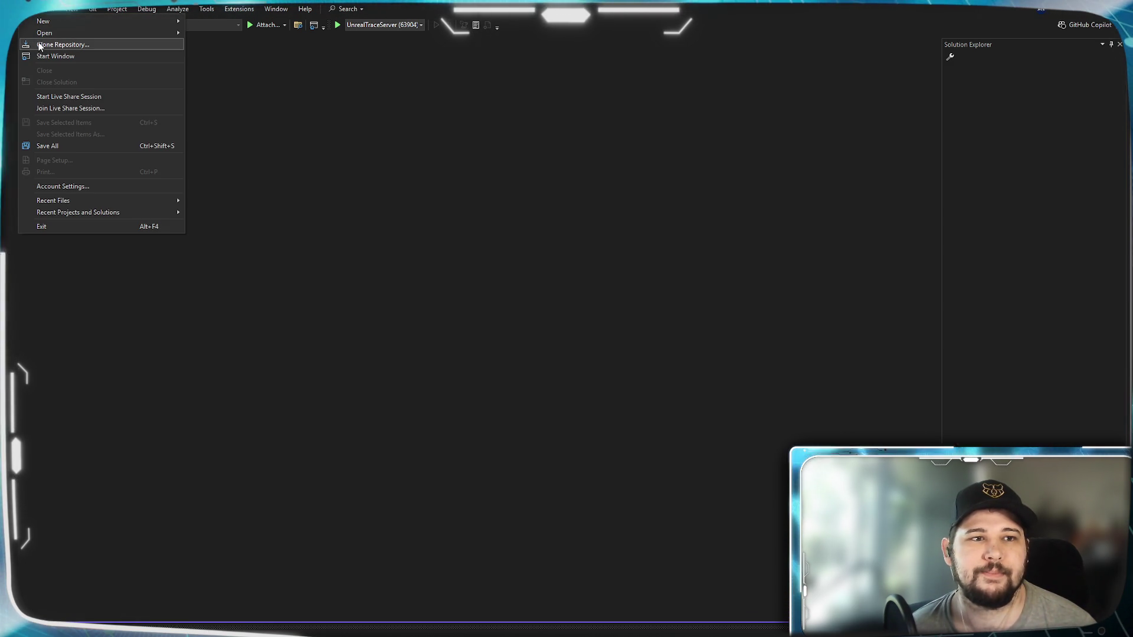
click(458, 406)
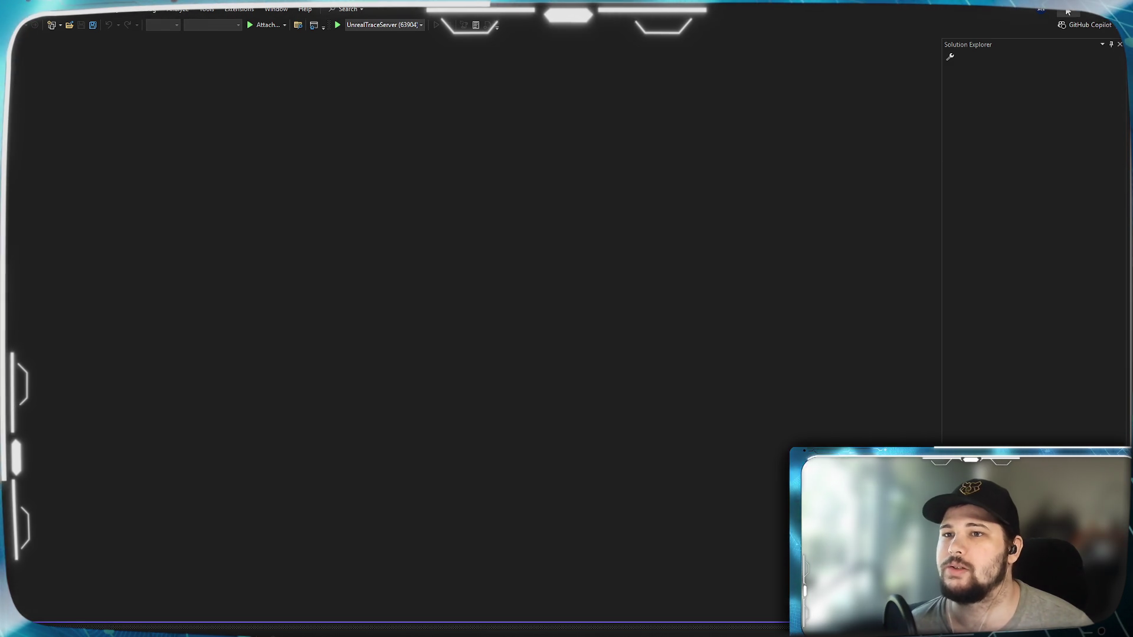
click(1087, 16)
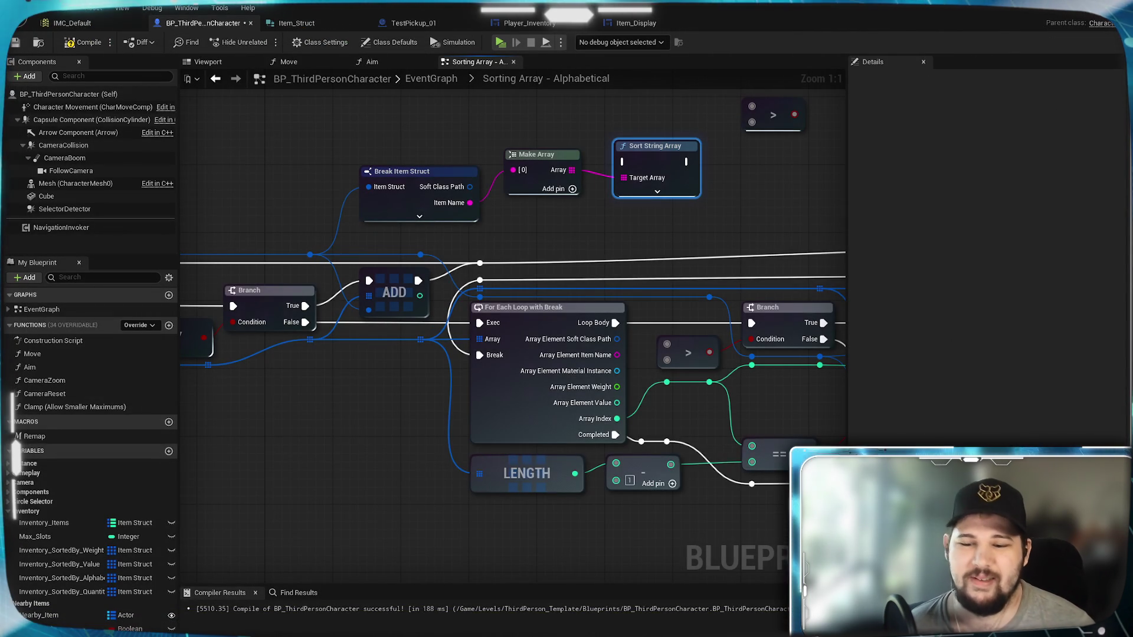
Deselect the sort node, open then minimize a floating Content Browser, and browse the Asset and Edit menus
click(362, 463)
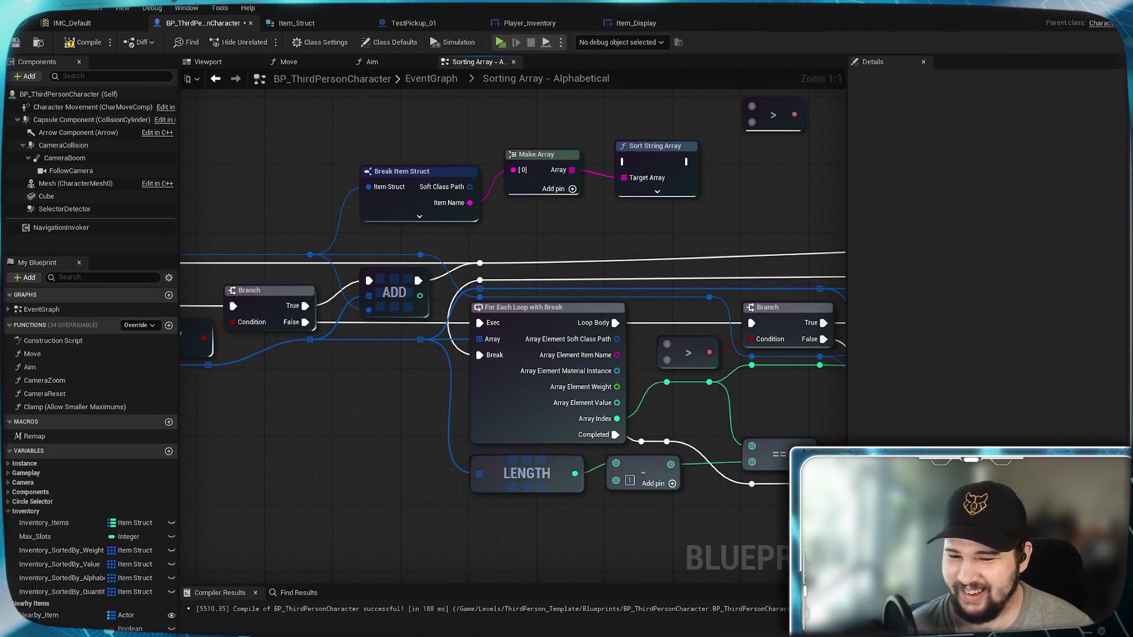
key(alt+Tab)
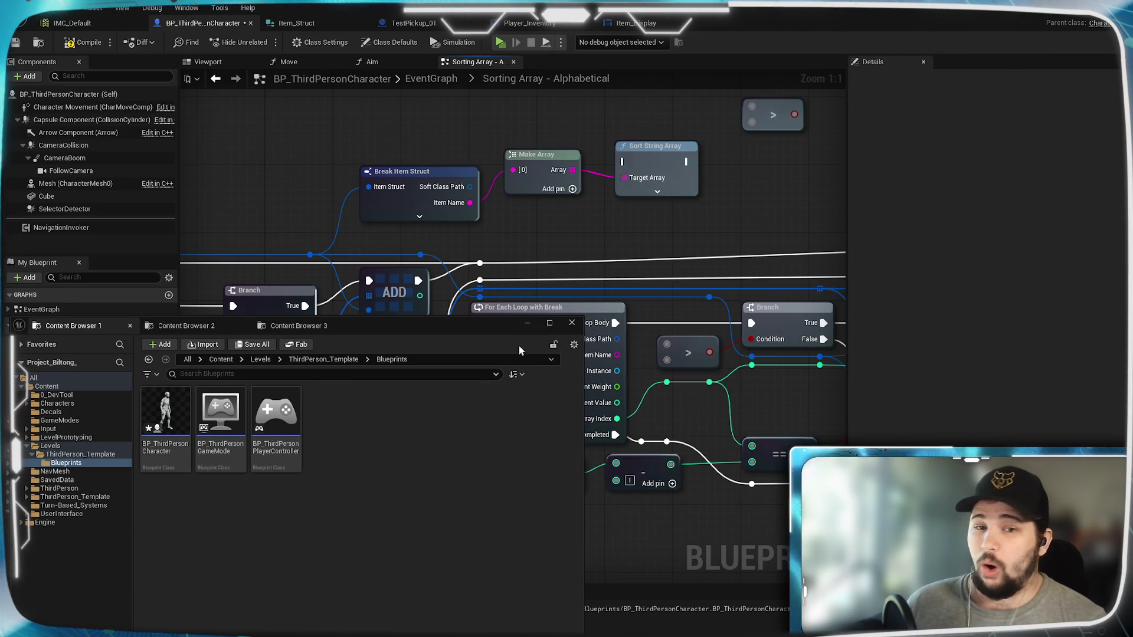
click(525, 323)
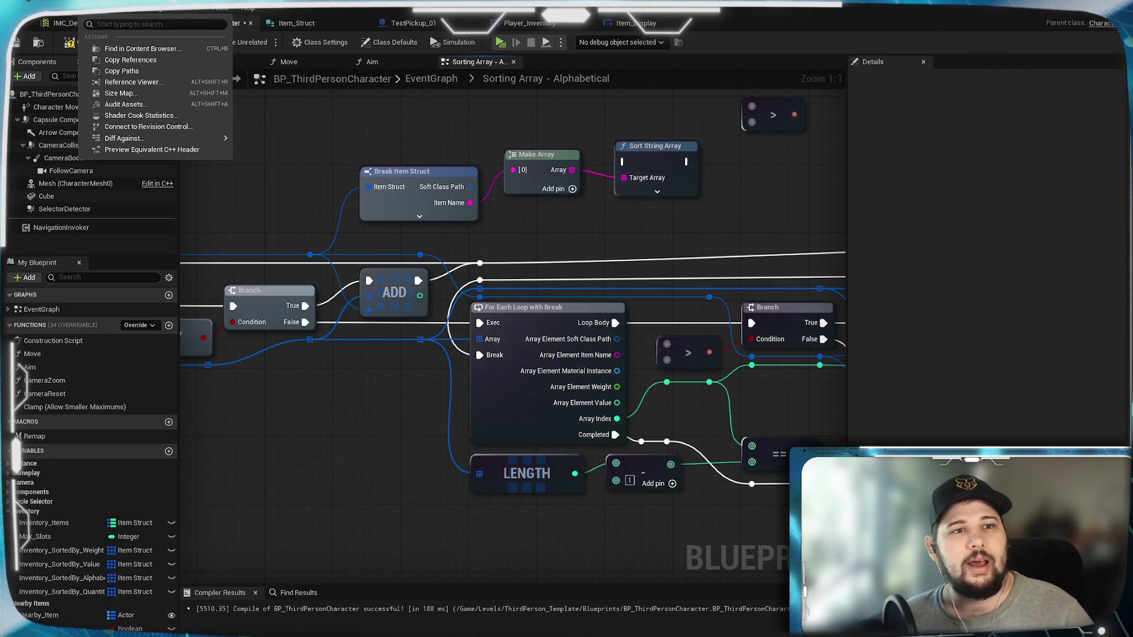
click(95, 8)
click(69, 12)
click(69, 11)
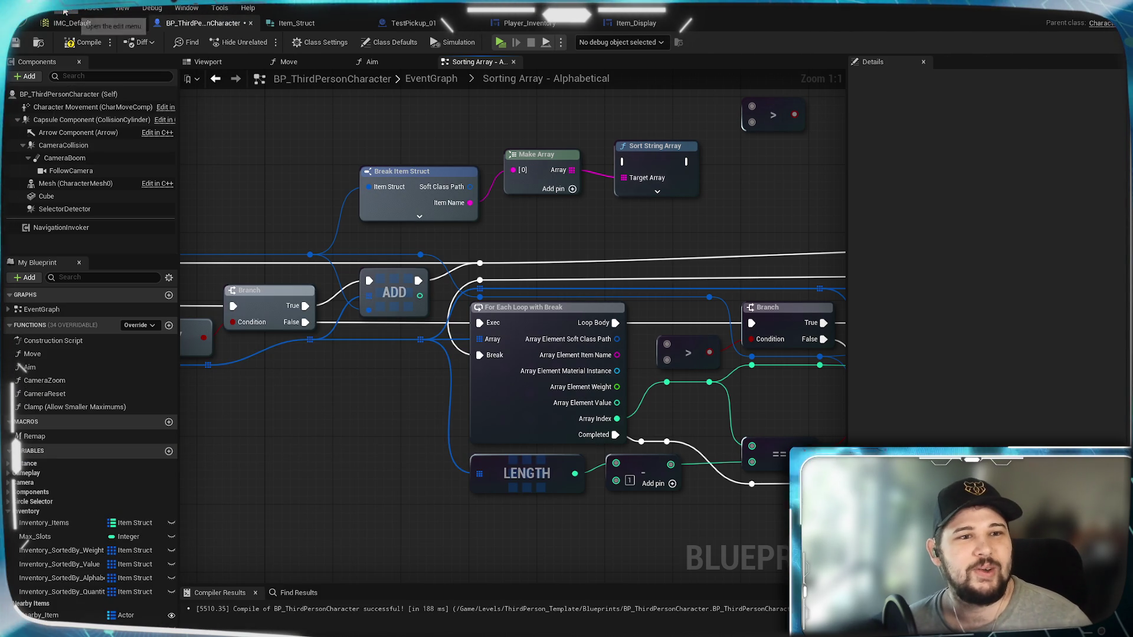
click(69, 11)
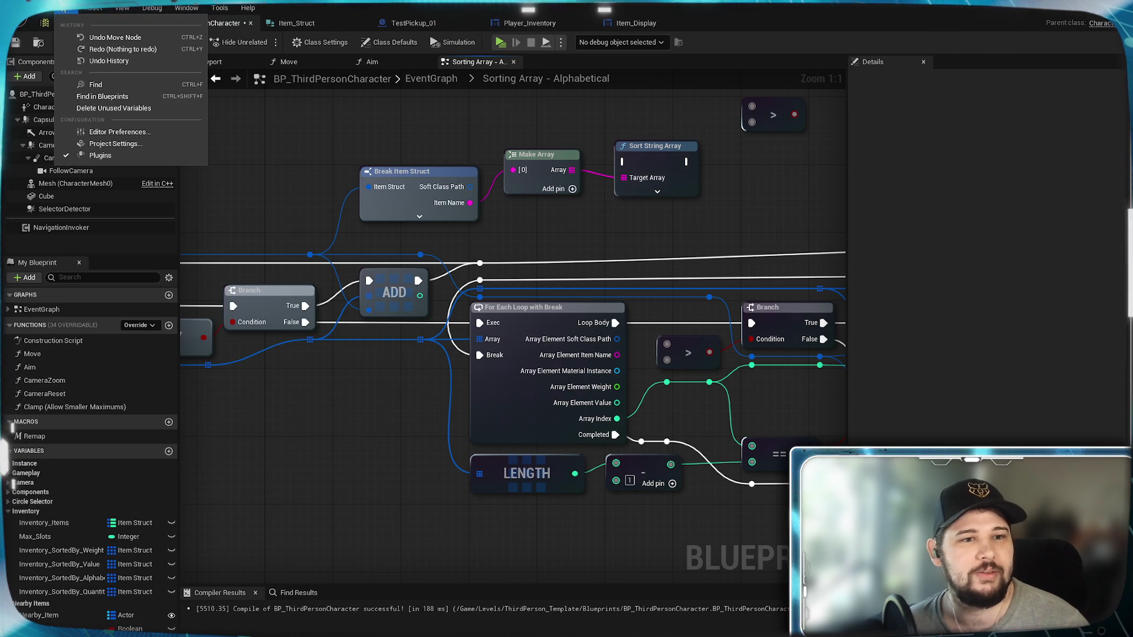
click(1016, 27)
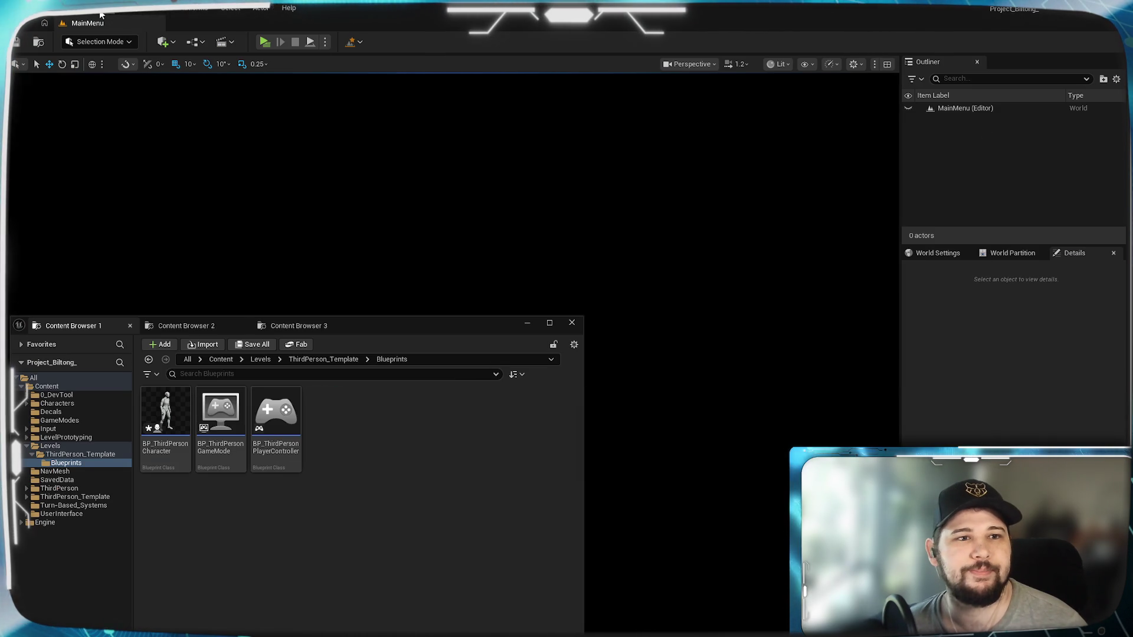
Begin a new C++ class from Tools > New C++ Class with None as its parent
click(99, 8)
click(158, 47)
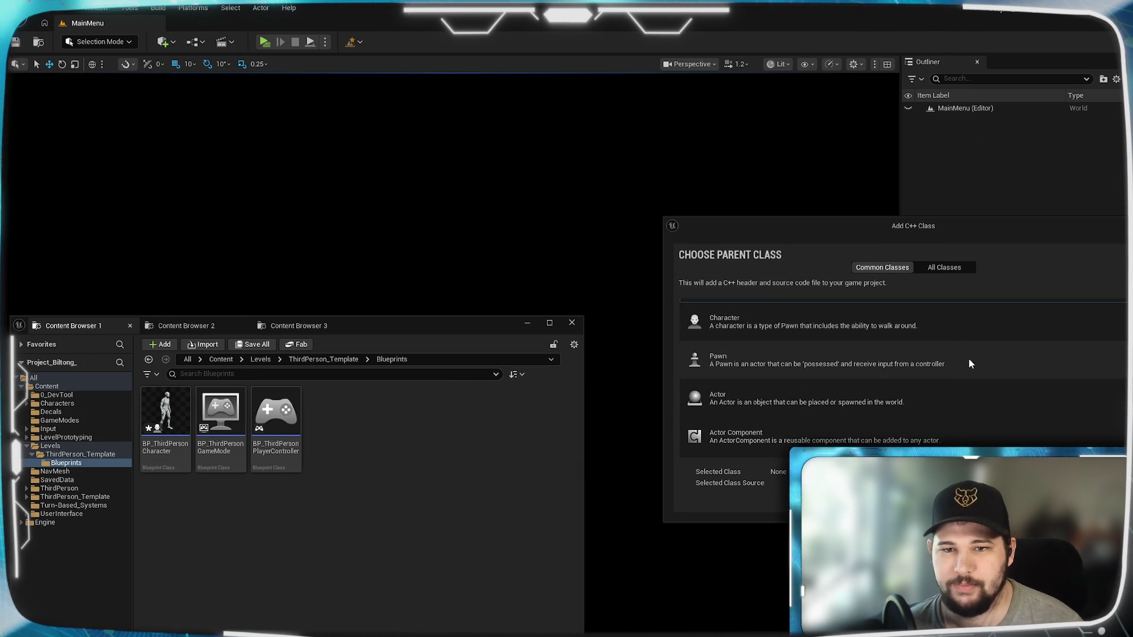
scroll(927, 359, down, 3)
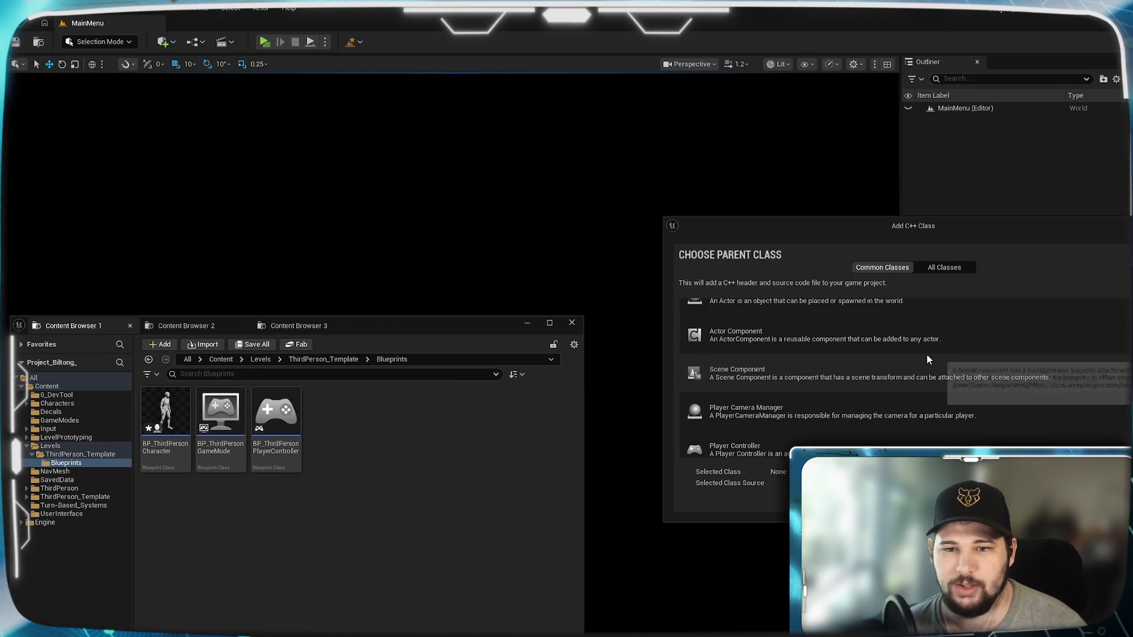
scroll(927, 359, up, 3)
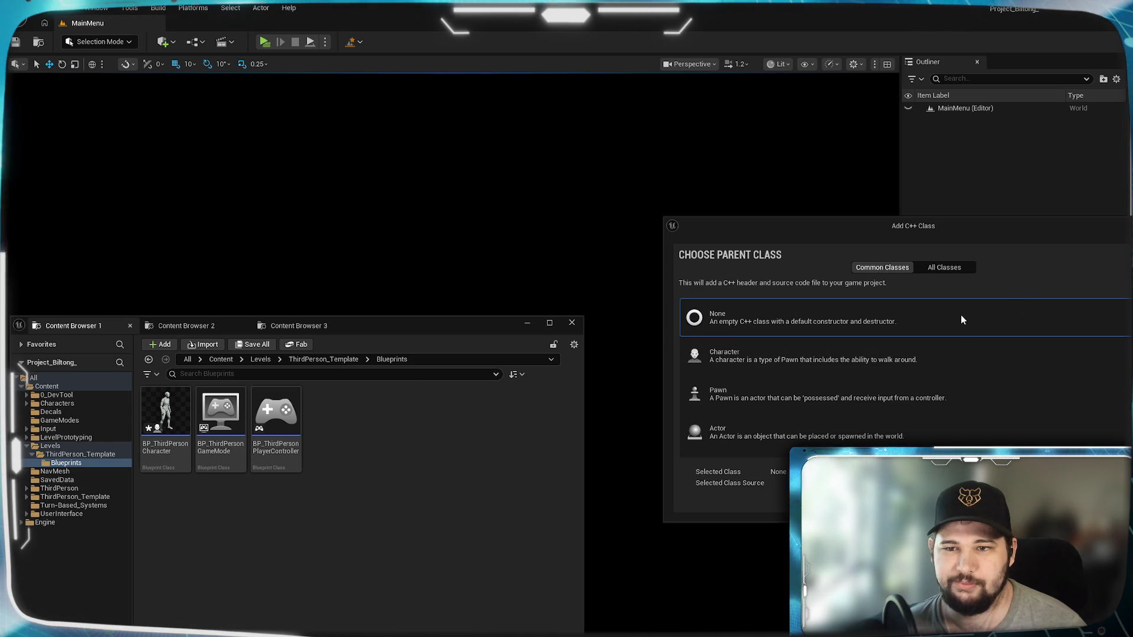
scroll(961, 316, down, 8)
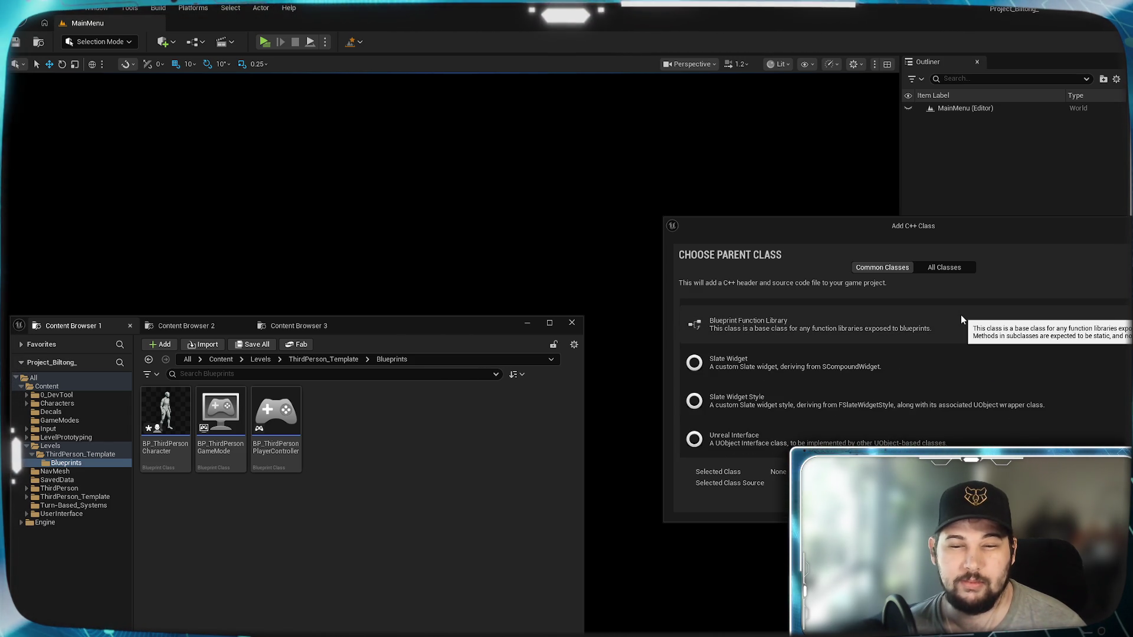
scroll(962, 317, up, 8)
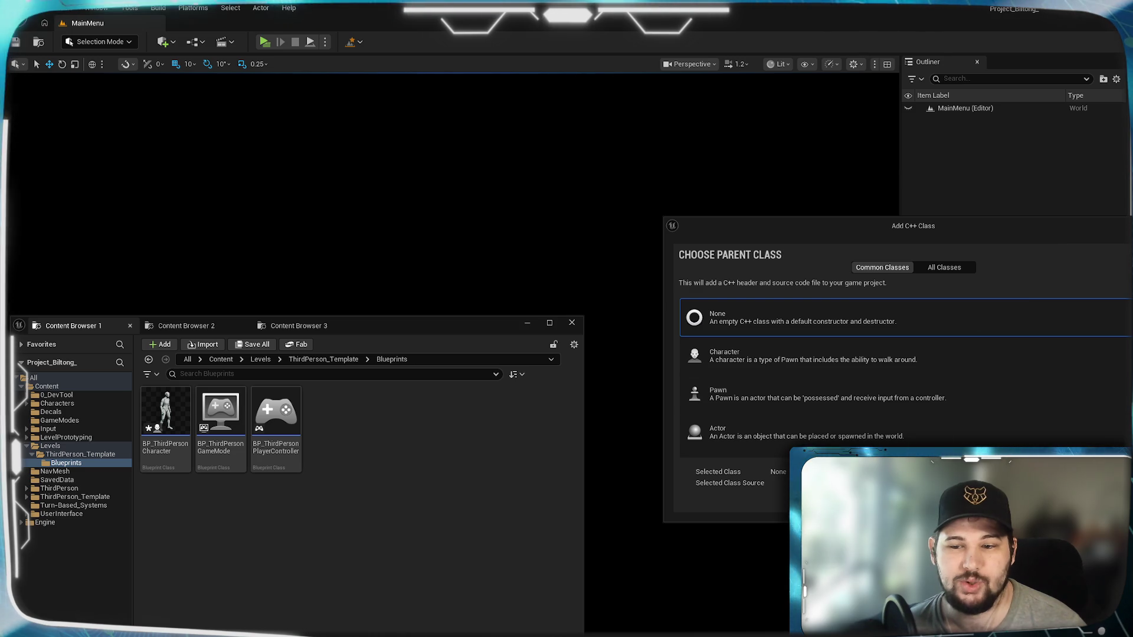
click(1015, 504)
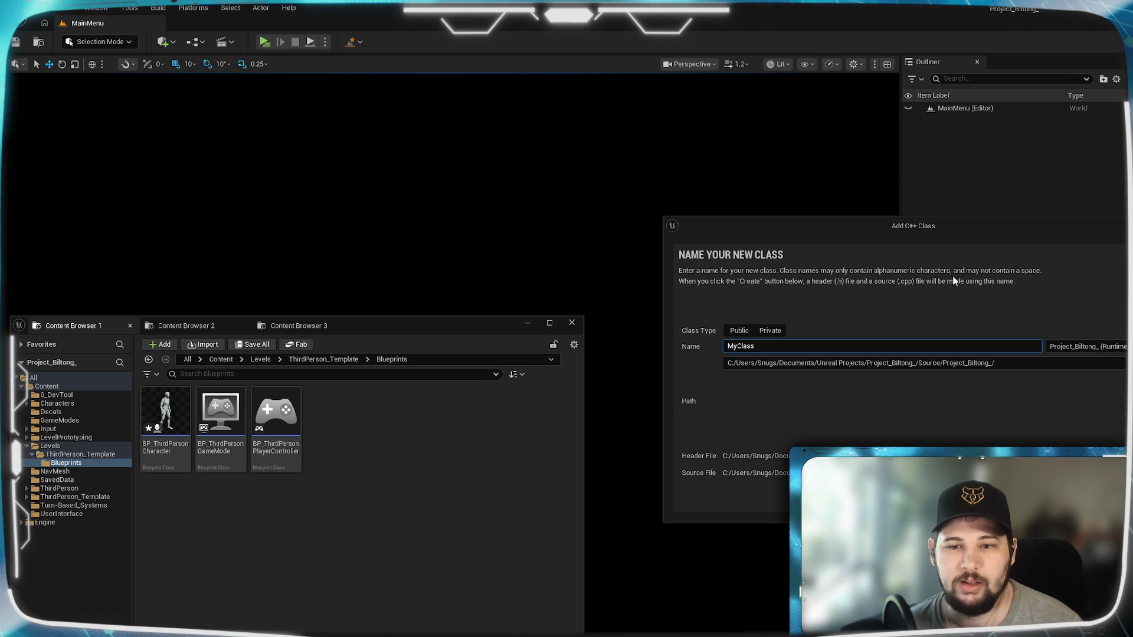
Make the new class Public, name it Test, and create it
double_click(784, 345)
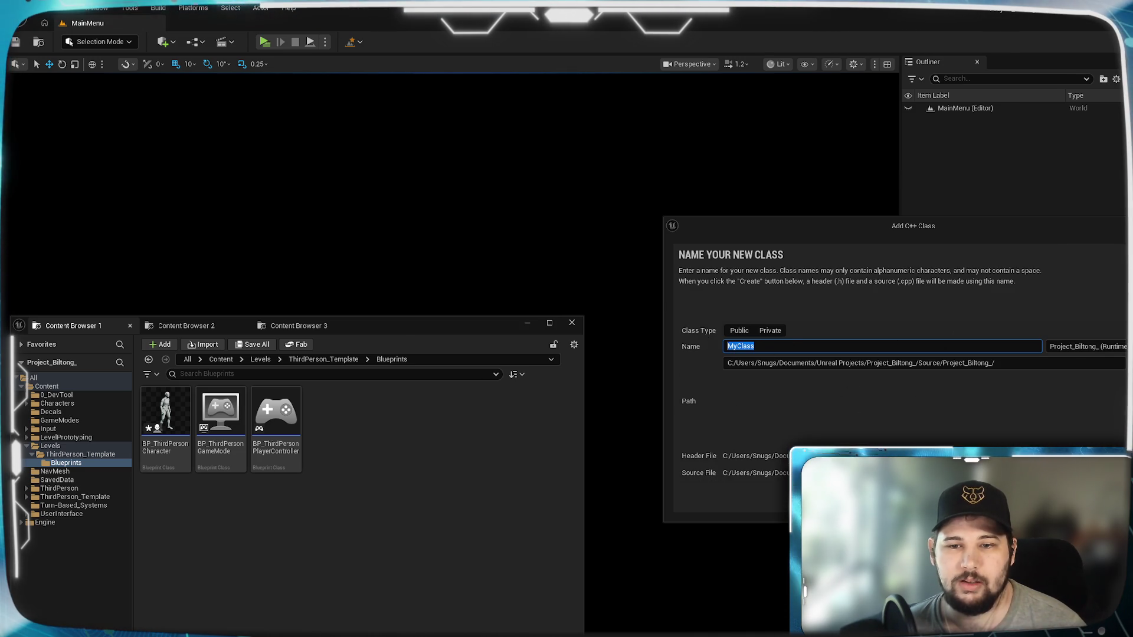
click(739, 330)
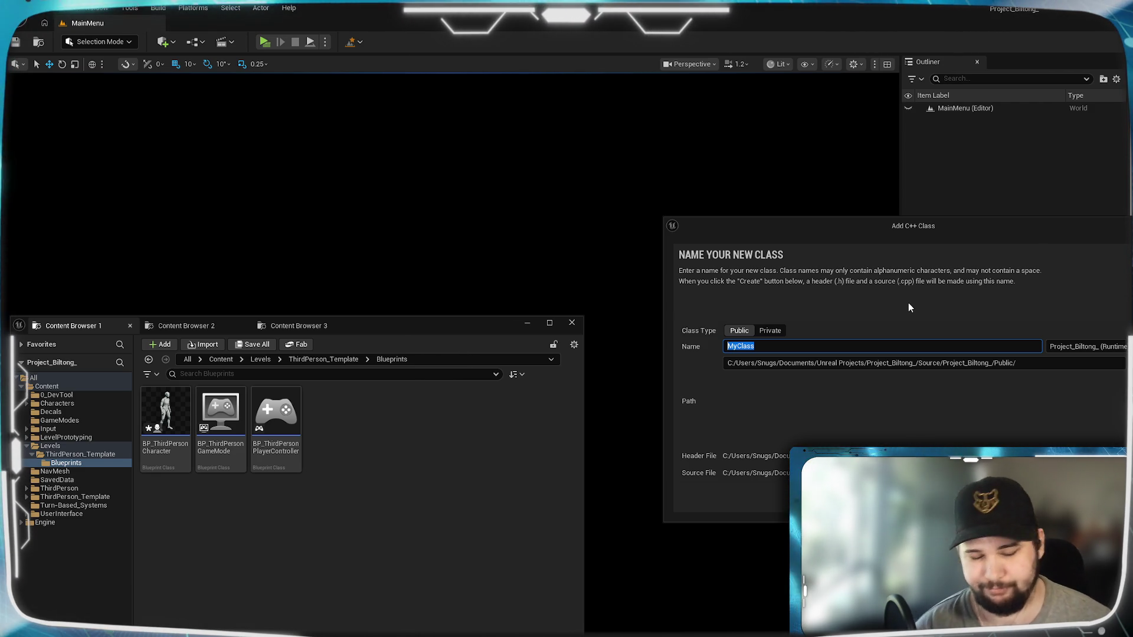
text(Text)
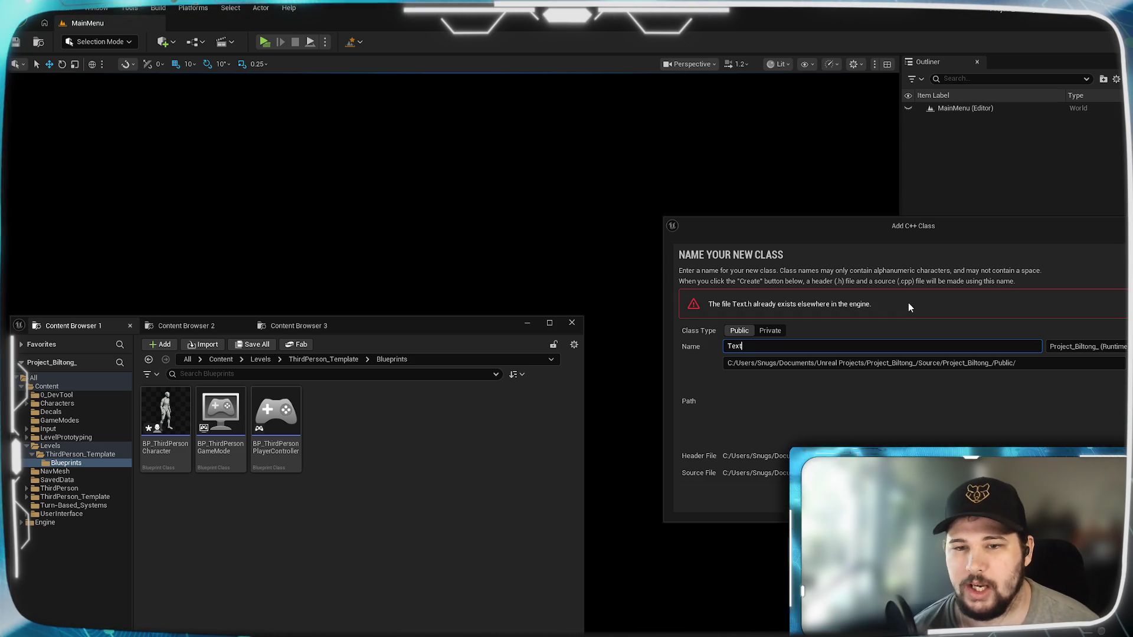
key(BackSpace)
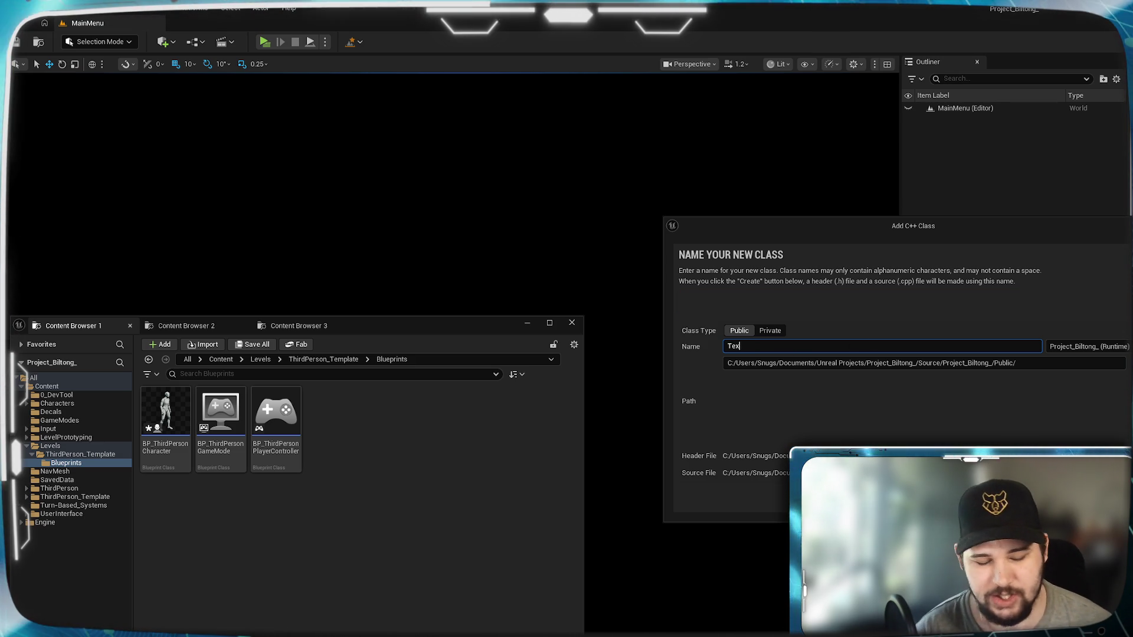
text(st)
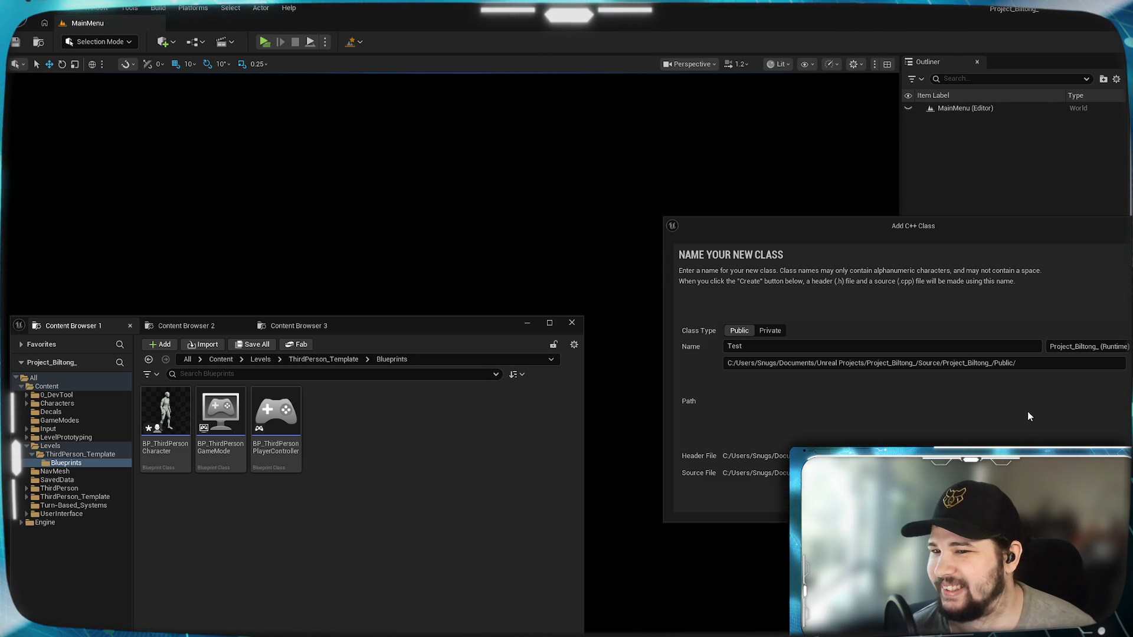
click(1062, 501)
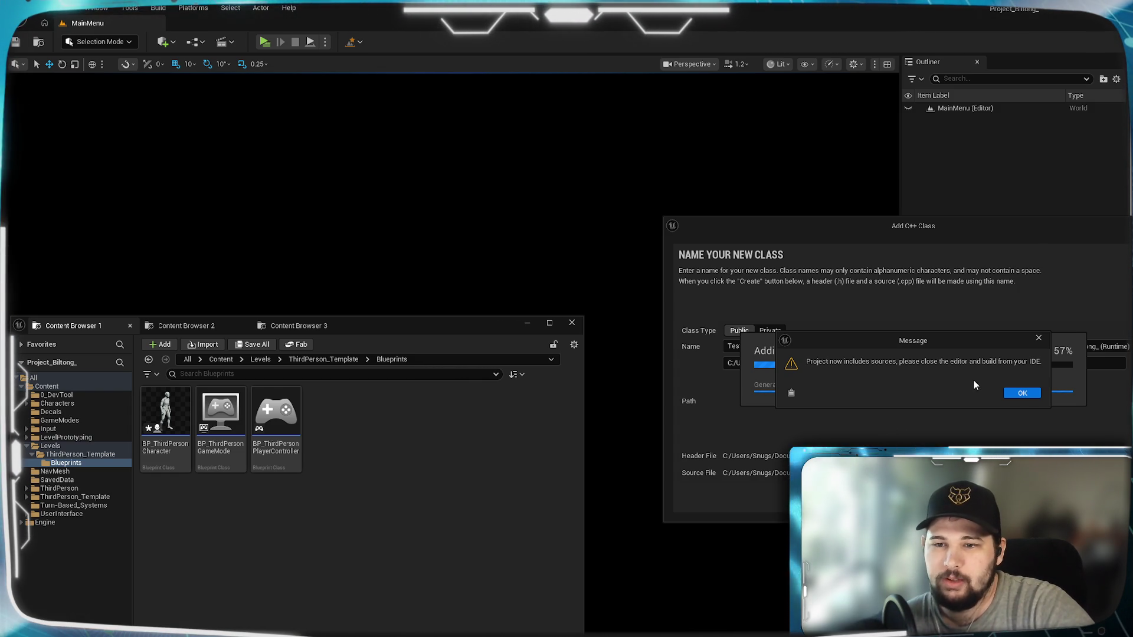
Dismiss the build-from-IDE notice and agree to edit the Test class code now
click(1008, 392)
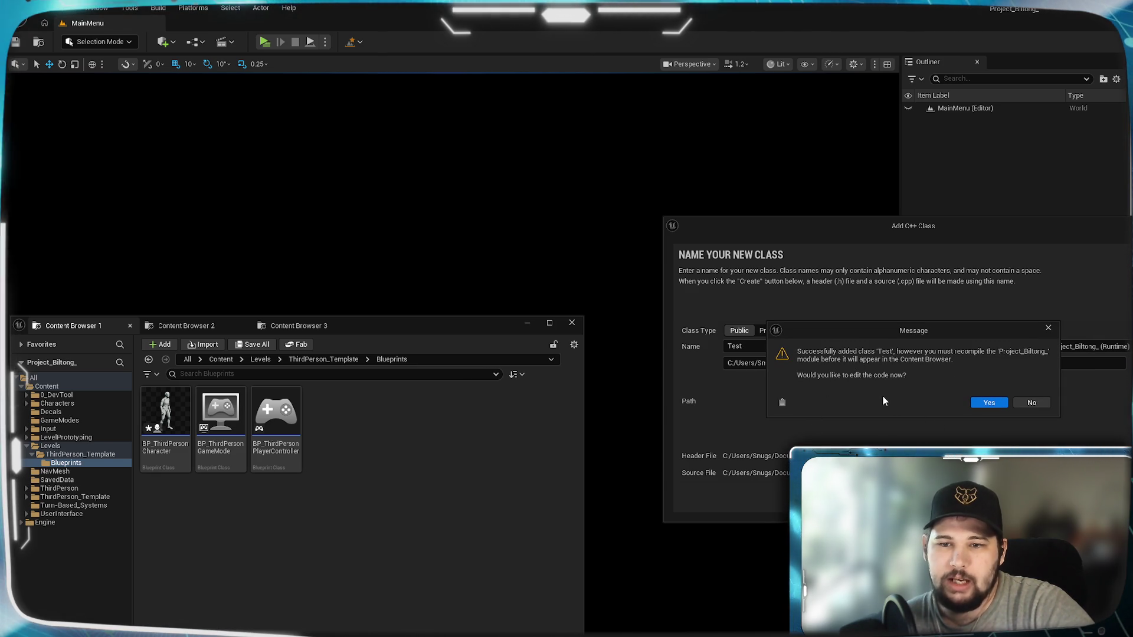
click(992, 403)
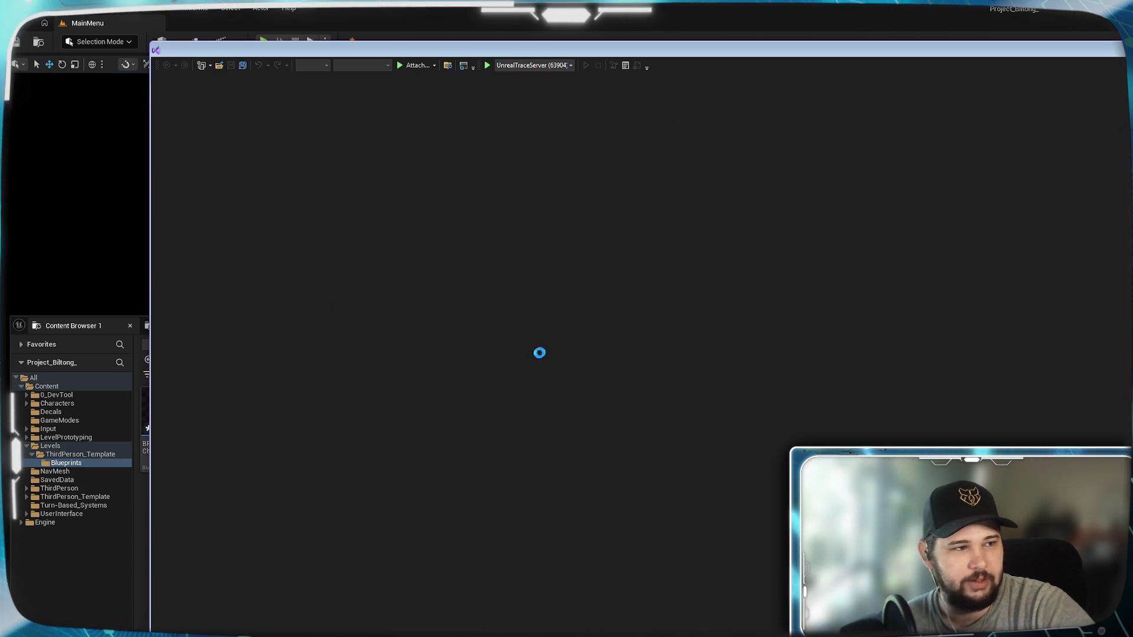
Review Test.cpp and Test.h in Visual Studio, then close the Unreal Engine Integration Configuration page
drag(429, 91, 7, 184)
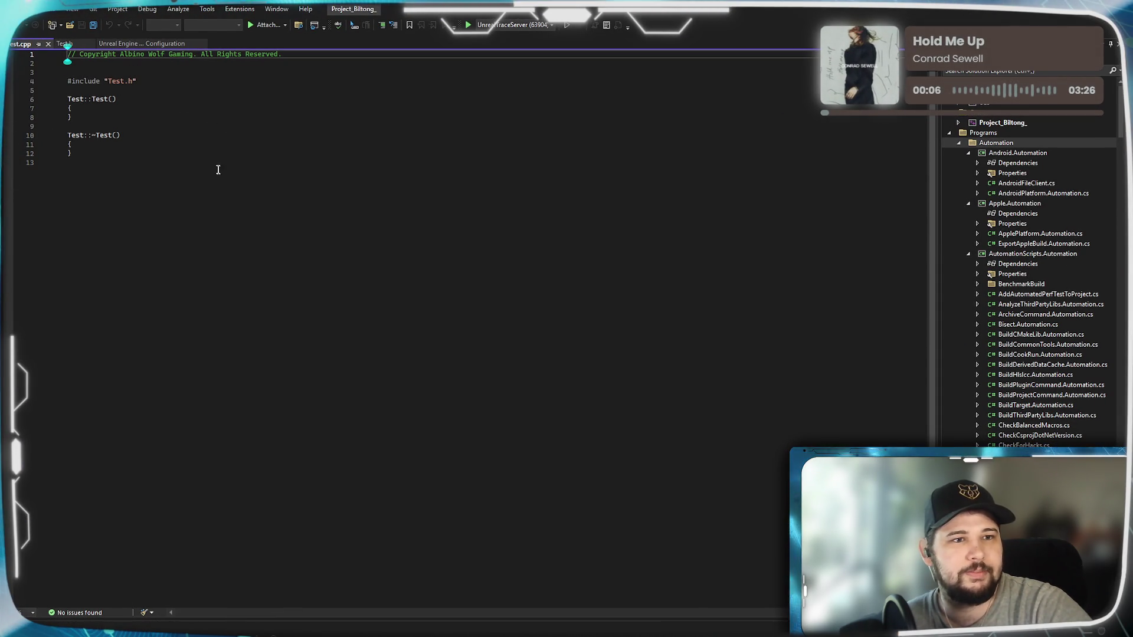
click(91, 99)
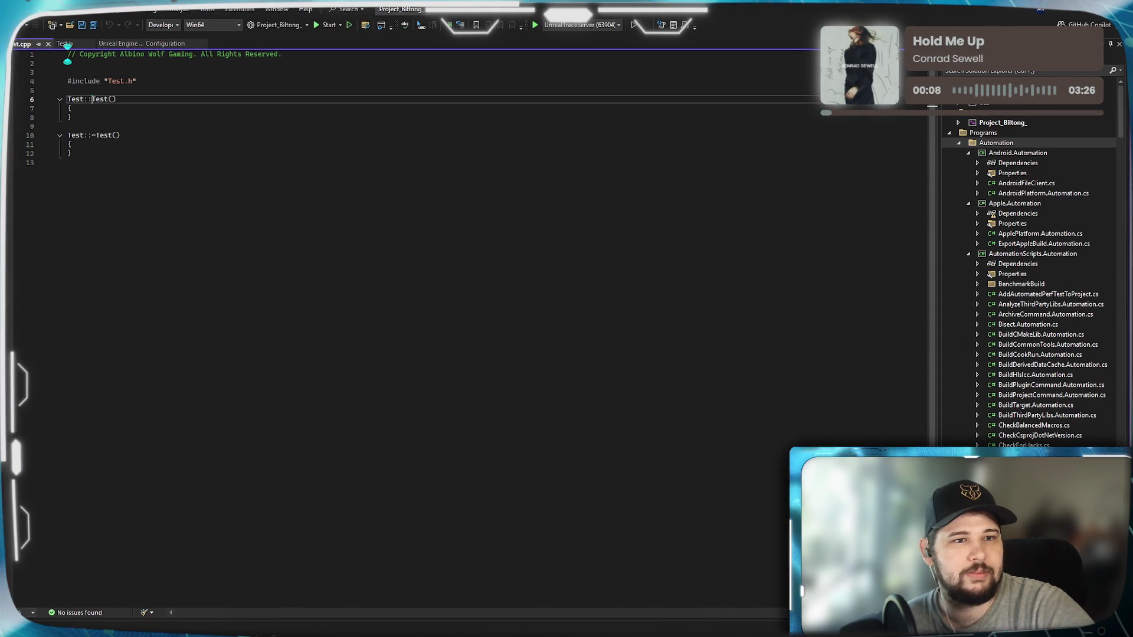
click(64, 43)
click(142, 44)
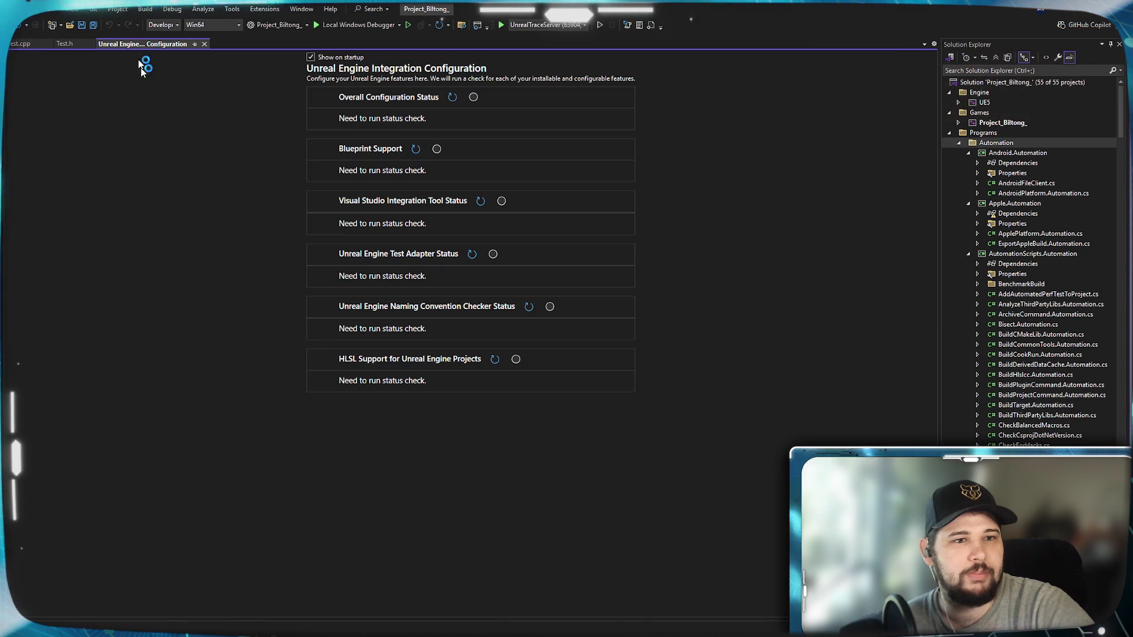
click(204, 43)
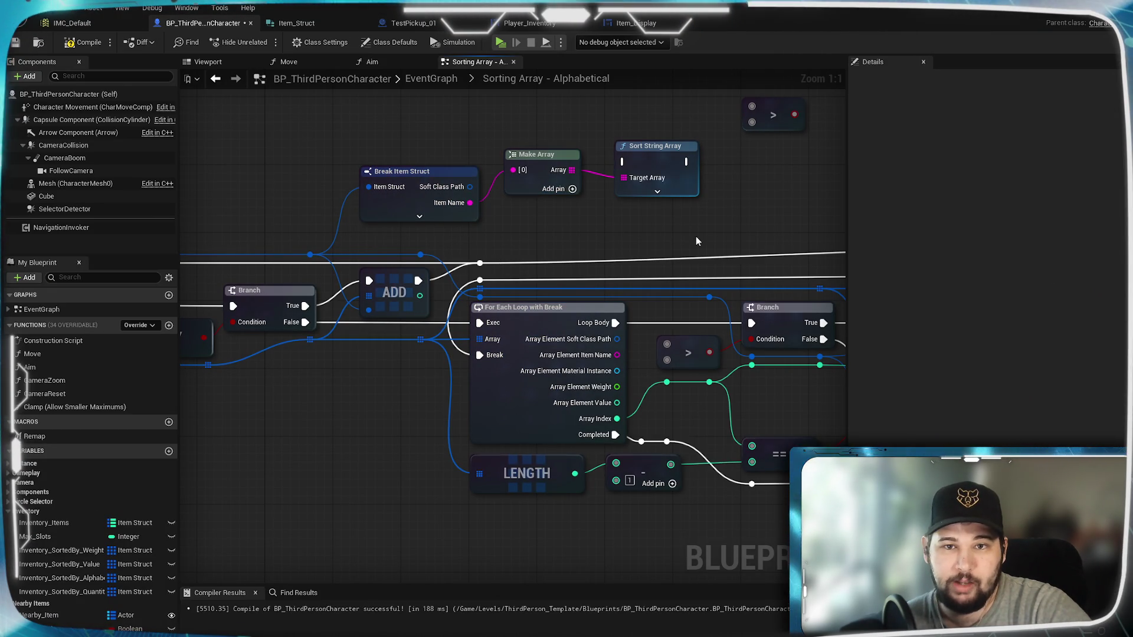
Inspect the Sort String Array node's action list, then switch back to Visual Studio's Test.h
right_click(646, 167)
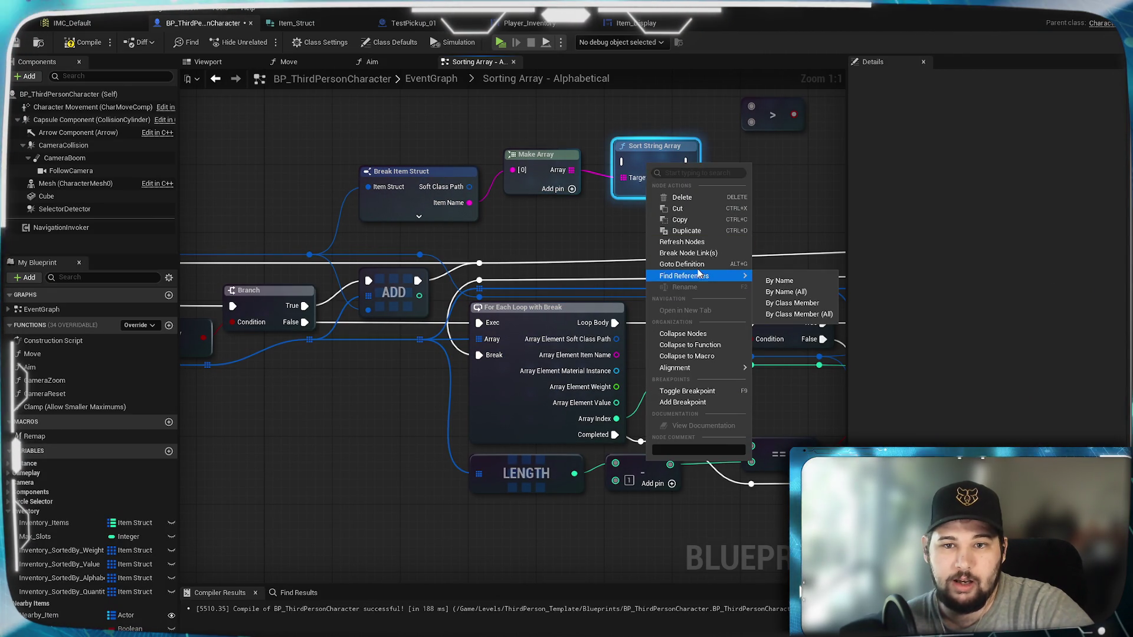
key(Escape)
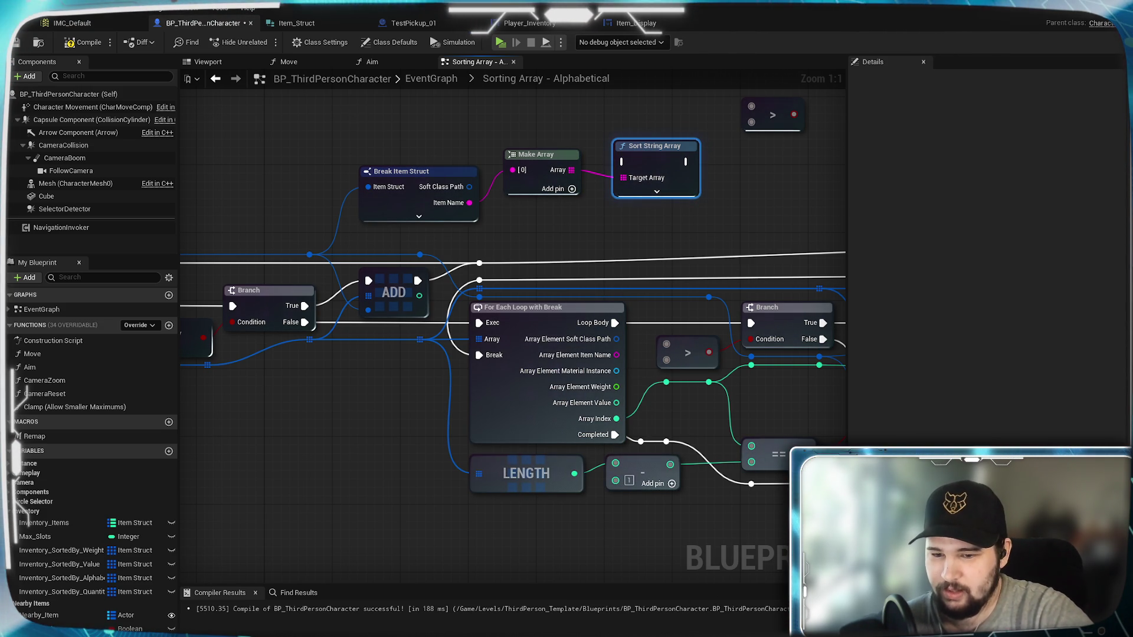
key(alt+Tab)
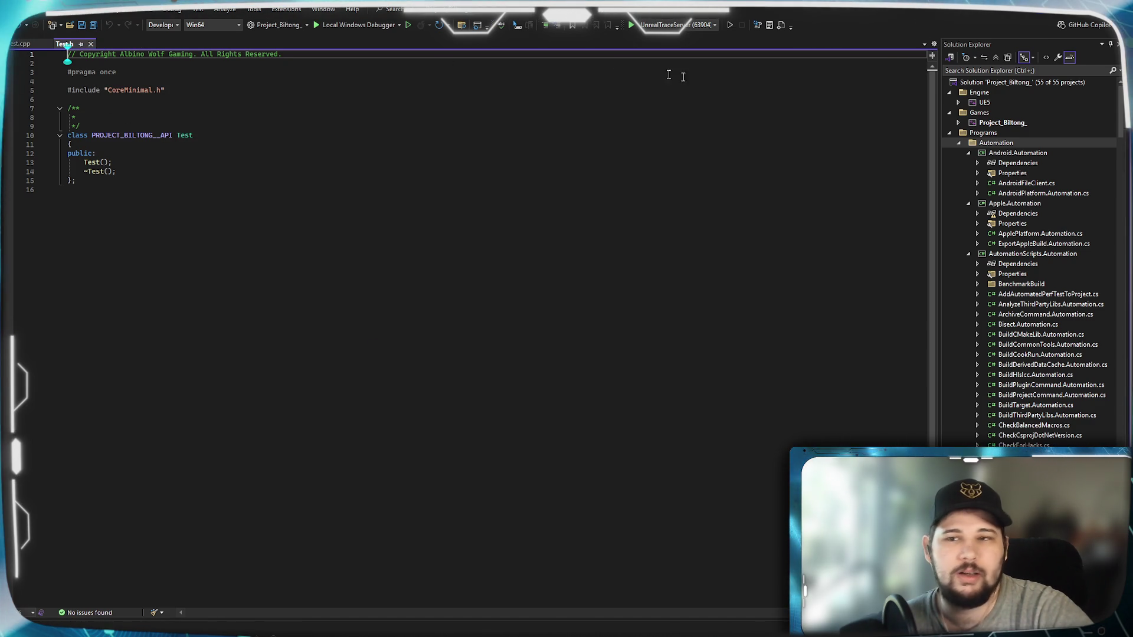
Collapse Programs, search the solution for 'Sort Array', and open SlateElementSortedArray.h
click(949, 133)
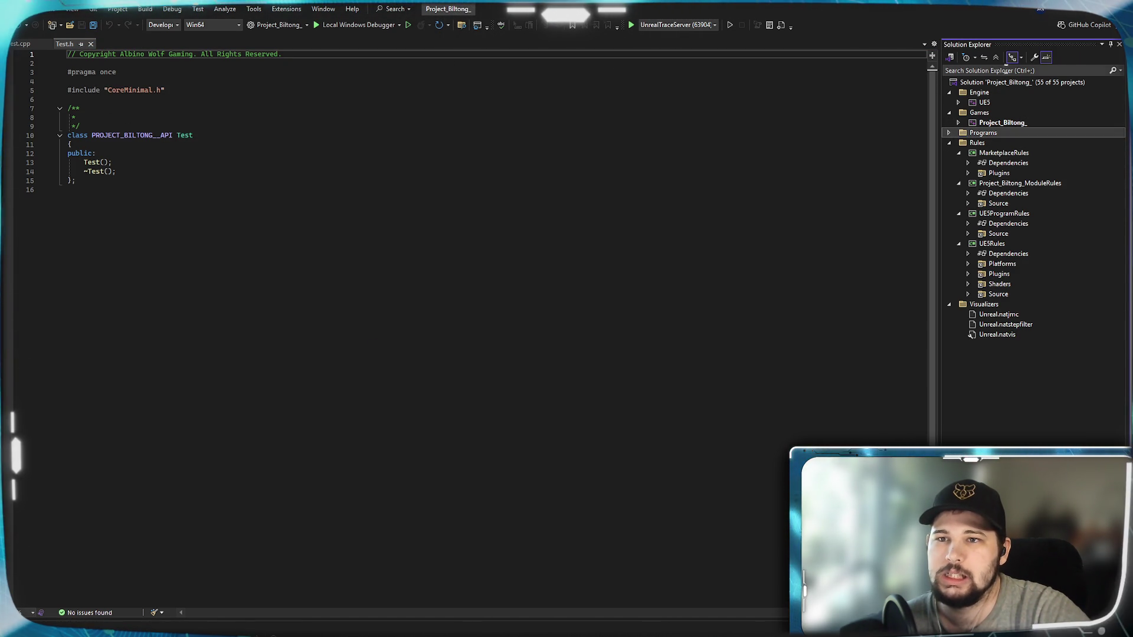
key(ctrl+semicolon)
text(Sort String A)
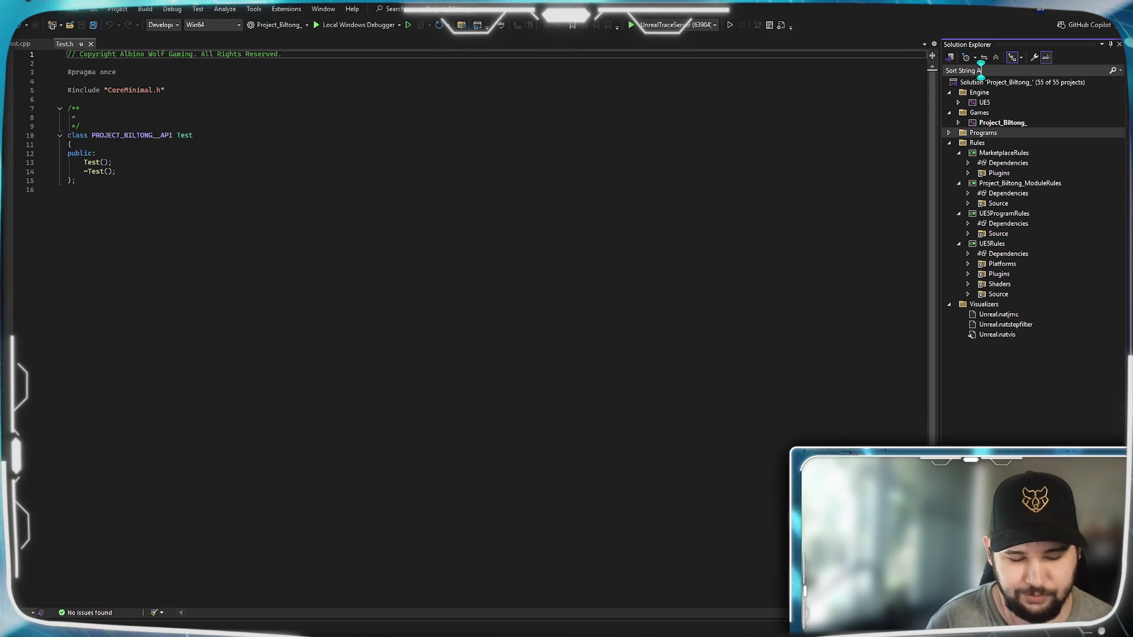
text(rray)
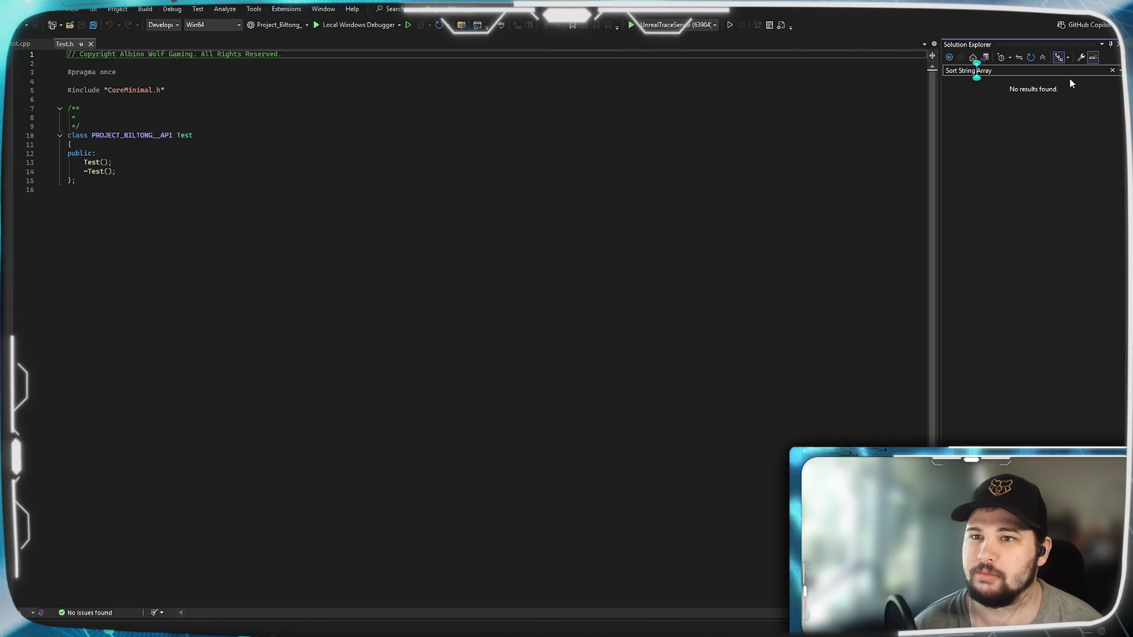
key(BackSpace)
key(BackSpace)
key(BackSpace)
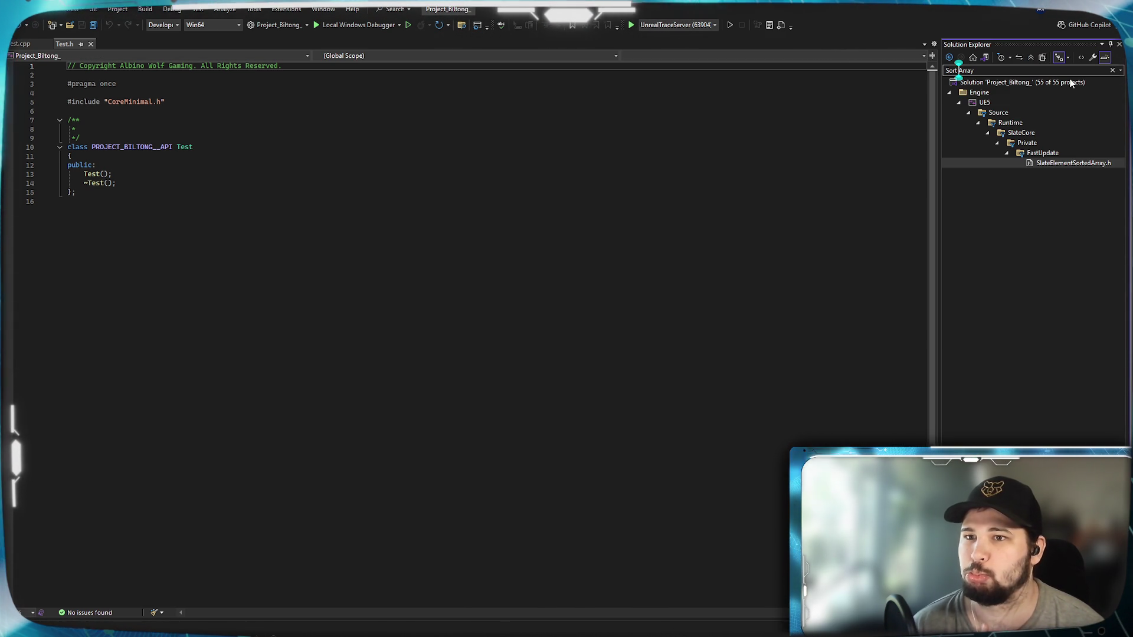
double_click(1057, 164)
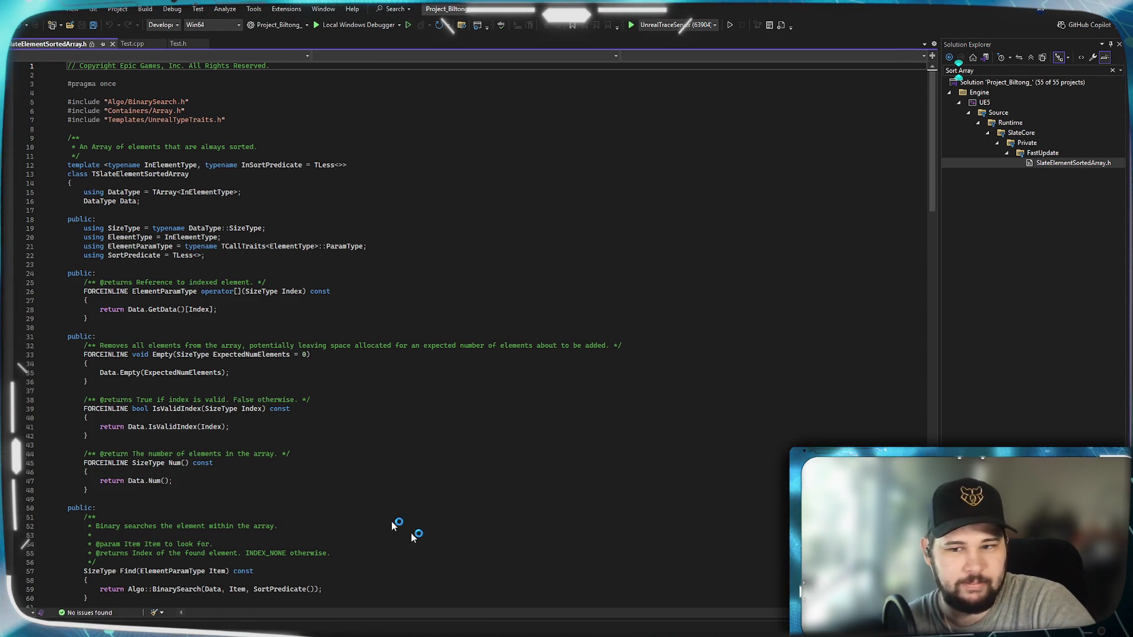
Scroll through SlateElementSortedArray.h to study the TSlateElementSortedArray template
scroll(401, 528, down, 3)
scroll(401, 528, up, 1)
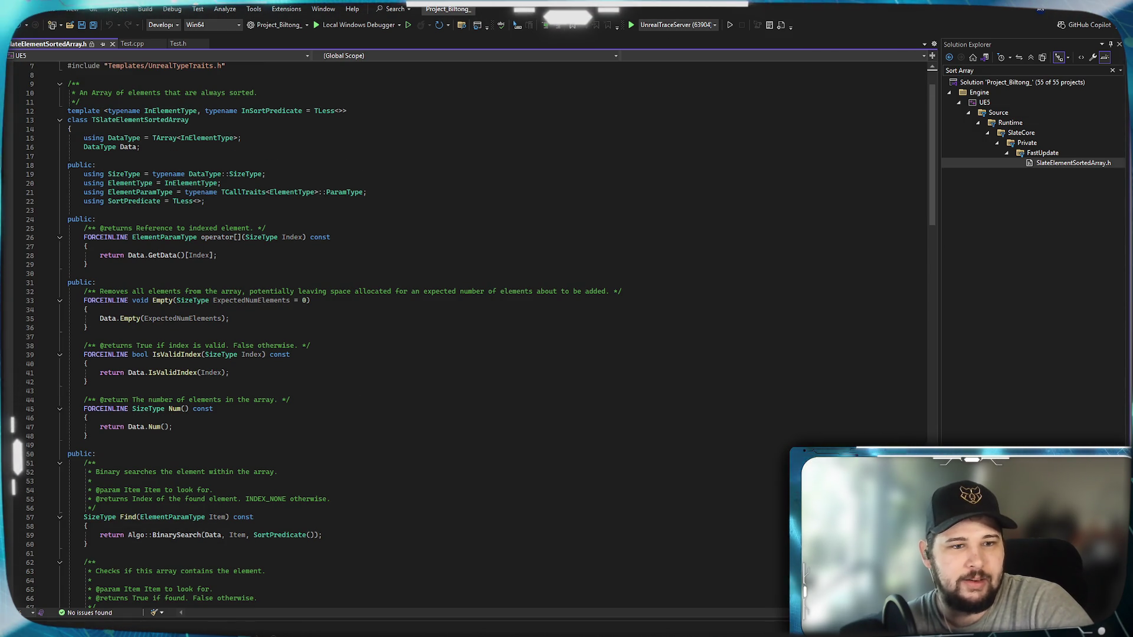
scroll(496, 330, up, 2)
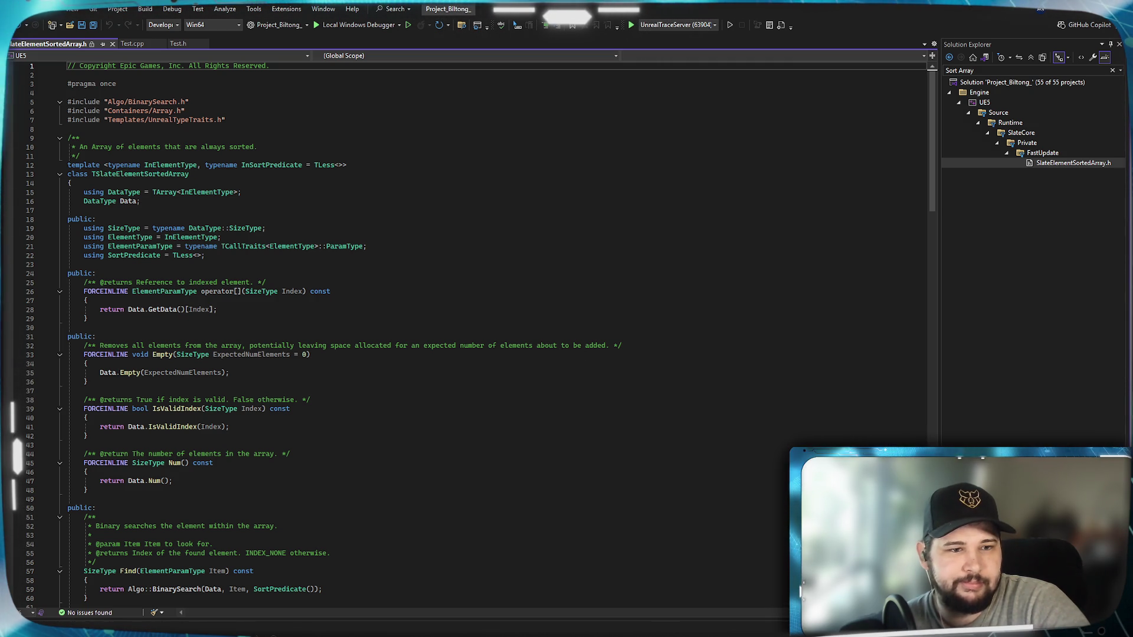
scroll(178, 285, down, 8)
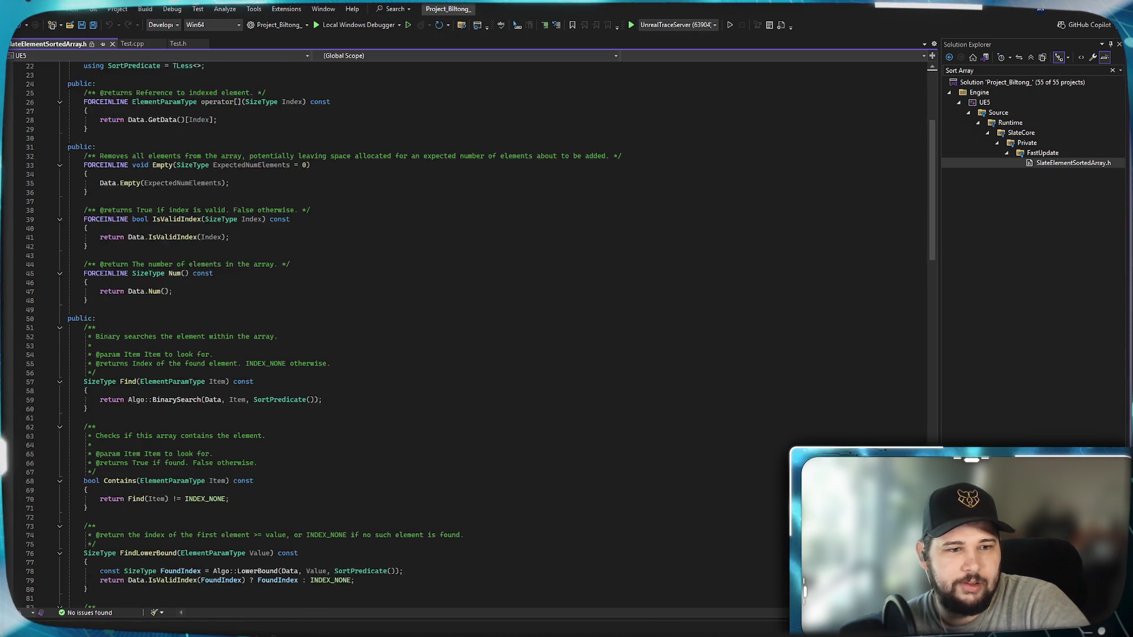
scroll(318, 290, down, 6)
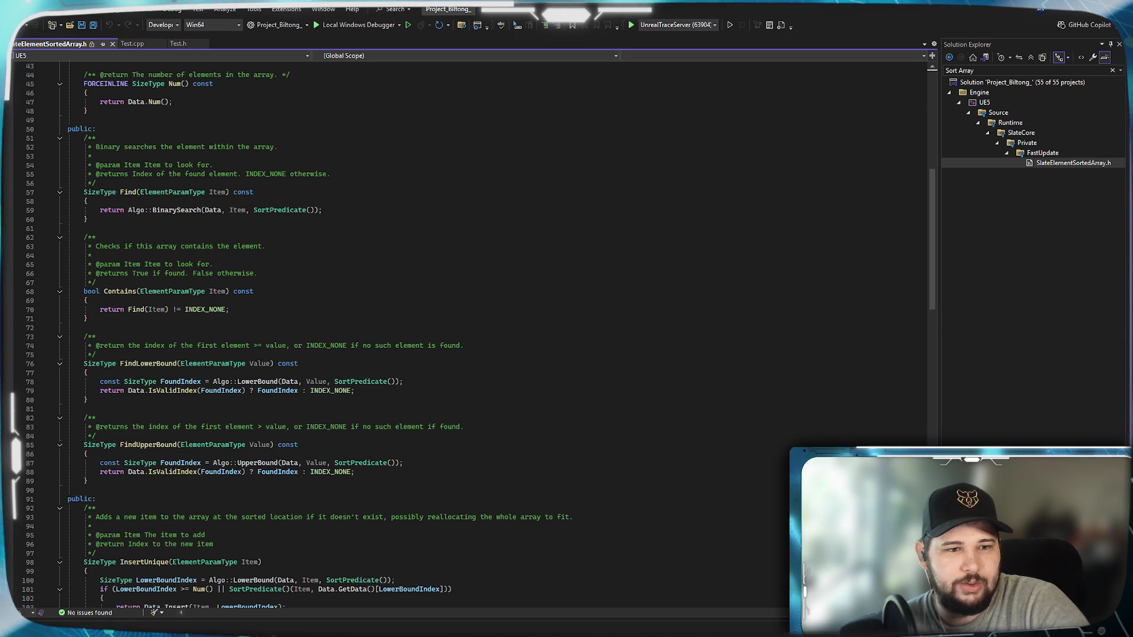
scroll(472, 336, down, 5)
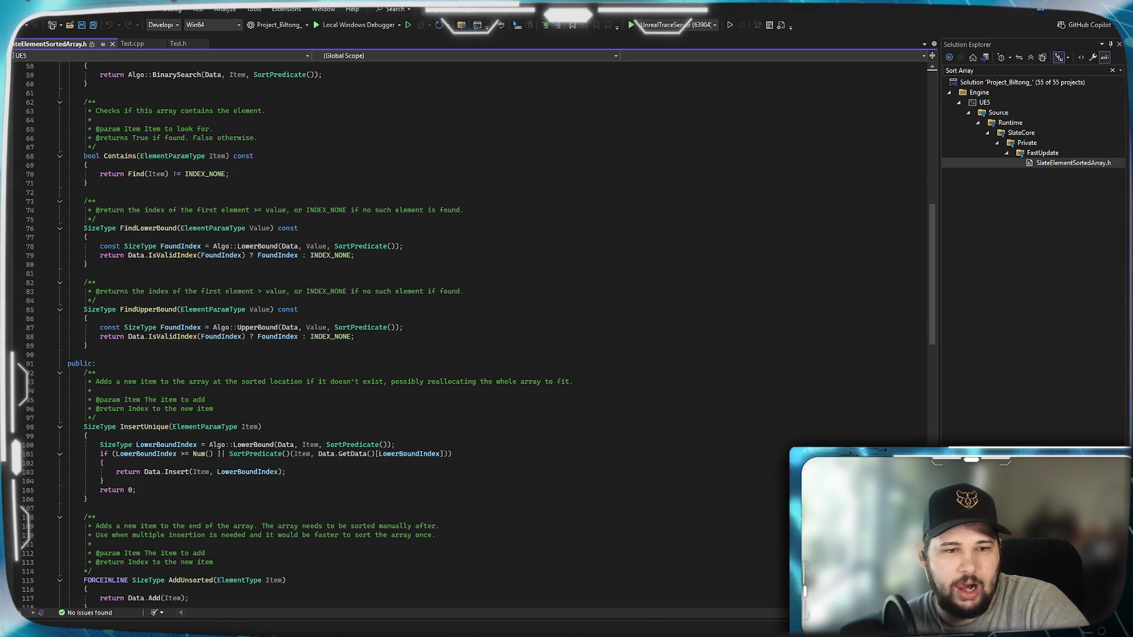
scroll(472, 331, down, 16)
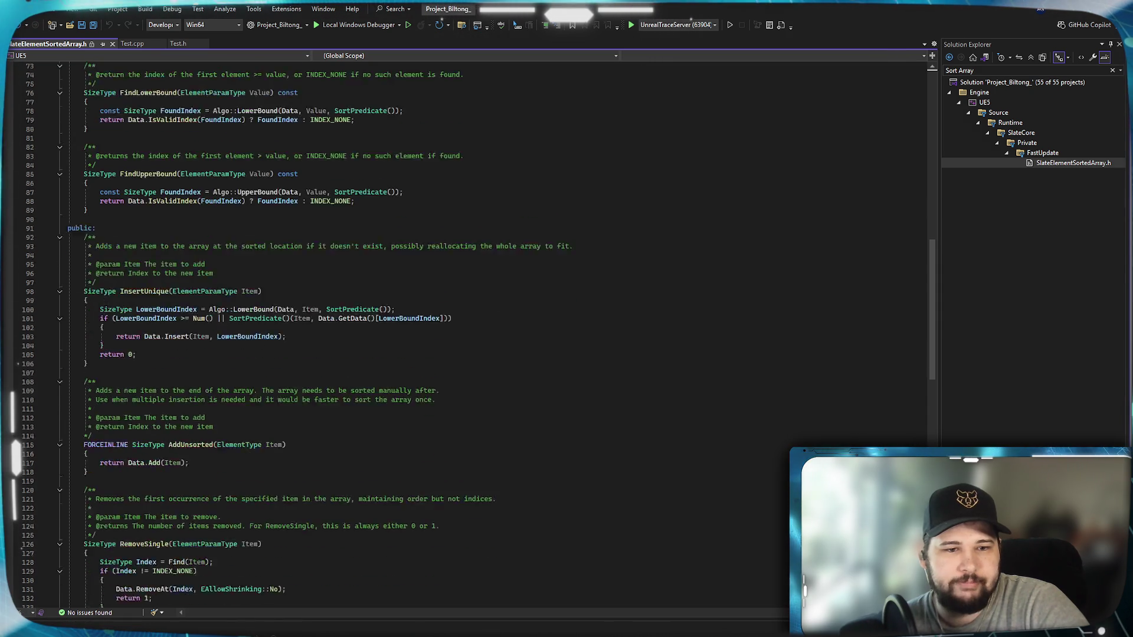
scroll(472, 330, down, 1)
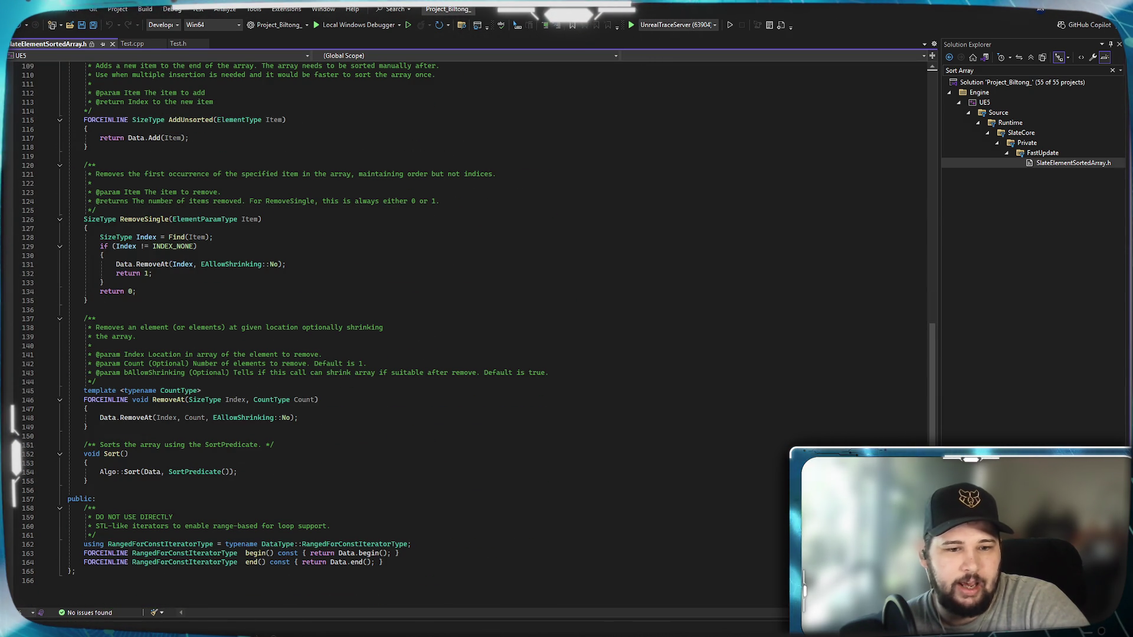
Close SlateElementSortedArray.h and bring the Unreal alphabetical sorting graph back to front
key(ctrl+Home)
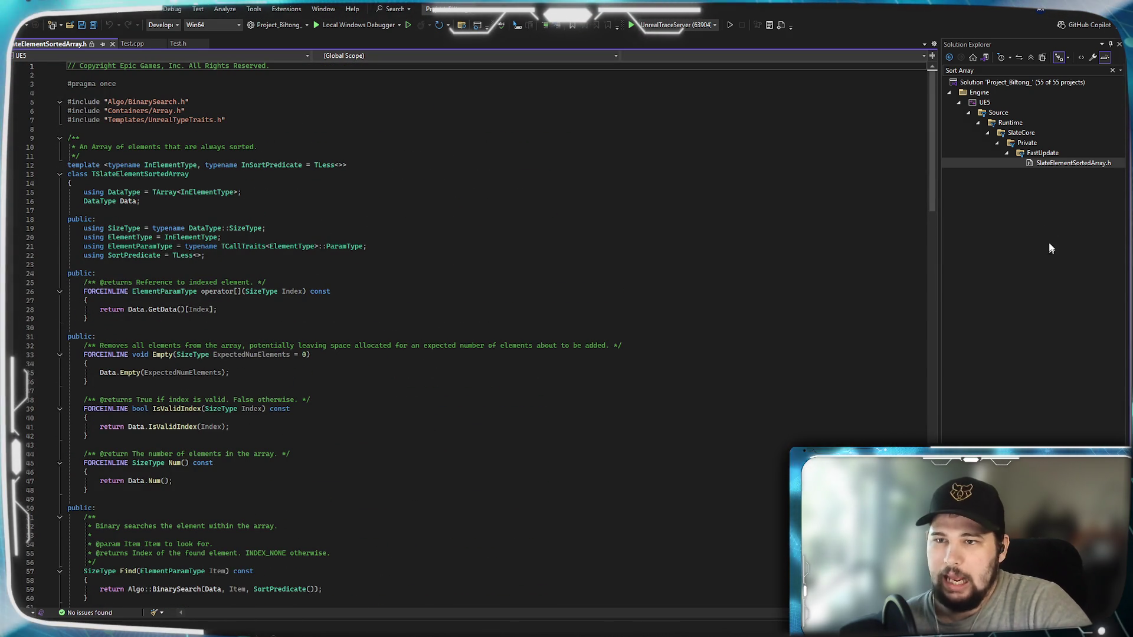
click(111, 43)
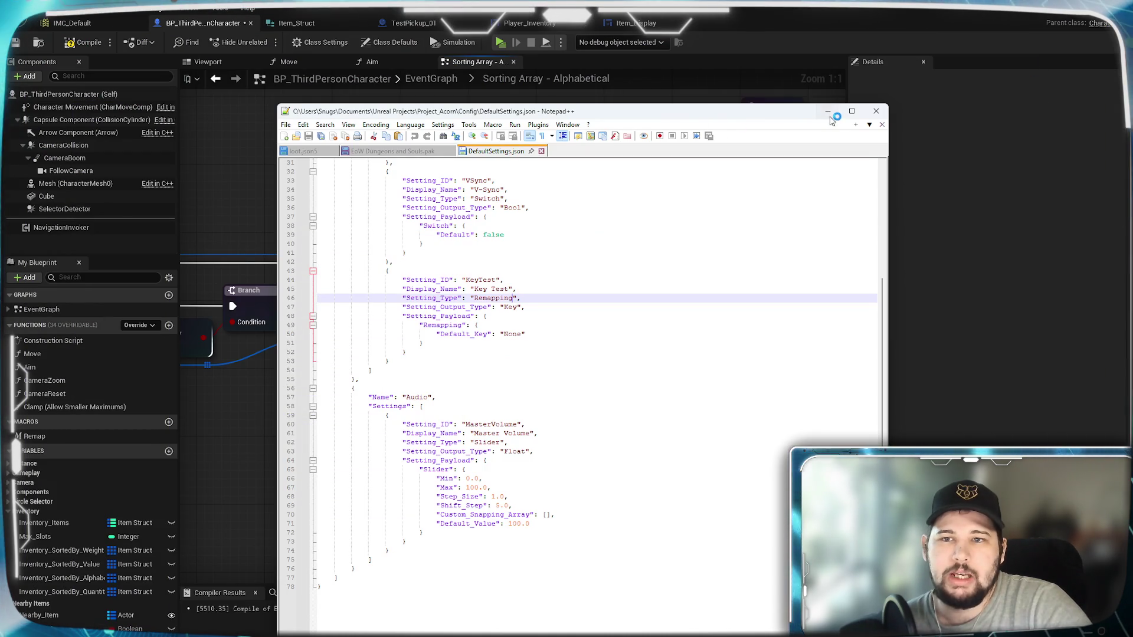
click(828, 112)
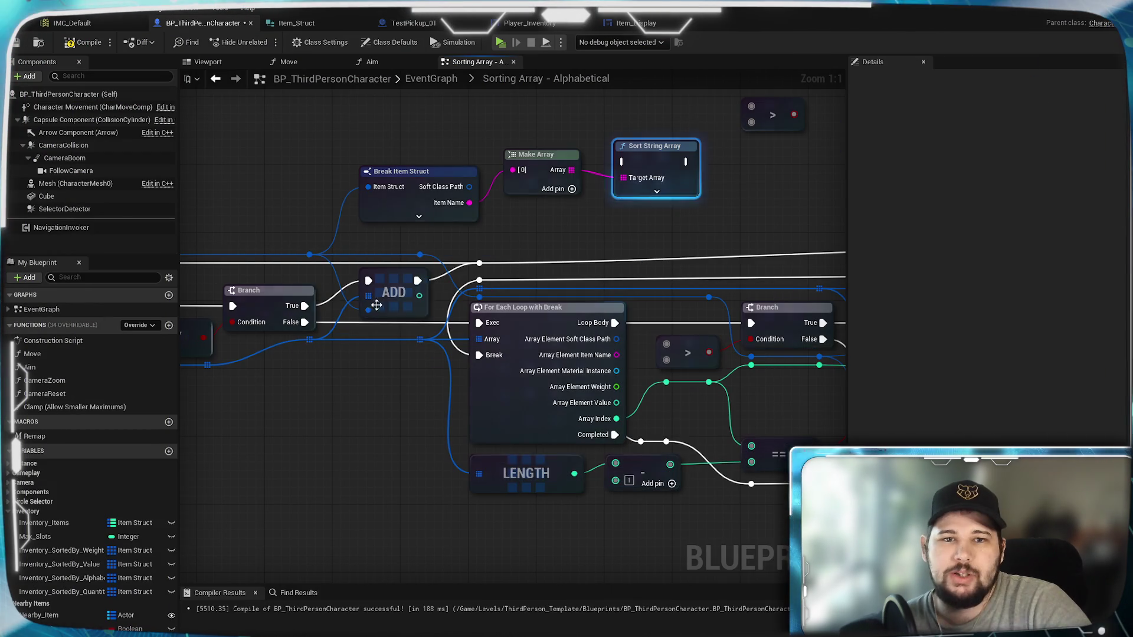
Delete the Make Array and Sort String Array nodes and recompile the Blueprint
mouse_move(451, 169)
mouse_down()
mouse_move(468, 197)
mouse_move(582, 230)
mouse_up()
key(Delete)
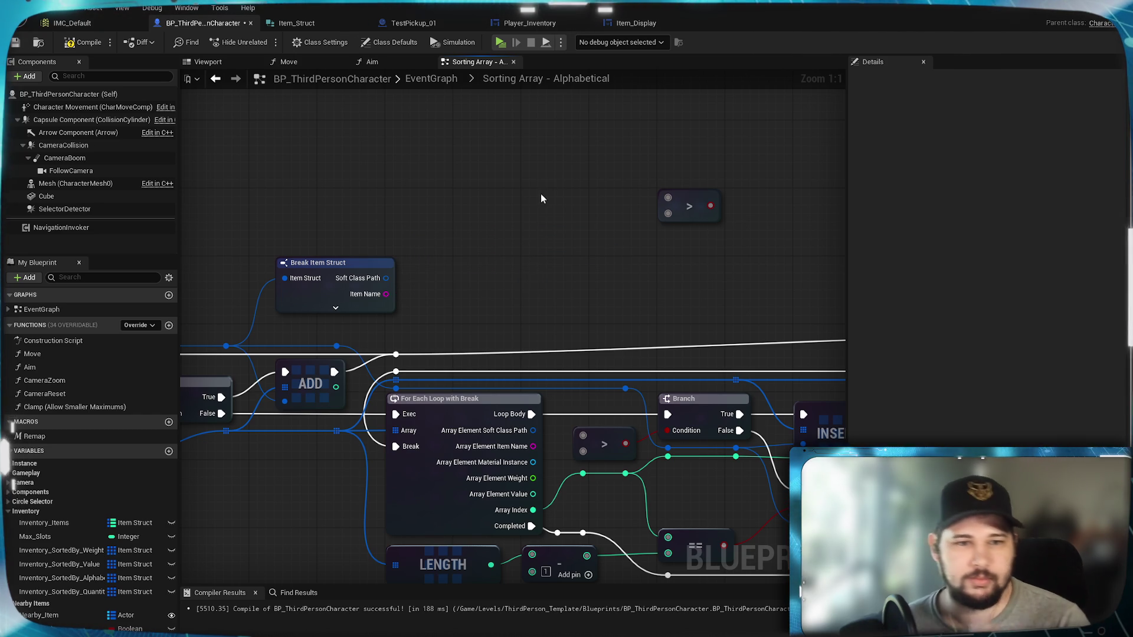
click(91, 47)
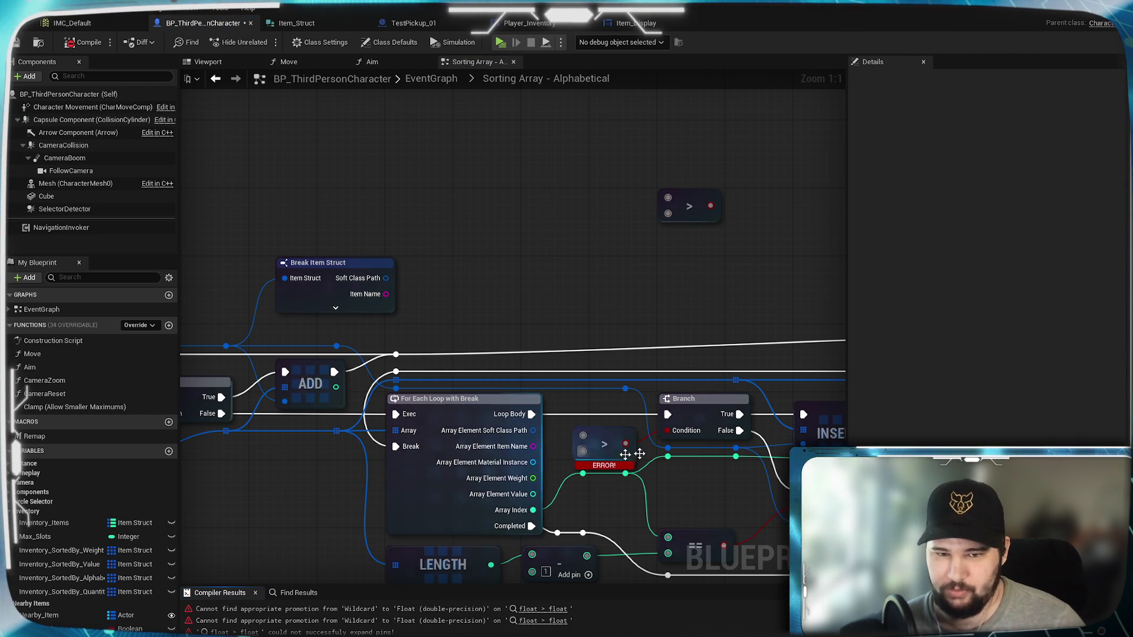
drag(426, 238, 409, 219)
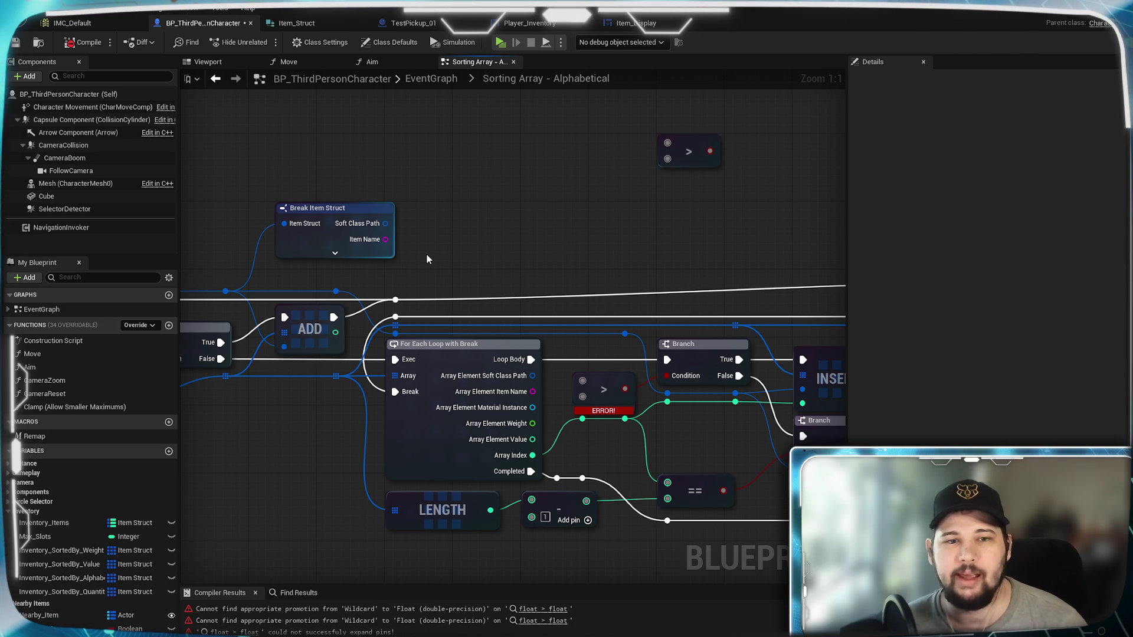
Drag a new connection from Item Name and filter actions with Context Sensitive
drag(385, 238, 458, 172)
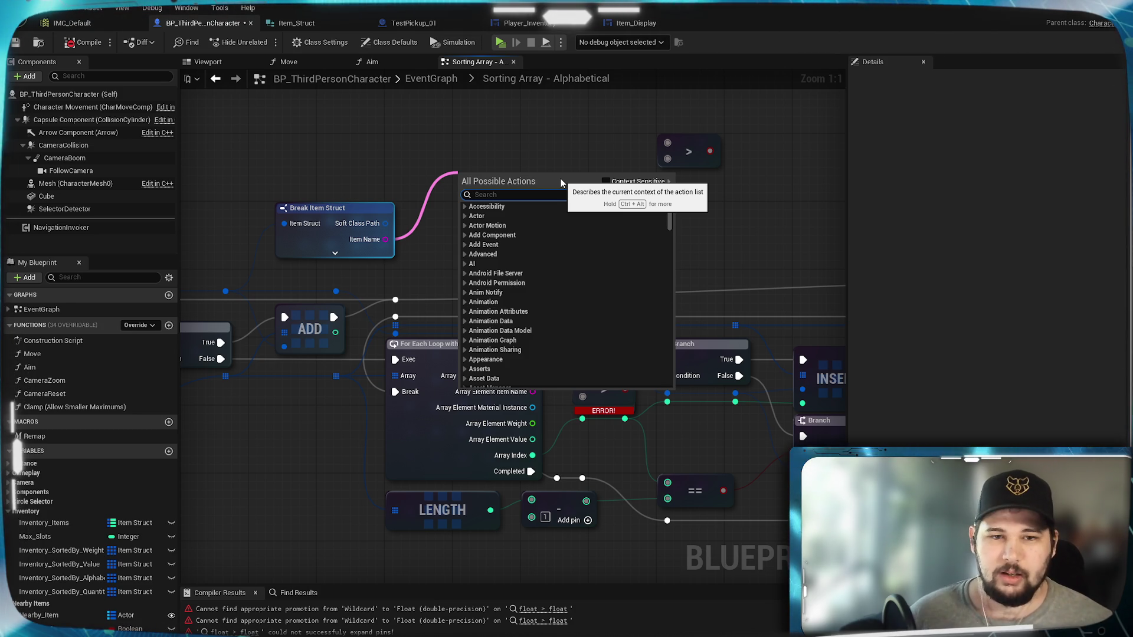
scroll(574, 242, down, 5)
click(605, 182)
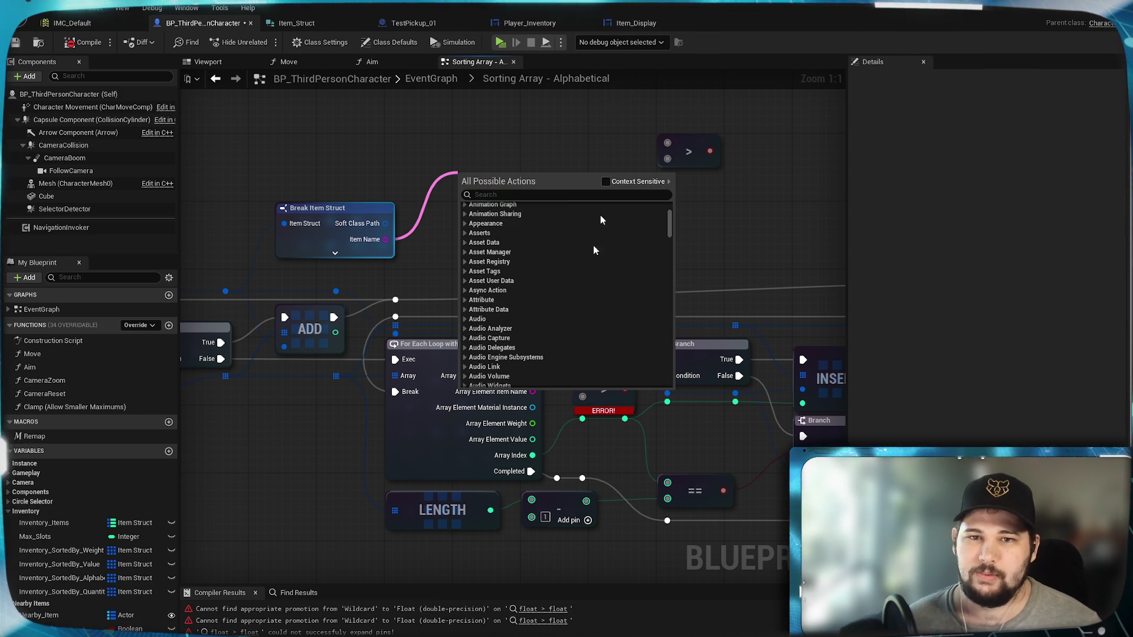
scroll(520, 277, up, 2)
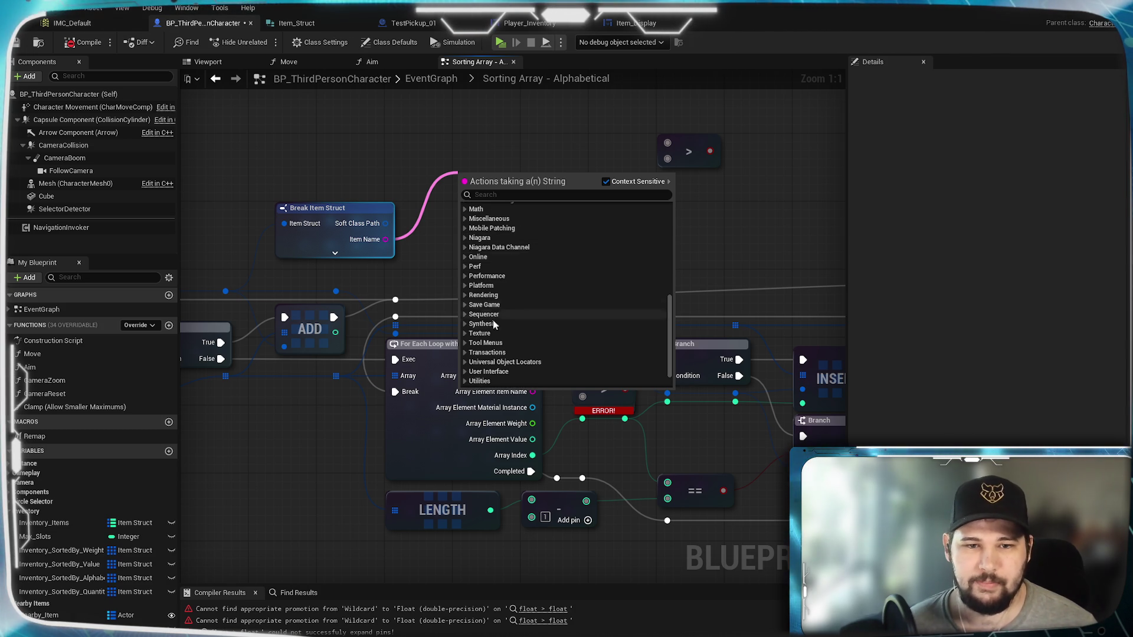
scroll(493, 320, down, 2)
Add a Left node from Utilities > String, with Item Name feeding its Source String
click(466, 346)
scroll(472, 322, down, 3)
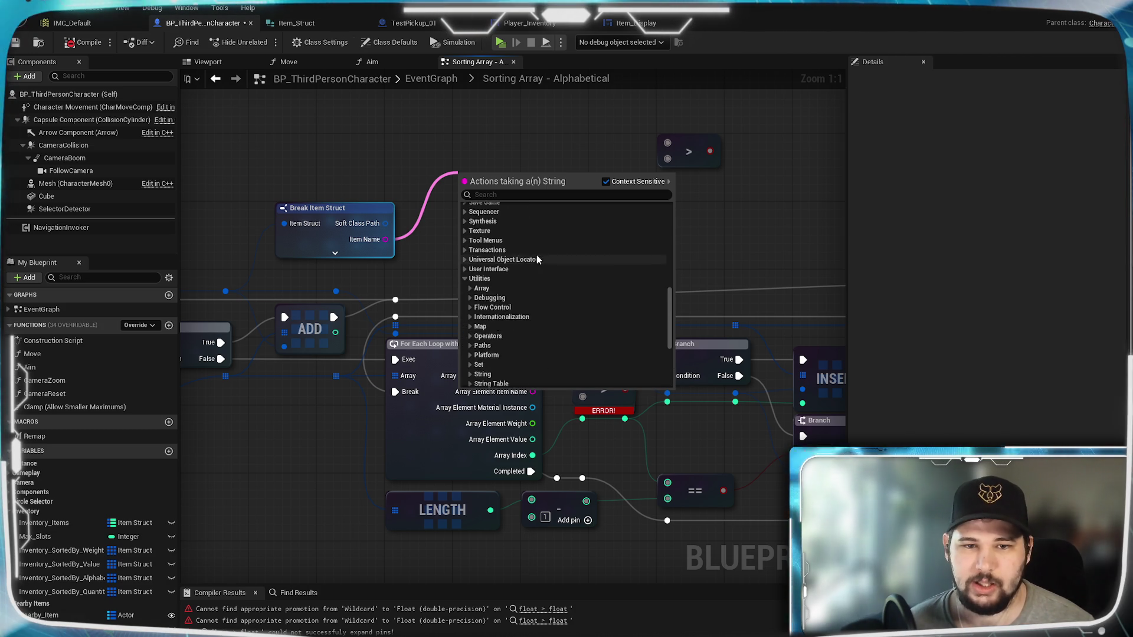
click(471, 306)
scroll(531, 283, down, 3)
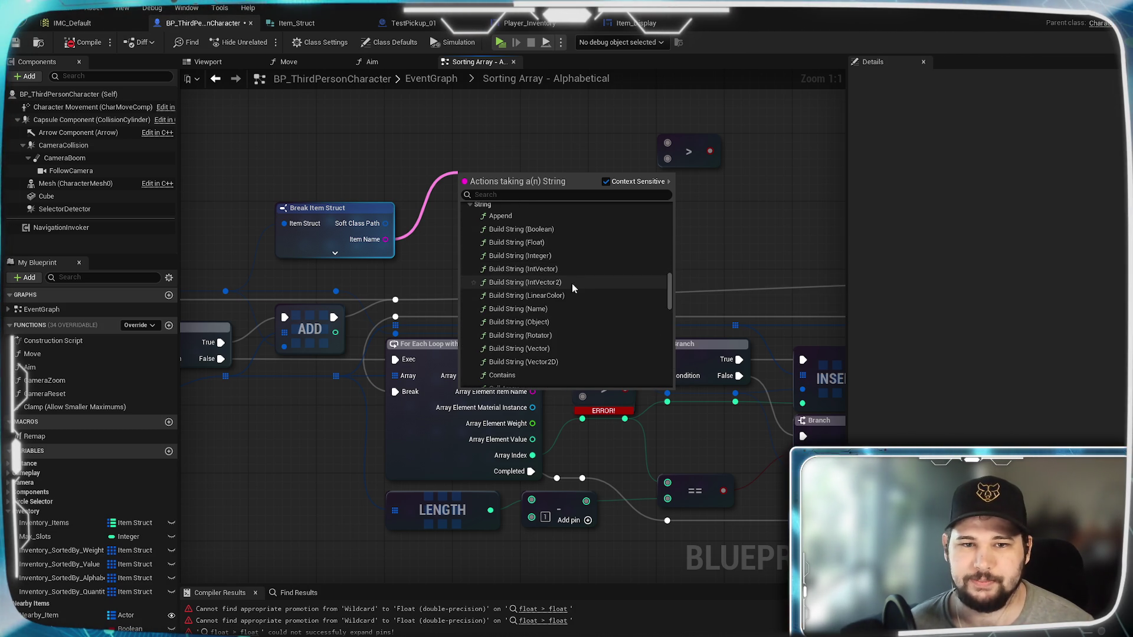
scroll(578, 269, down, 2)
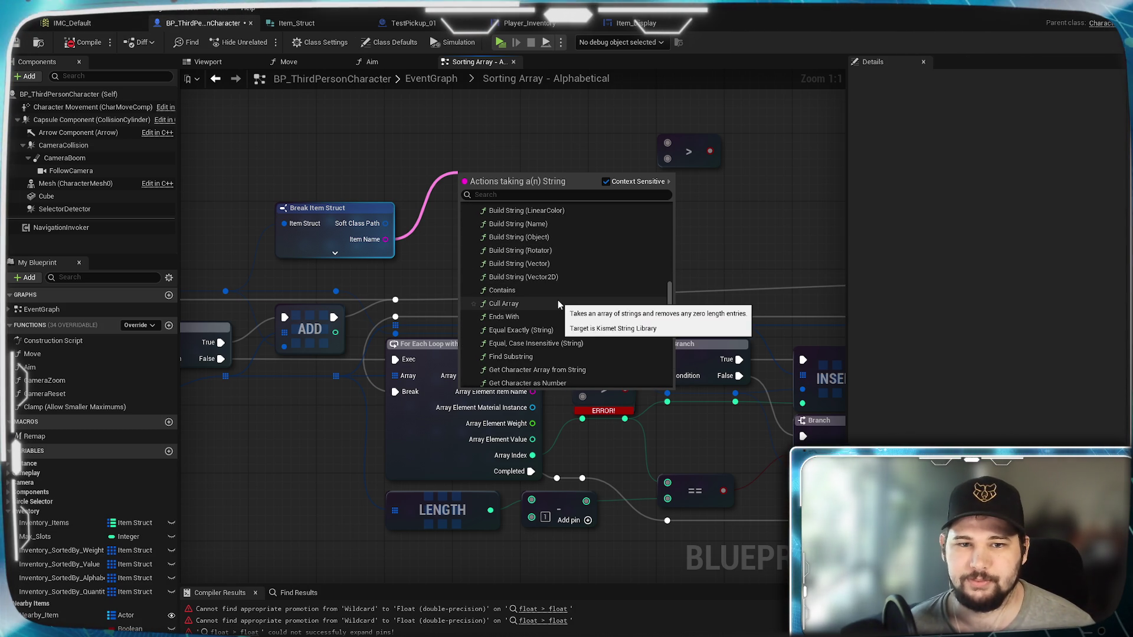
scroll(537, 277, down, 3)
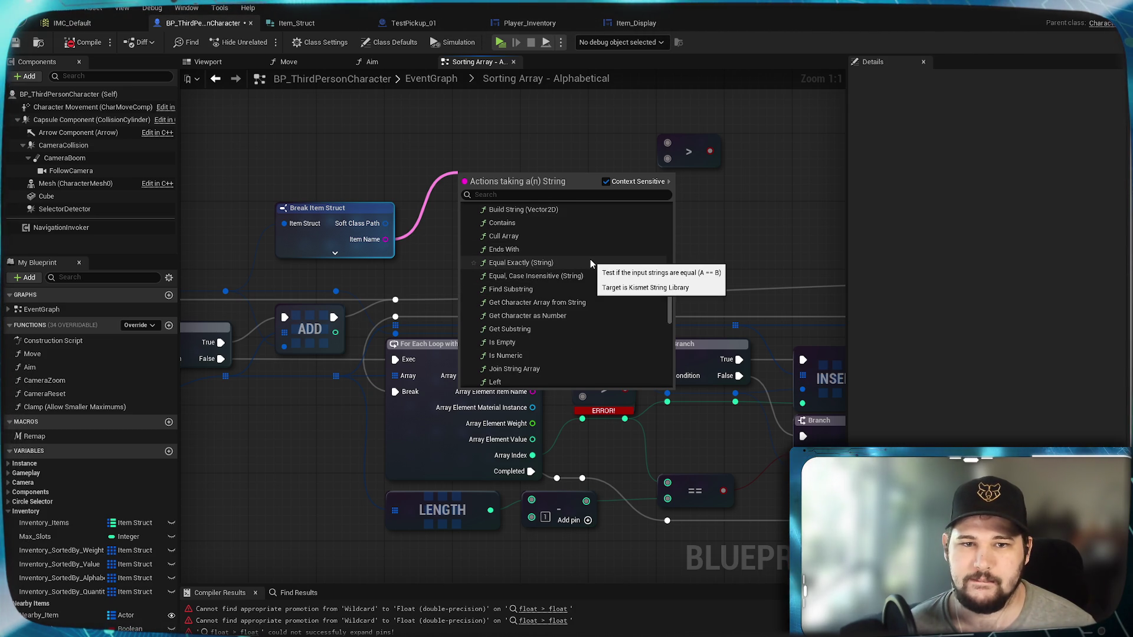
scroll(597, 282, down, 2)
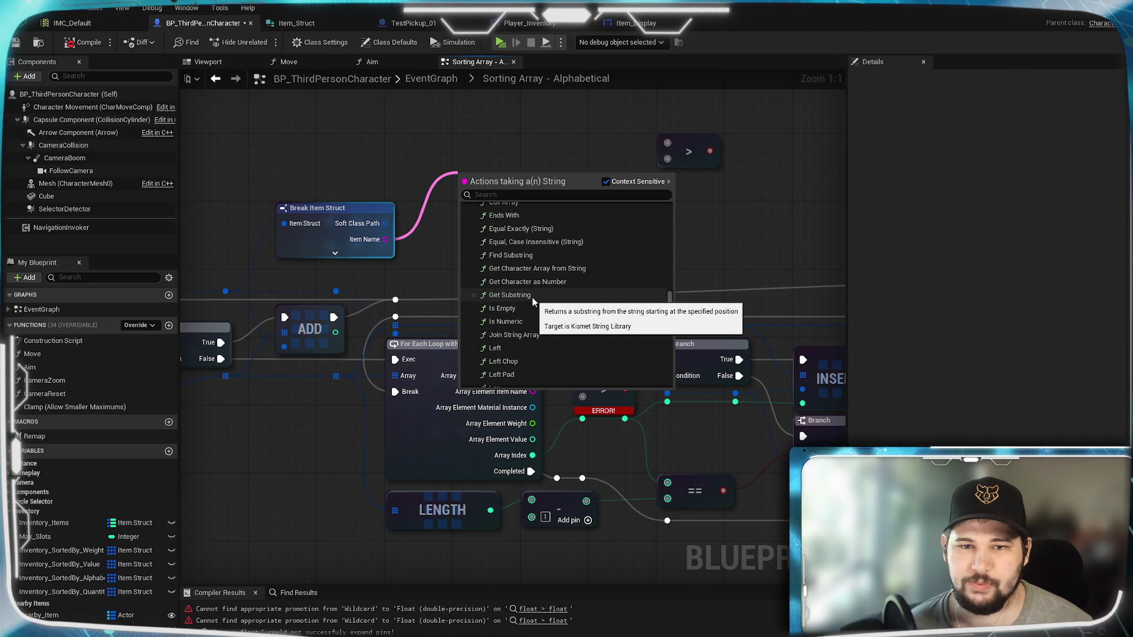
scroll(532, 298, down, 3)
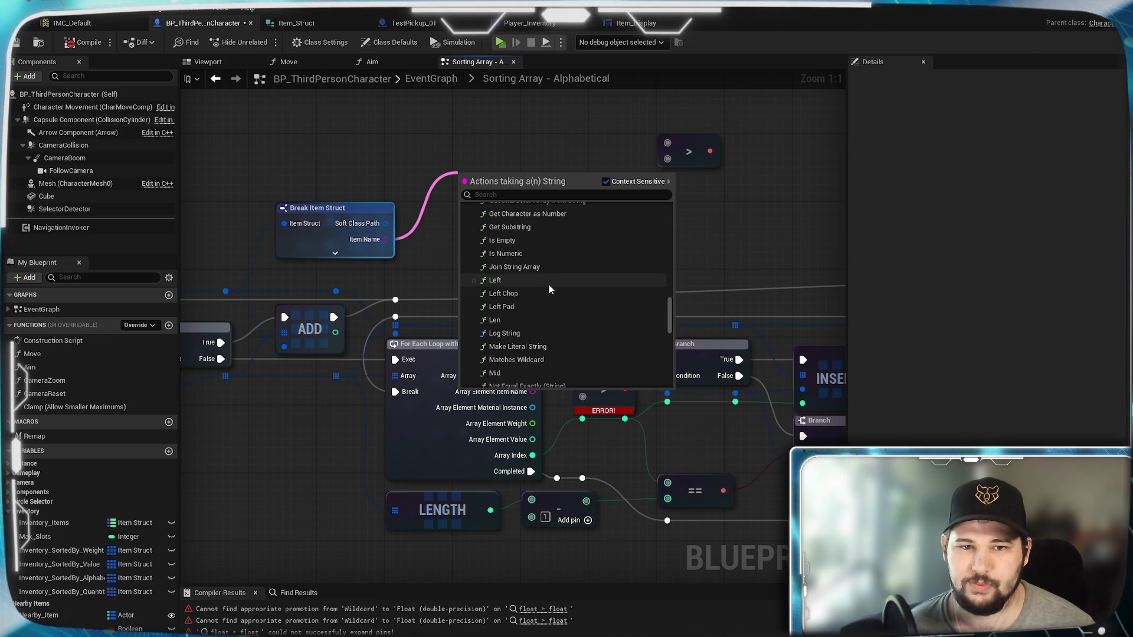
scroll(547, 284, down, 2)
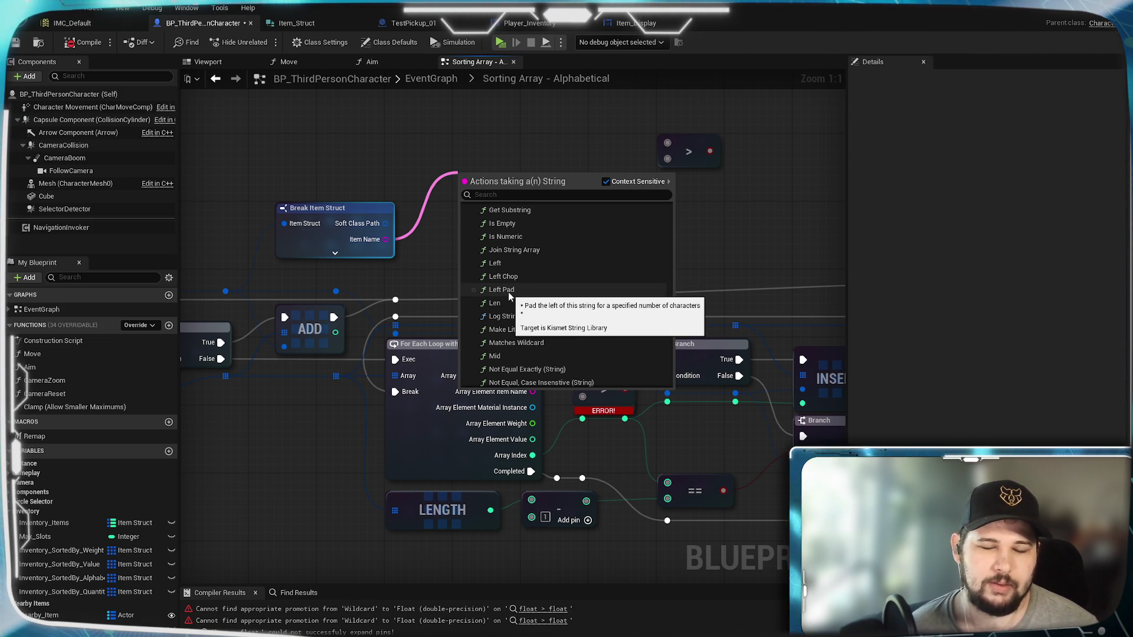
click(499, 263)
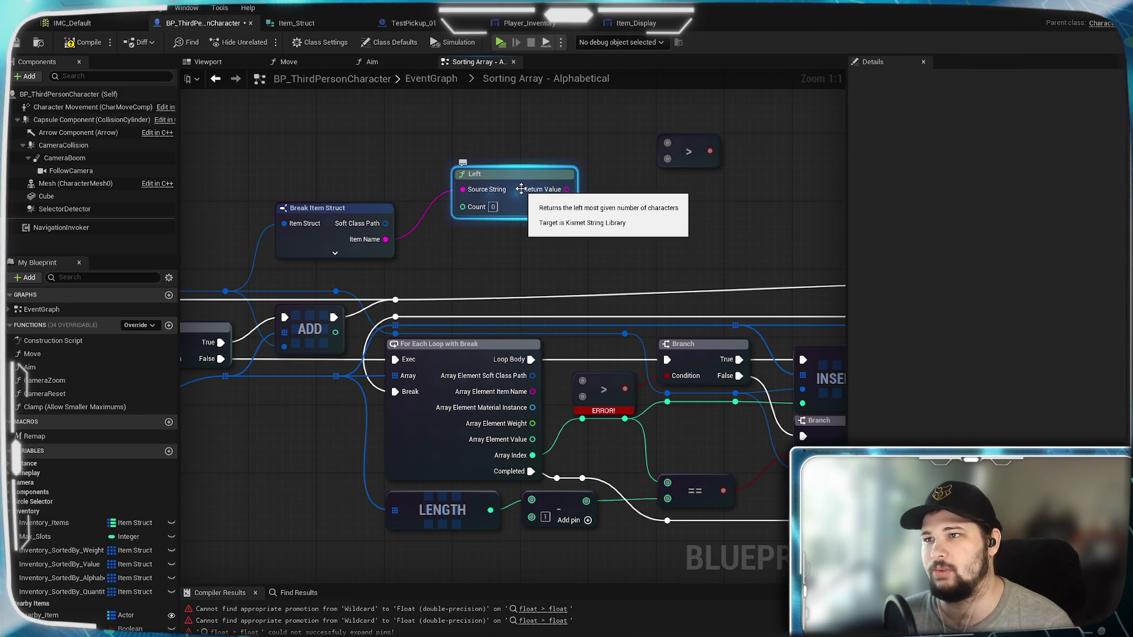
click(504, 256)
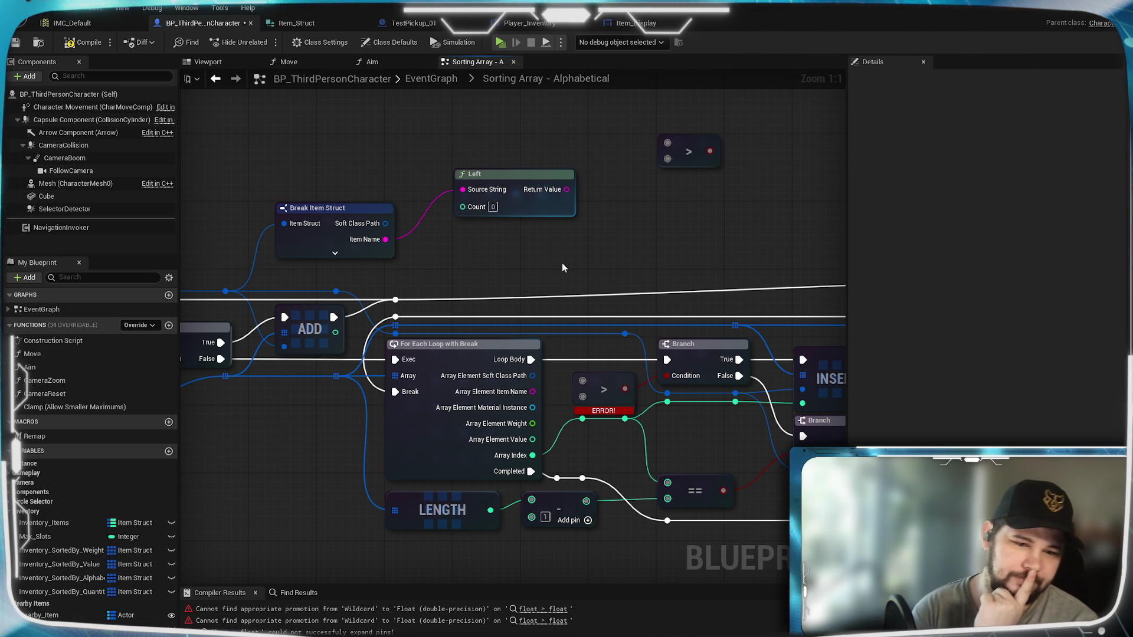
Raise the Left node and open Utilities > String from a new Item Name connection
drag(521, 182, 521, 114)
drag(385, 239, 475, 218)
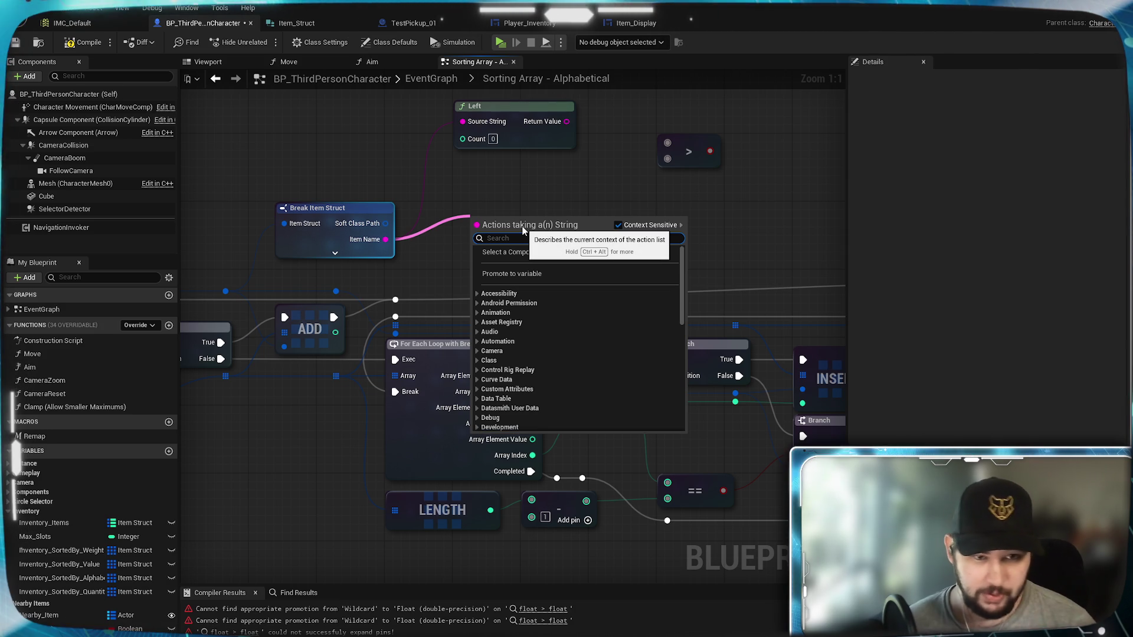
scroll(511, 333, down, 15)
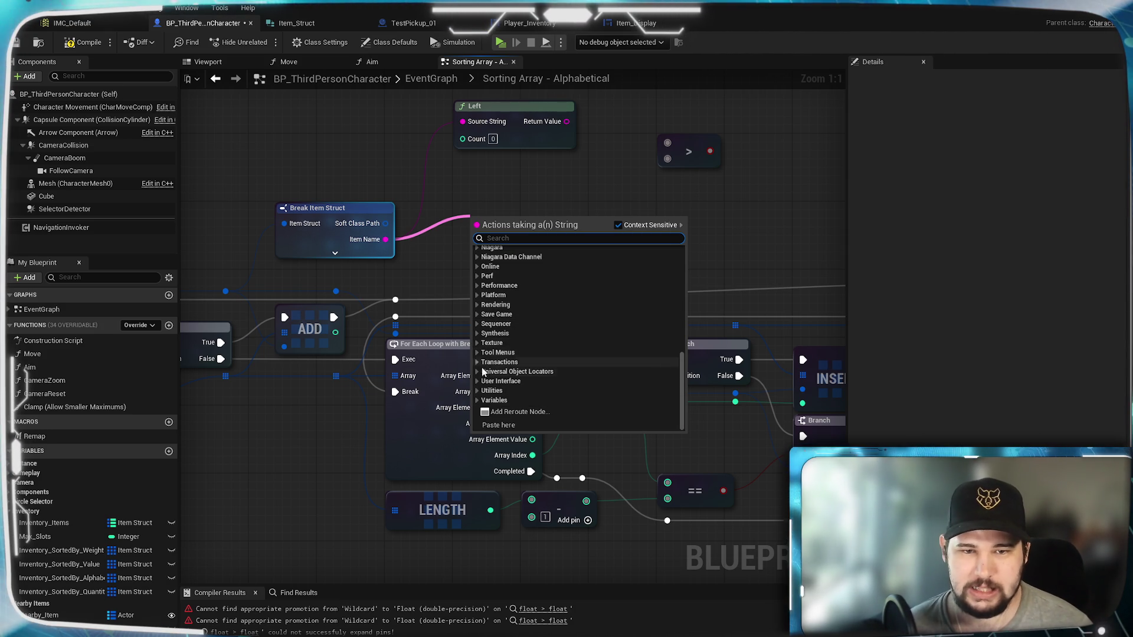
click(479, 393)
scroll(481, 366, down, 5)
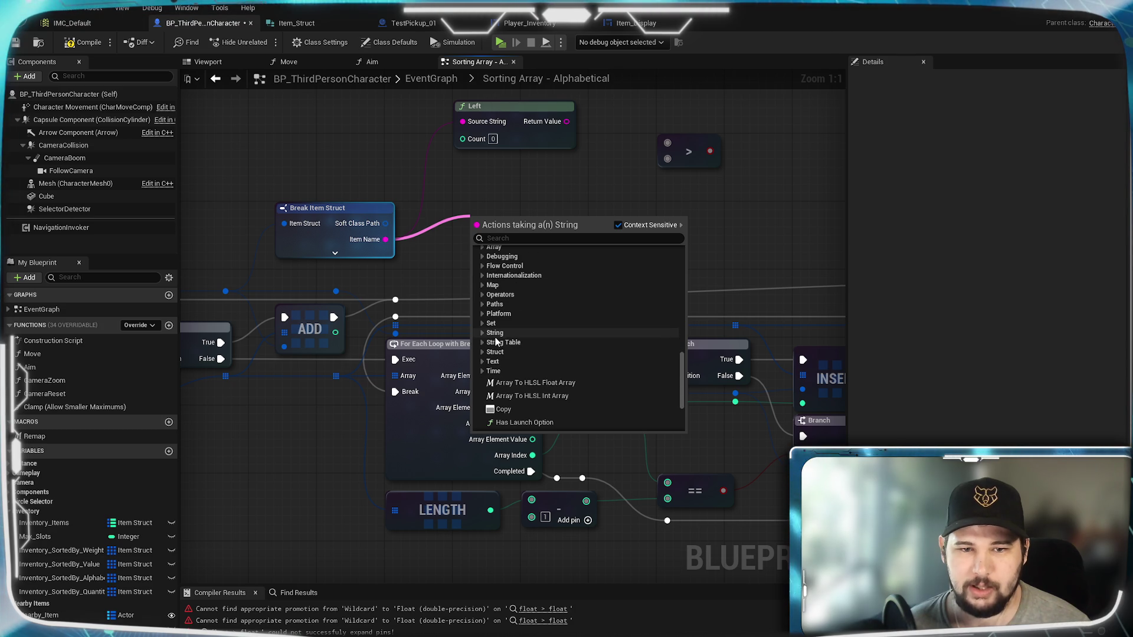
click(482, 333)
Add a Split node with Item Name wired into its Source String
scroll(531, 348, down, 8)
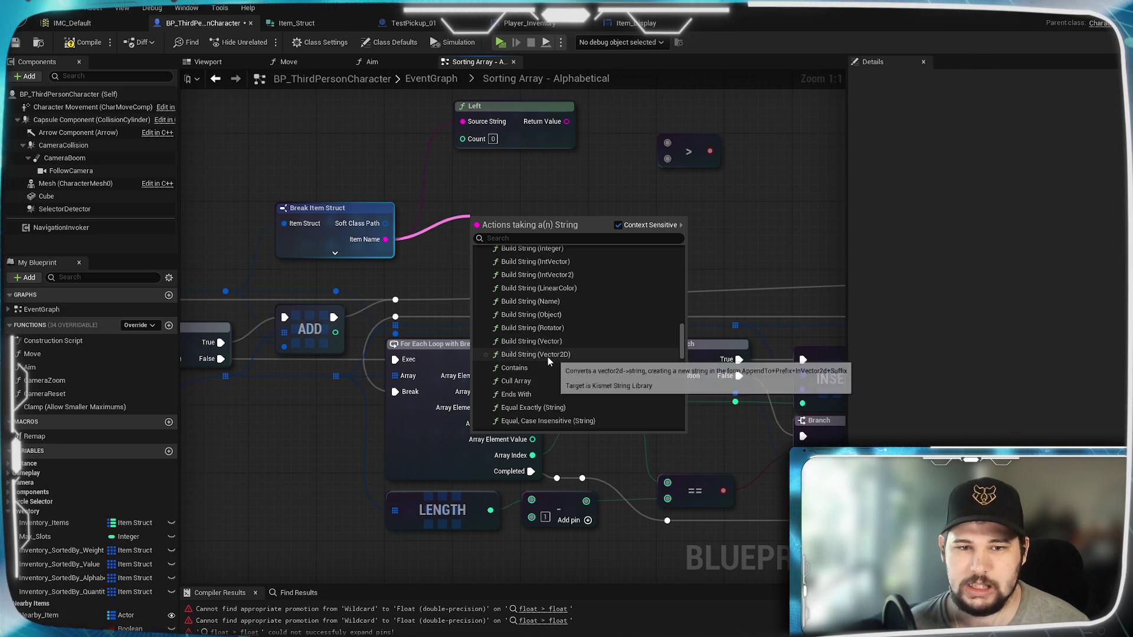
scroll(547, 356, down, 3)
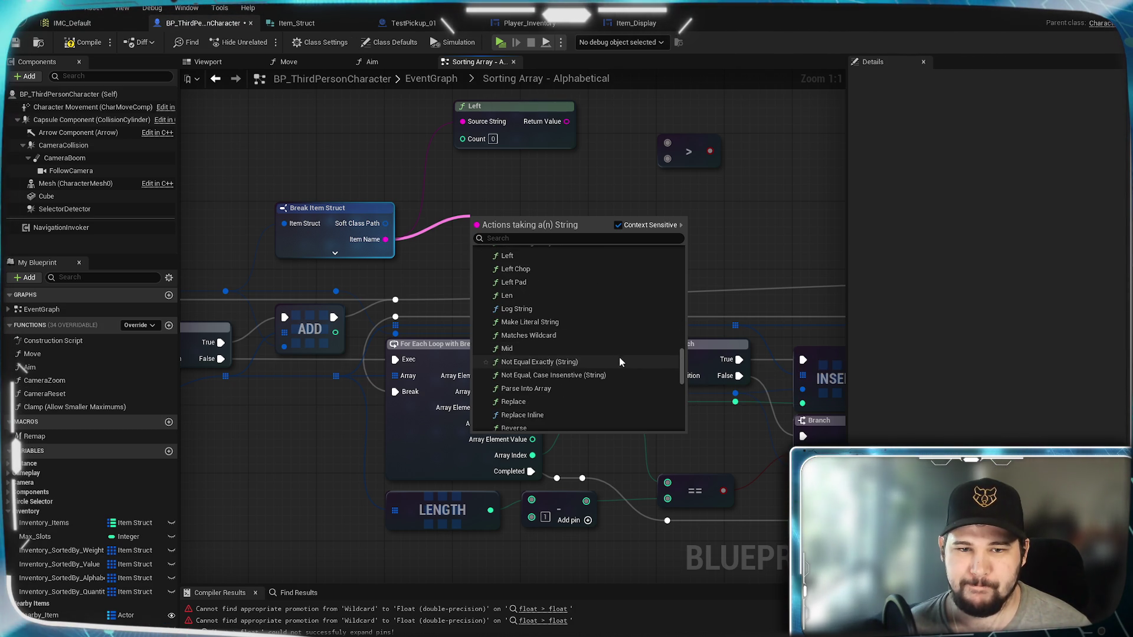
scroll(617, 356, down, 1)
scroll(617, 356, down, 2)
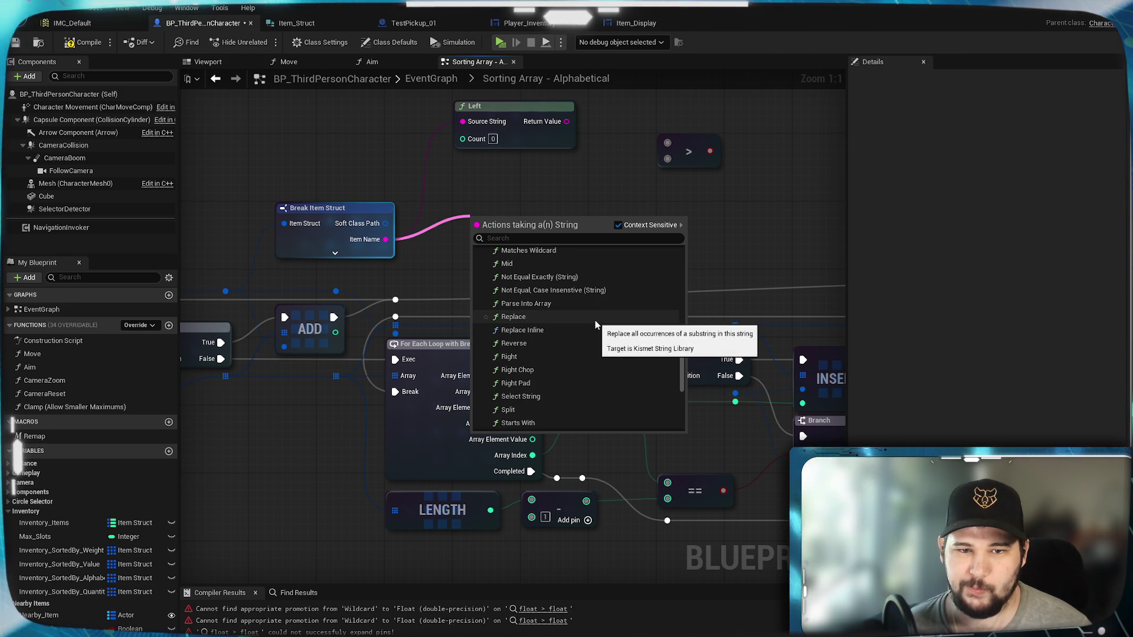
scroll(595, 320, down, 1)
scroll(540, 330, down, 1)
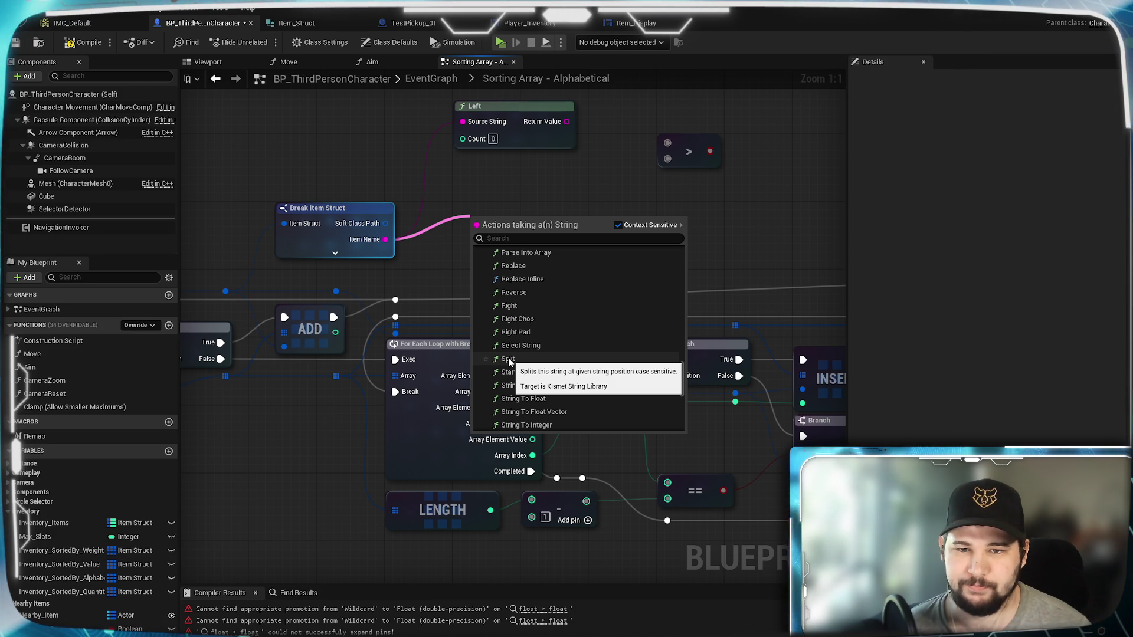
scroll(578, 357, down, 3)
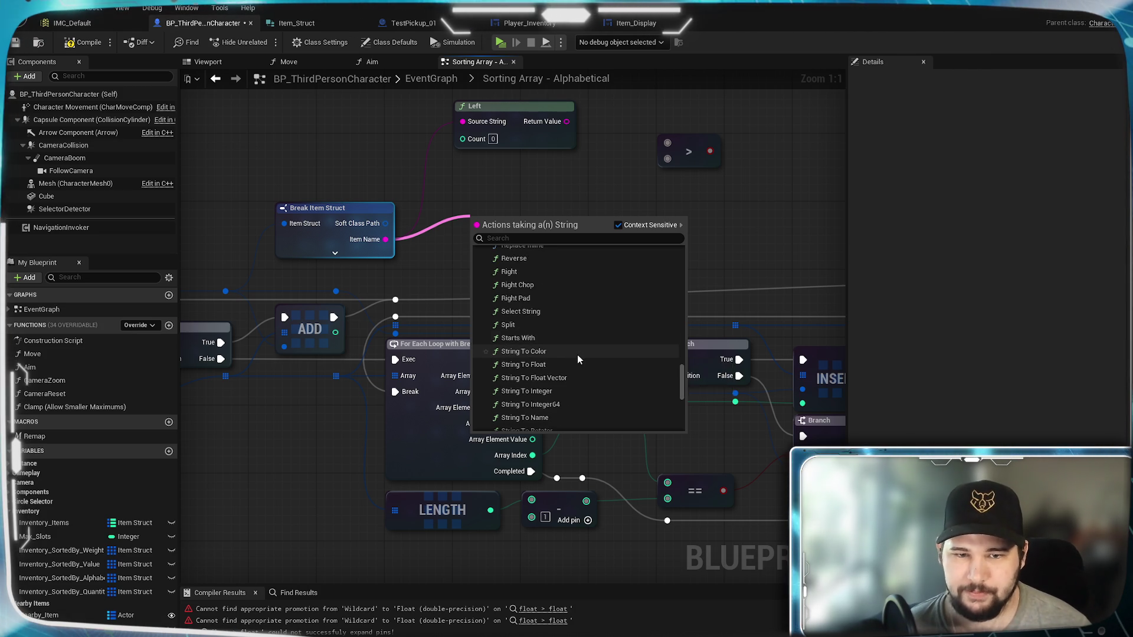
scroll(576, 355, down, 3)
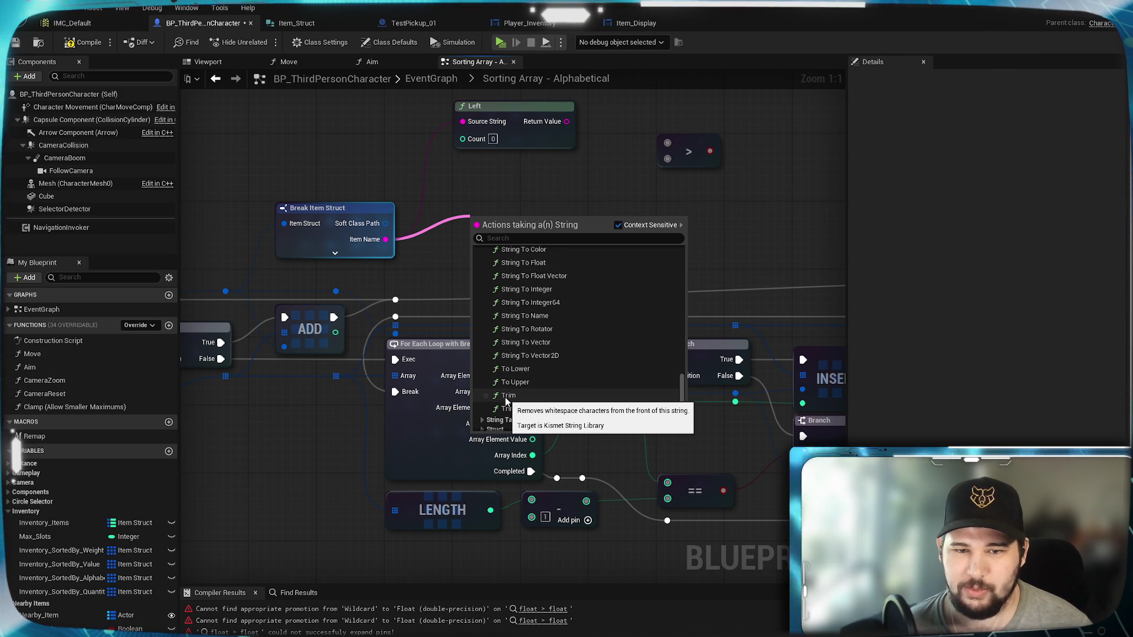
scroll(585, 362, up, 5)
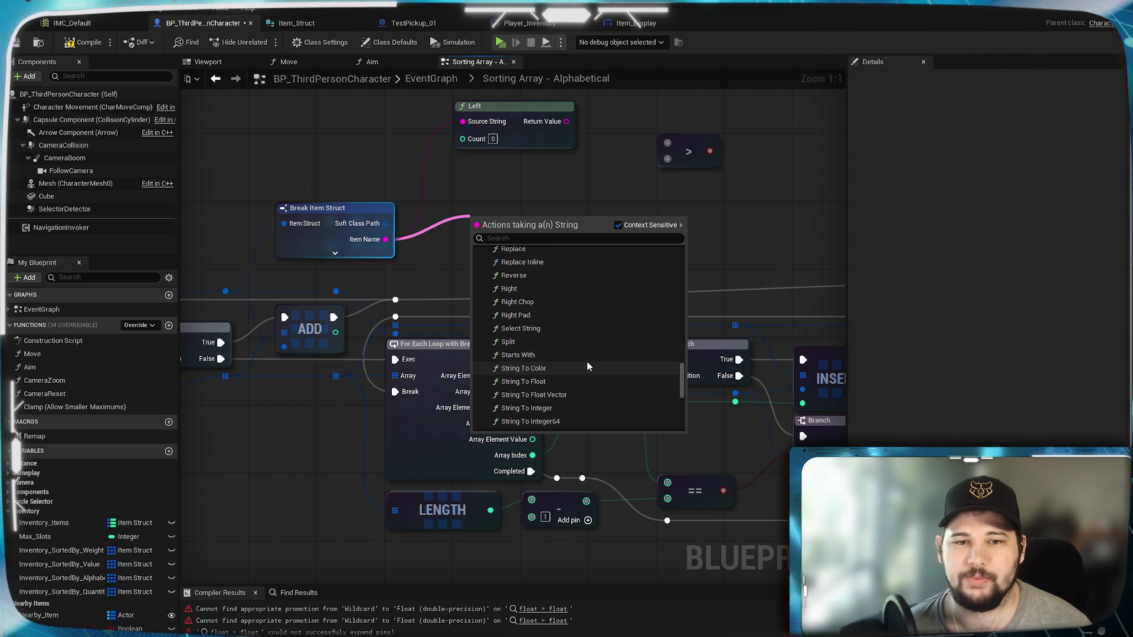
click(534, 341)
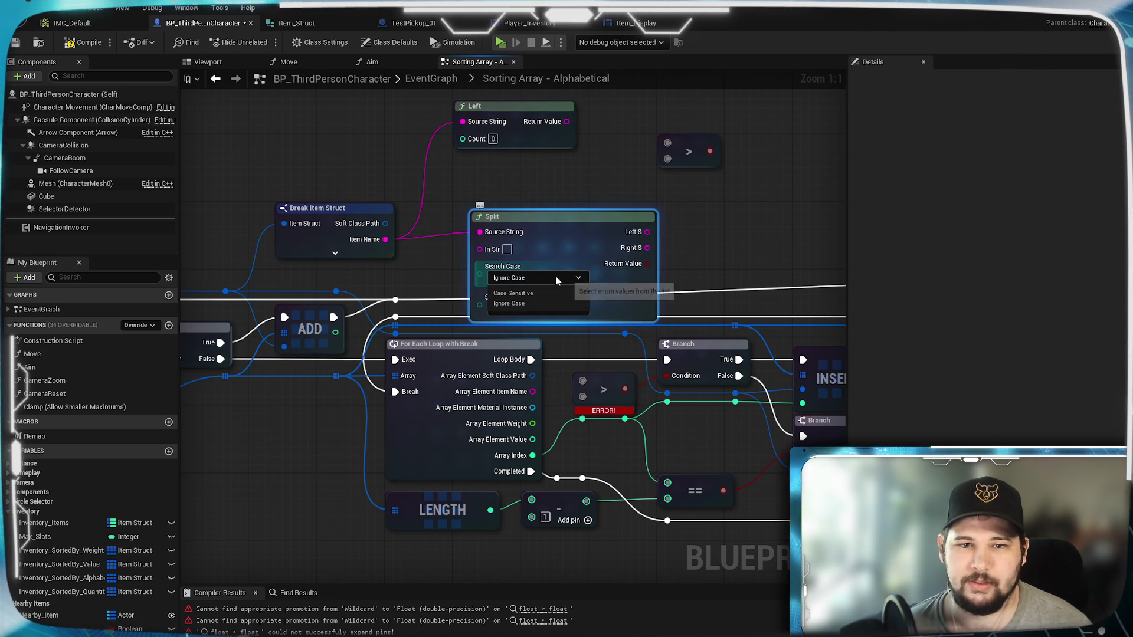
Keep Split's Search Dir on From Start and move it up beside the Left node
click(527, 309)
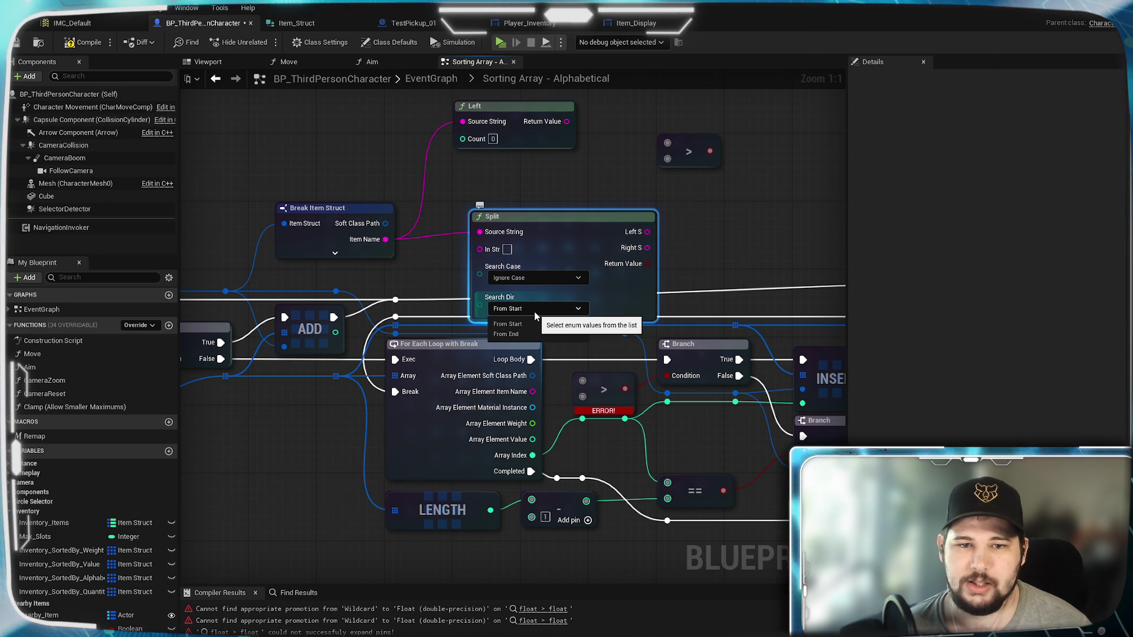
click(534, 311)
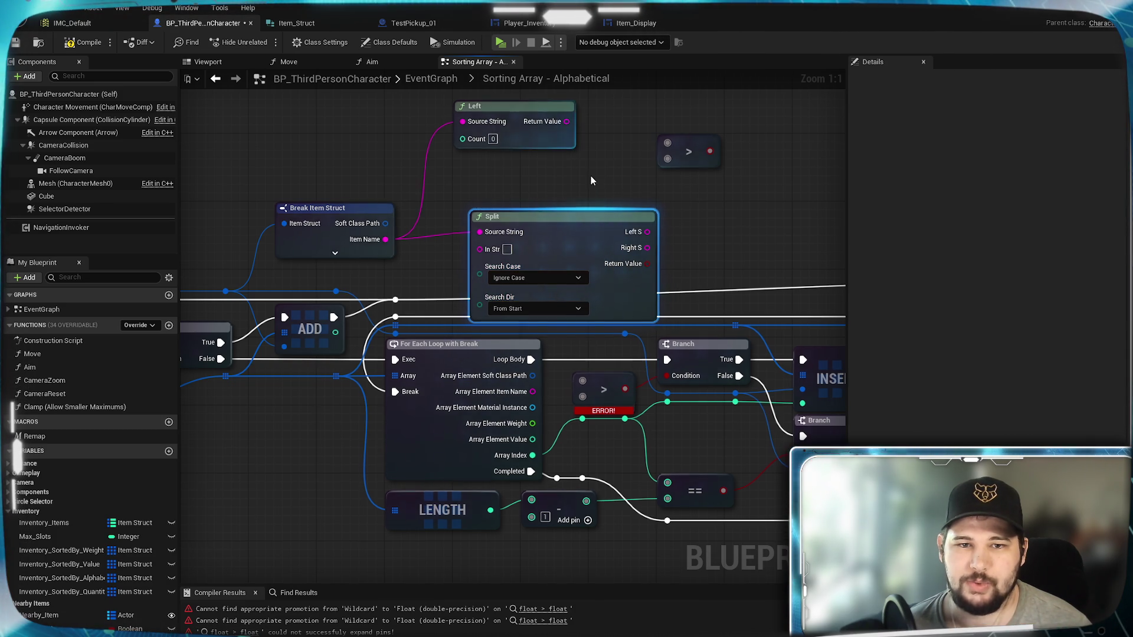
drag(608, 308, 596, 255)
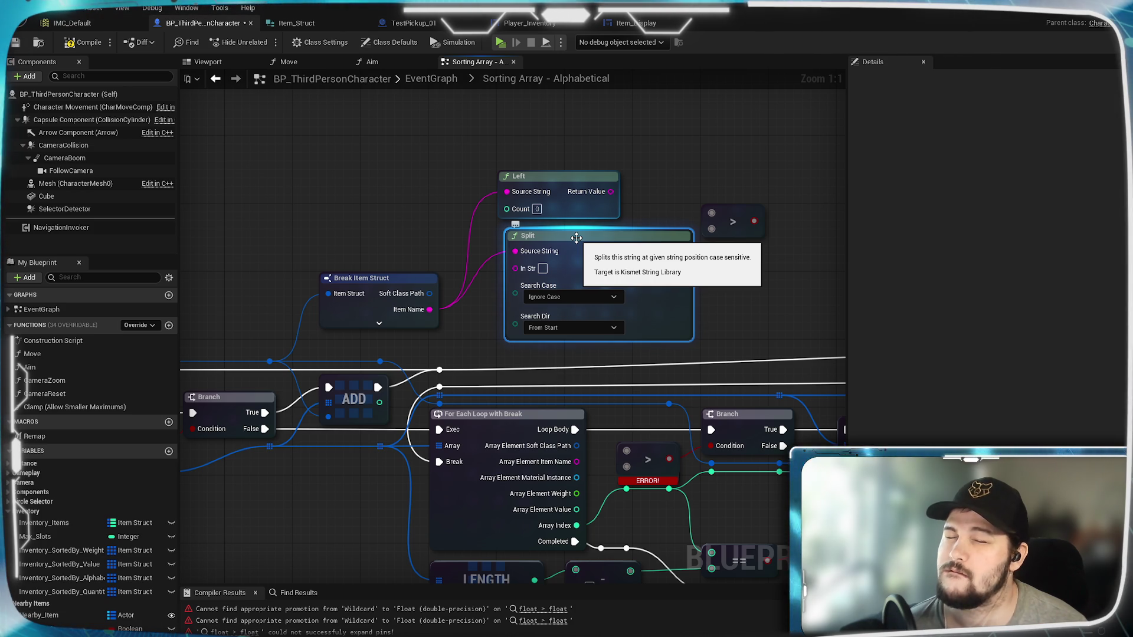
Delete the stray greater-than comparison node from the sorting graph
drag(703, 197, 598, 267)
click(620, 268)
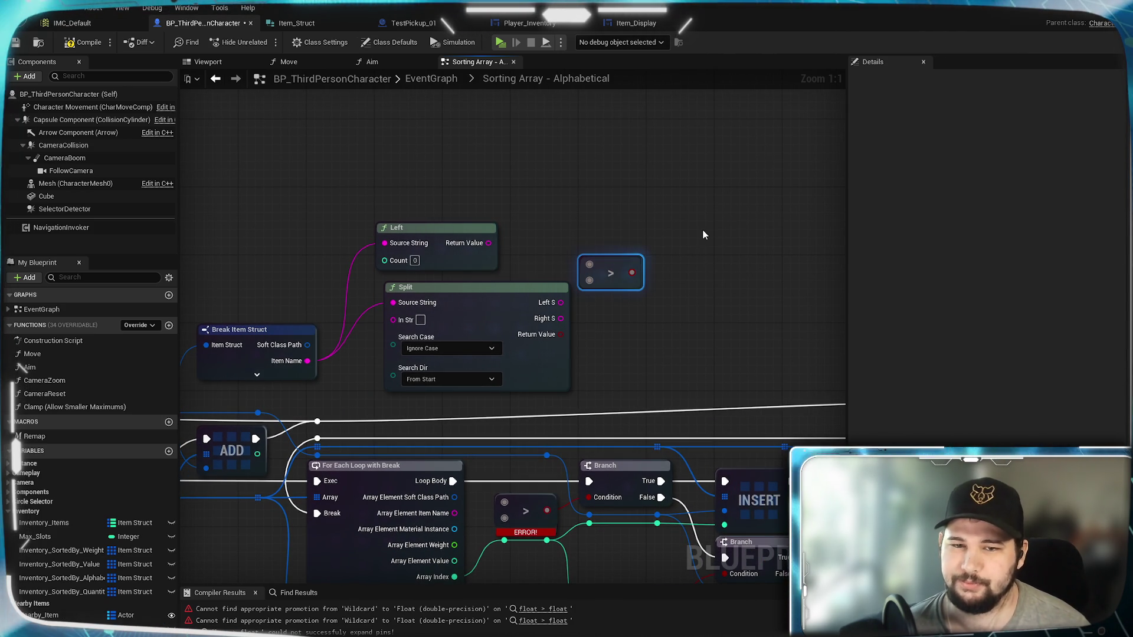
key(Delete)
Place Break Item Struct beside Left with Split above it, and wire out Array Element Item Name
drag(583, 229, 816, 195)
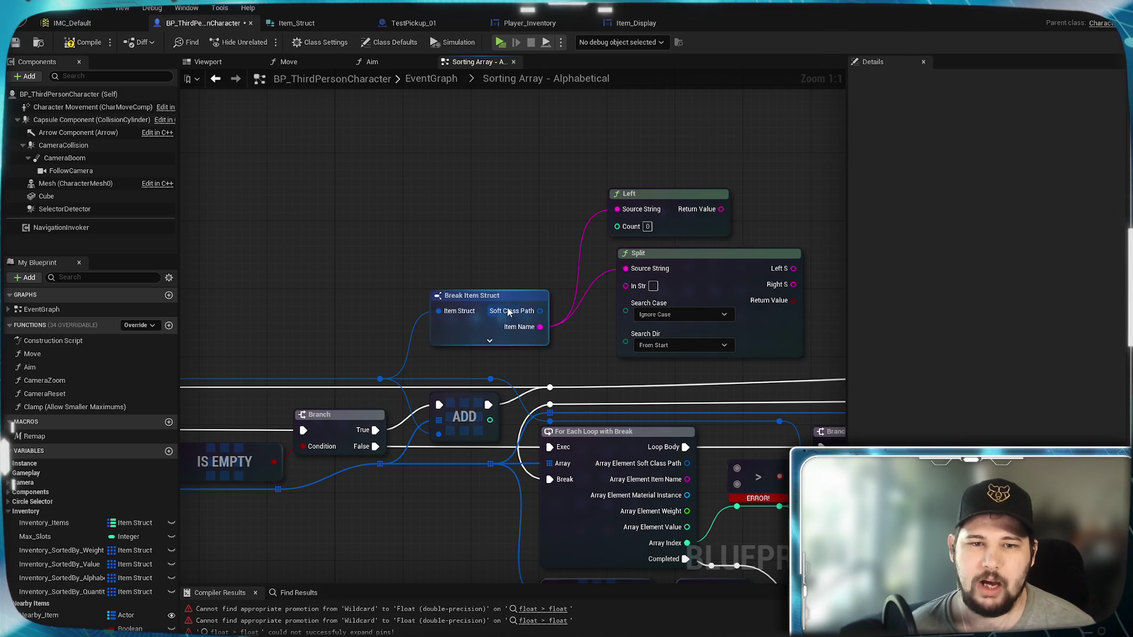
mouse_move(515, 301)
mouse_down()
mouse_move(395, 224)
mouse_move(430, 188)
mouse_move(454, 183)
mouse_move(496, 202)
mouse_move(470, 204)
mouse_up()
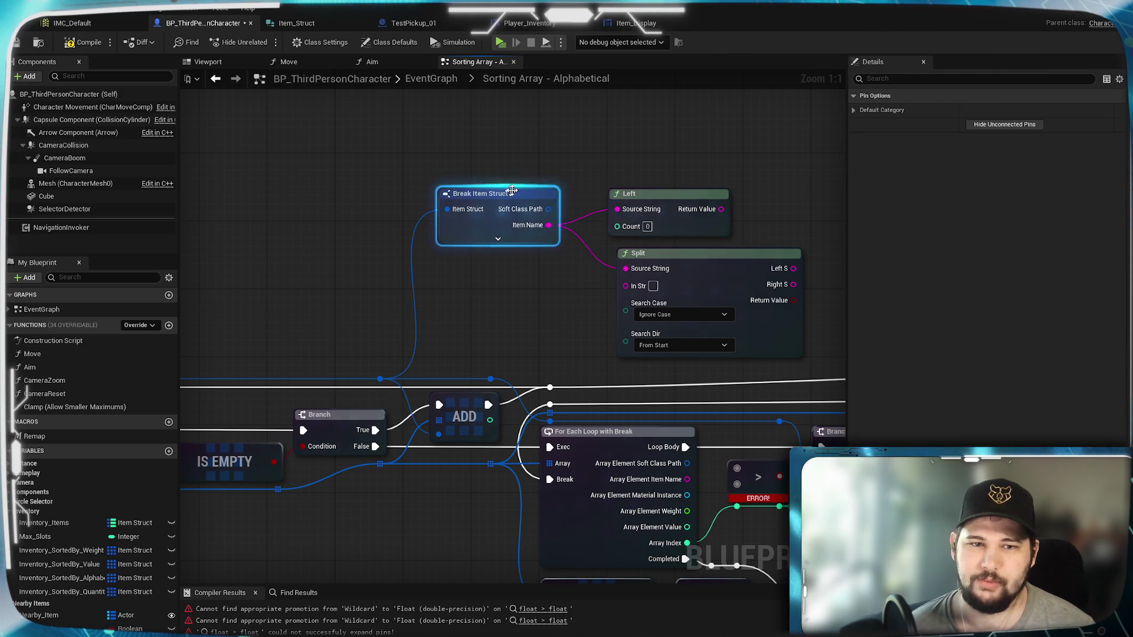
click(783, 212)
mouse_move(782, 212)
mouse_down()
mouse_move(627, 219)
mouse_move(579, 254)
mouse_up()
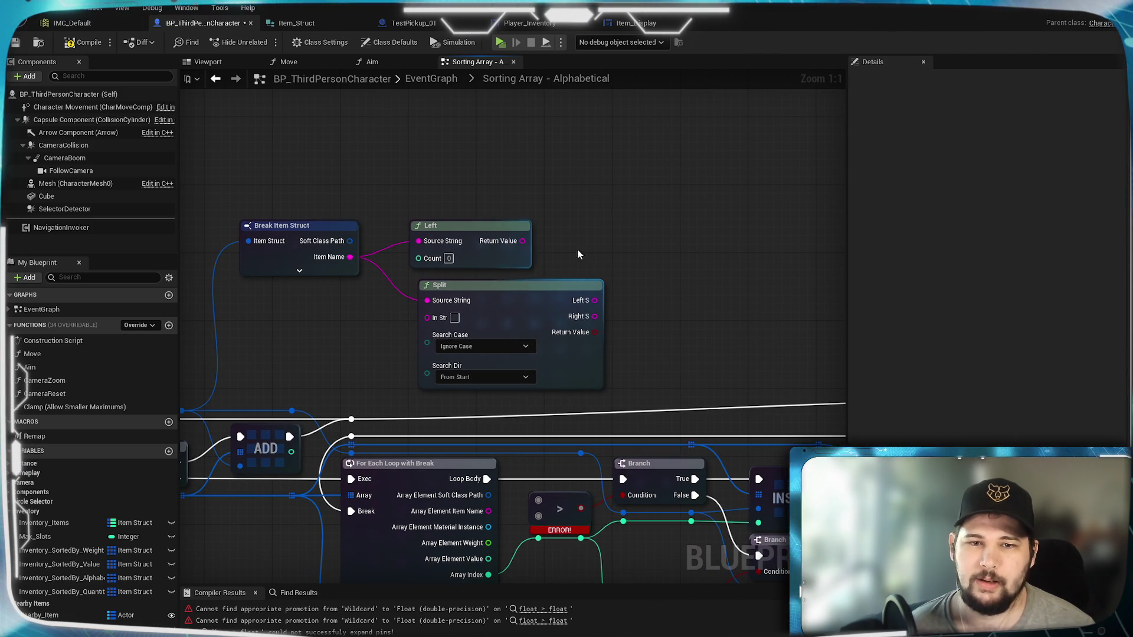
mouse_move(590, 367)
mouse_down()
mouse_move(582, 149)
mouse_move(581, 172)
mouse_up()
drag(602, 281, 607, 212)
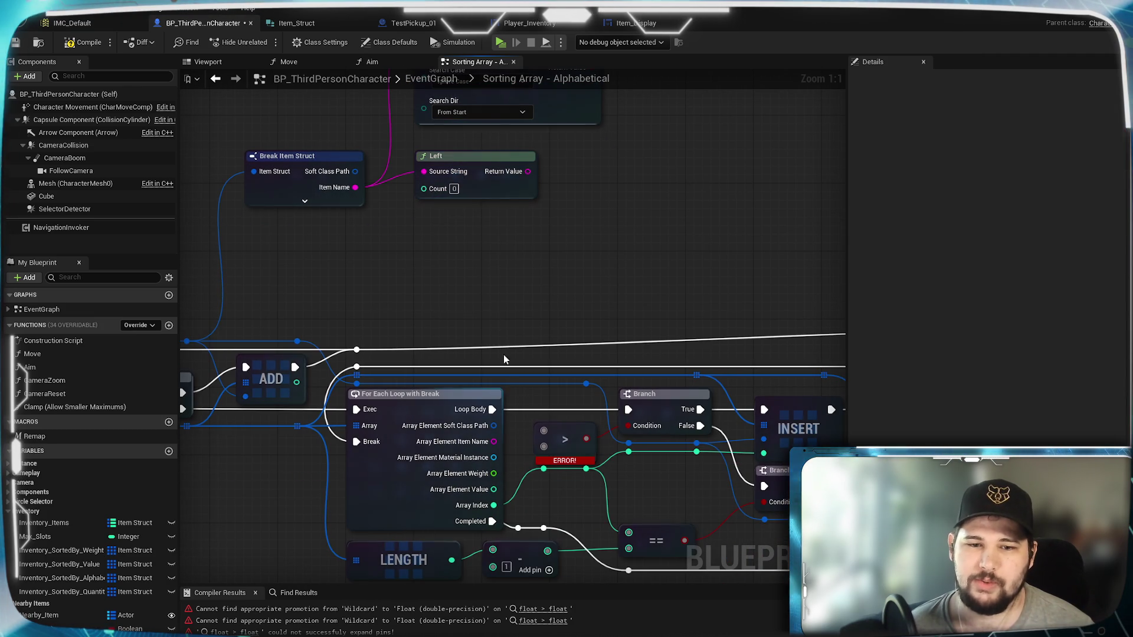
mouse_move(494, 442)
mouse_down()
mouse_move(554, 283)
mouse_move(568, 281)
mouse_move(531, 281)
mouse_up()
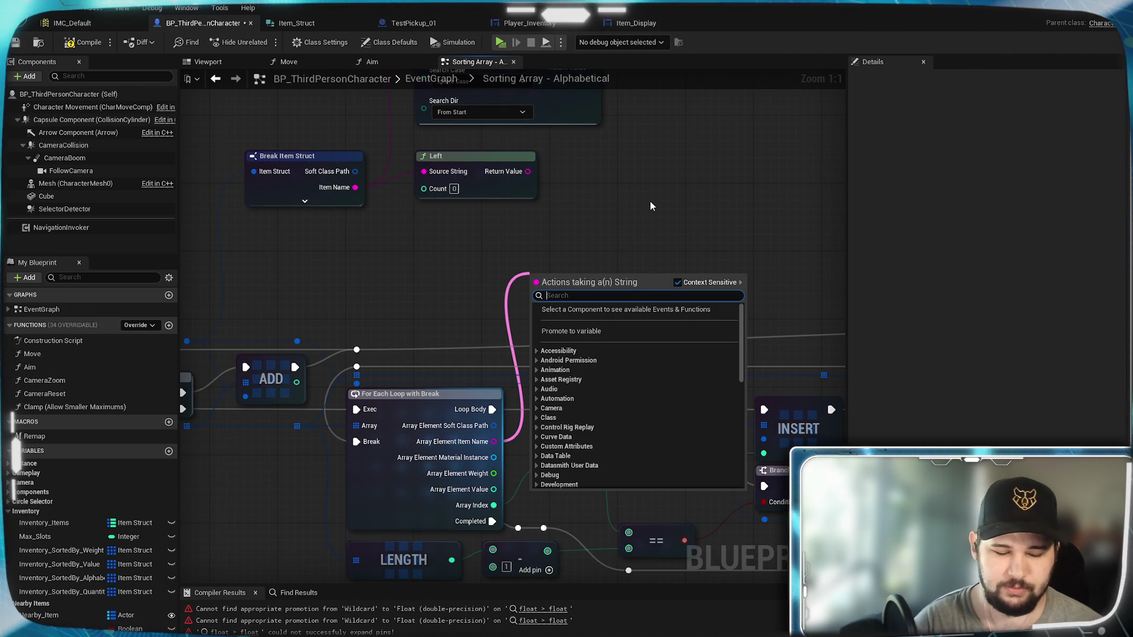
Add a second Left node fed by Array Element Item Name, placed below the first
text(left)
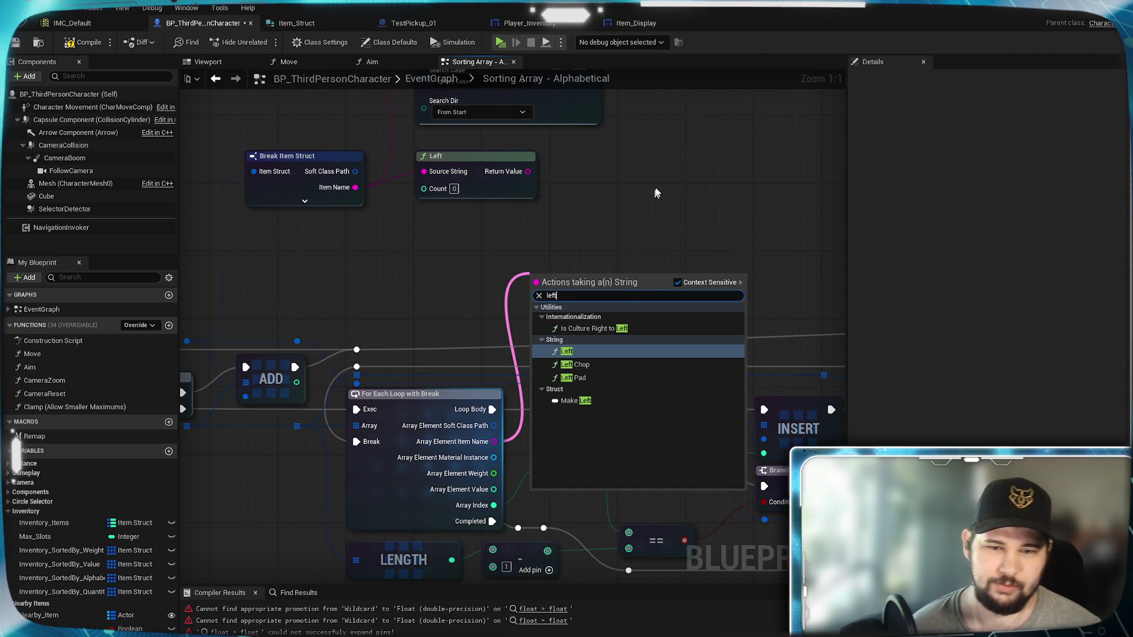
click(605, 359)
drag(569, 278, 457, 238)
click(644, 262)
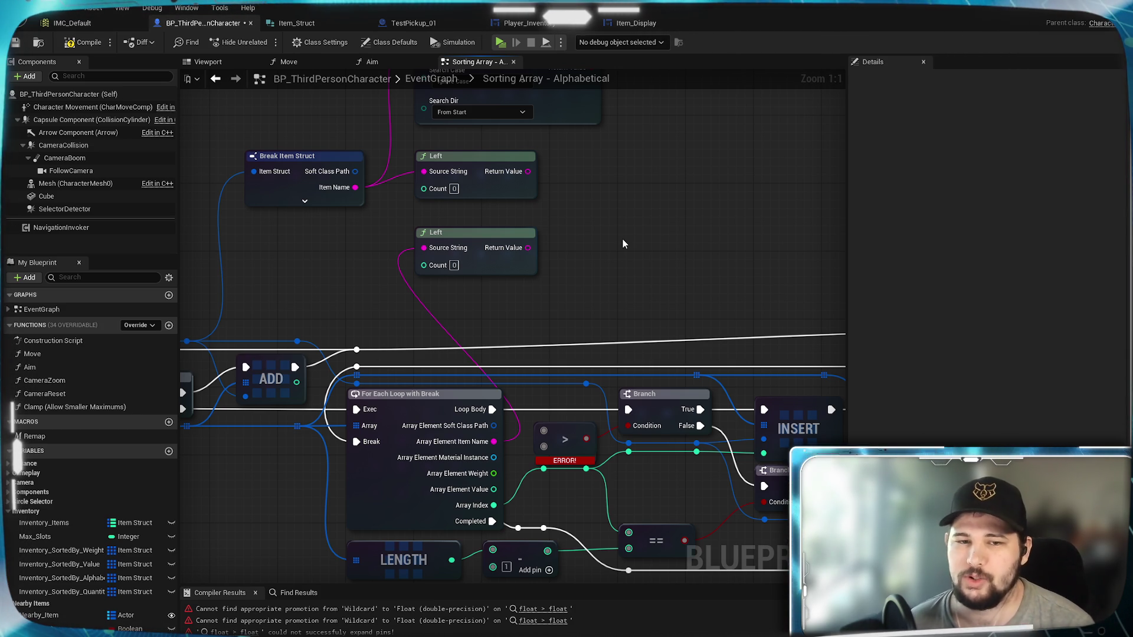
Drag a new string wire out from Break Item Struct's Item Name
mouse_move(601, 218)
mouse_down()
mouse_move(579, 303)
mouse_move(602, 278)
mouse_move(642, 311)
mouse_up()
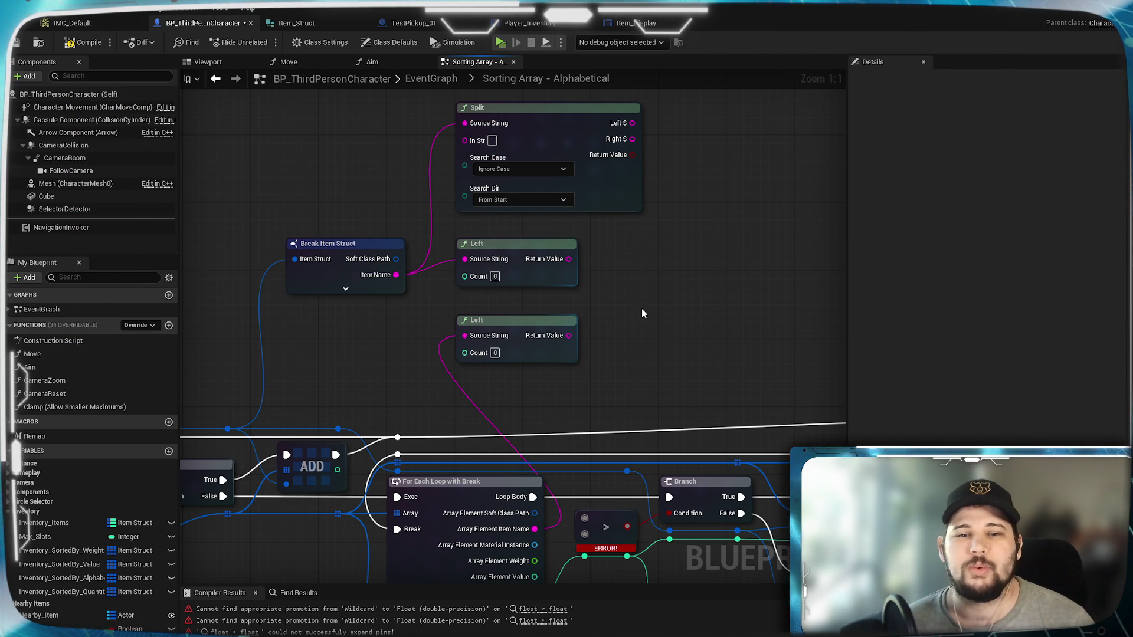
drag(647, 309, 593, 267)
mouse_move(341, 232)
mouse_down()
mouse_move(509, 295)
mouse_move(598, 268)
mouse_up()
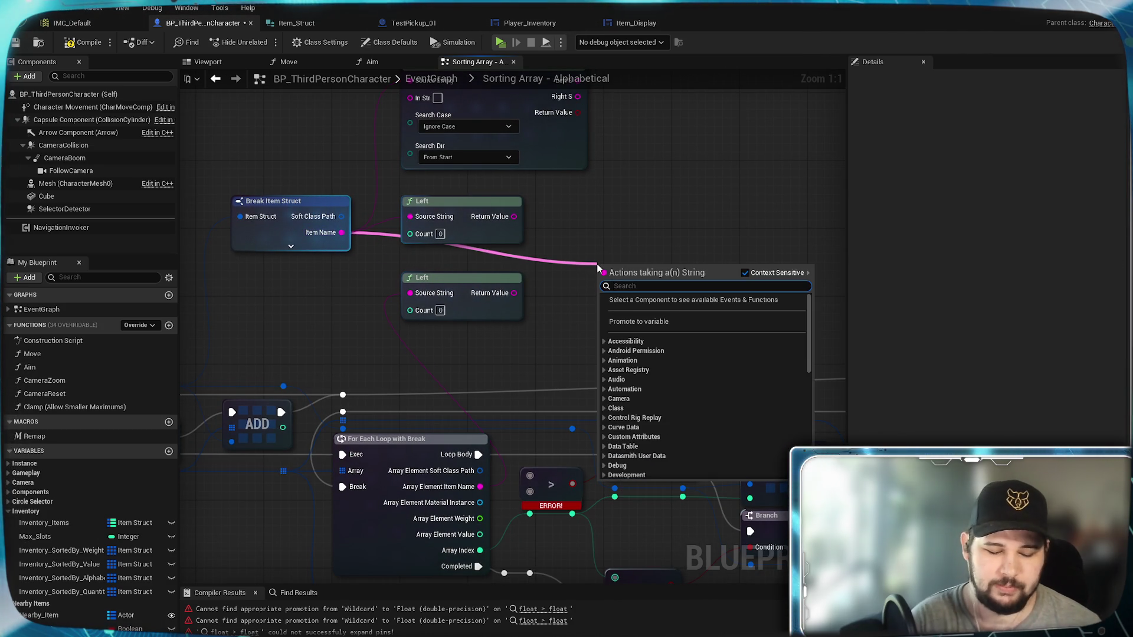
With Context Sensitive off, add Sort String Array from 'sort', auto-wired via Make Array
text(sort)
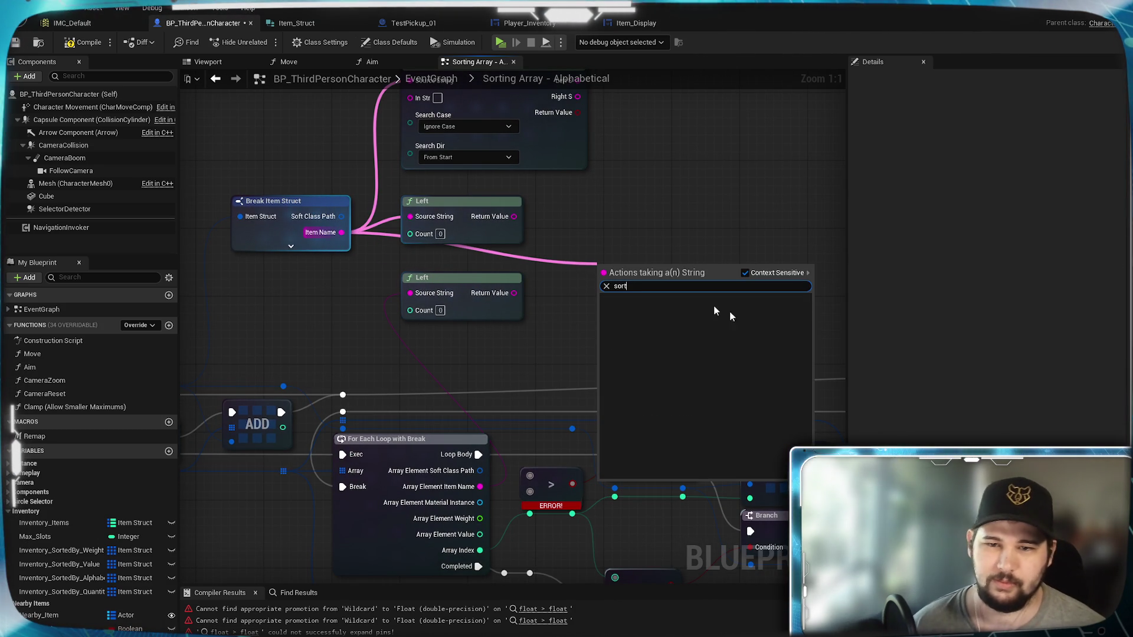
click(747, 273)
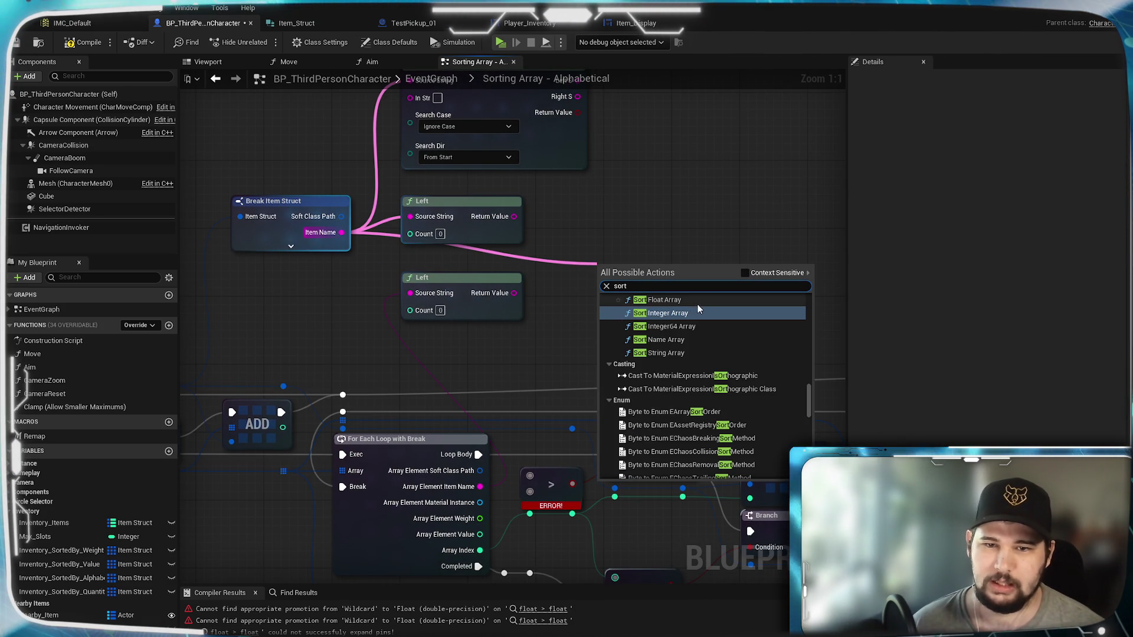
click(679, 370)
mouse_move(628, 262)
mouse_down()
mouse_move(665, 254)
mouse_move(782, 271)
mouse_up()
drag(490, 292, 584, 338)
click(647, 299)
drag(696, 340, 695, 332)
click(643, 304)
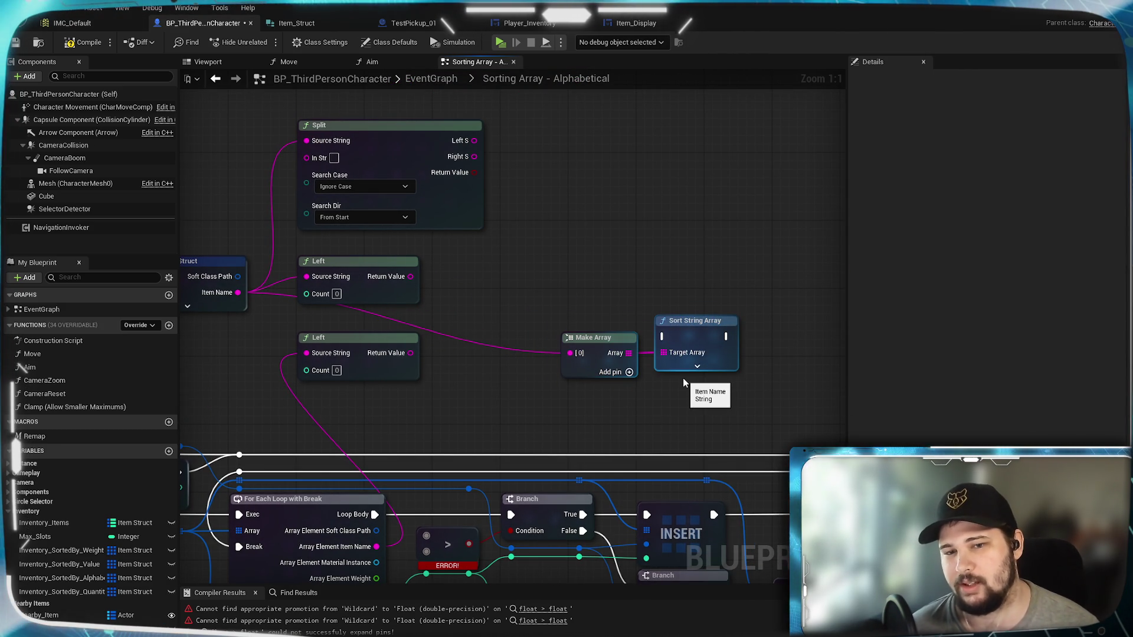
Move Make Array and Sort String Array together up and to the right of the Left nodes
click(614, 368)
mouse_move(543, 396)
mouse_down()
mouse_move(480, 254)
mouse_move(538, 231)
mouse_up()
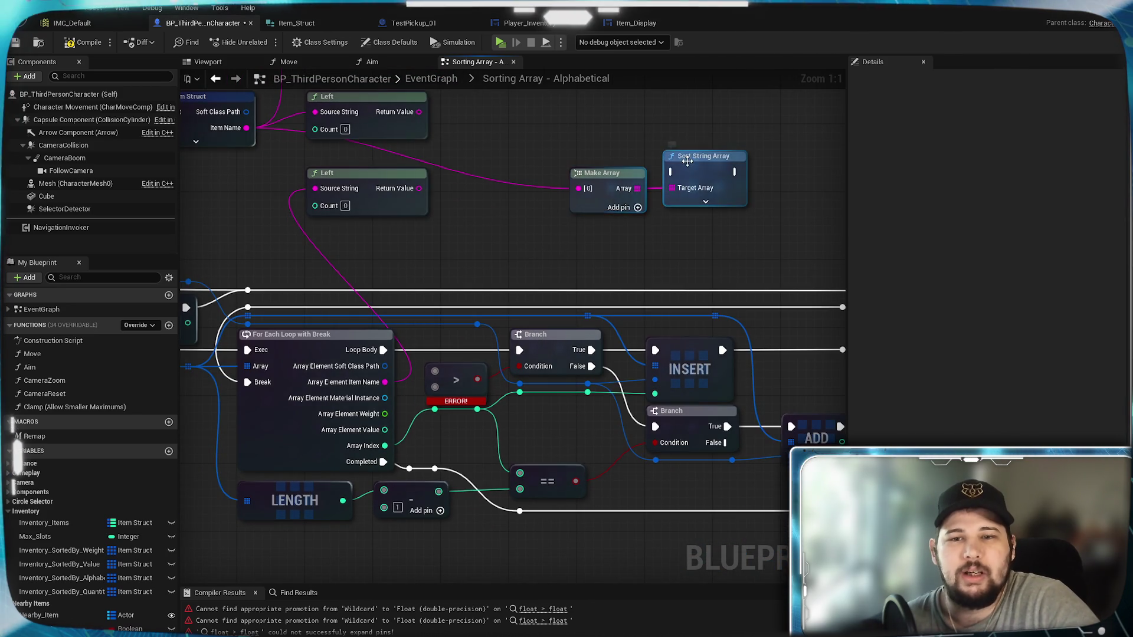
drag(687, 161, 630, 224)
drag(557, 246, 580, 208)
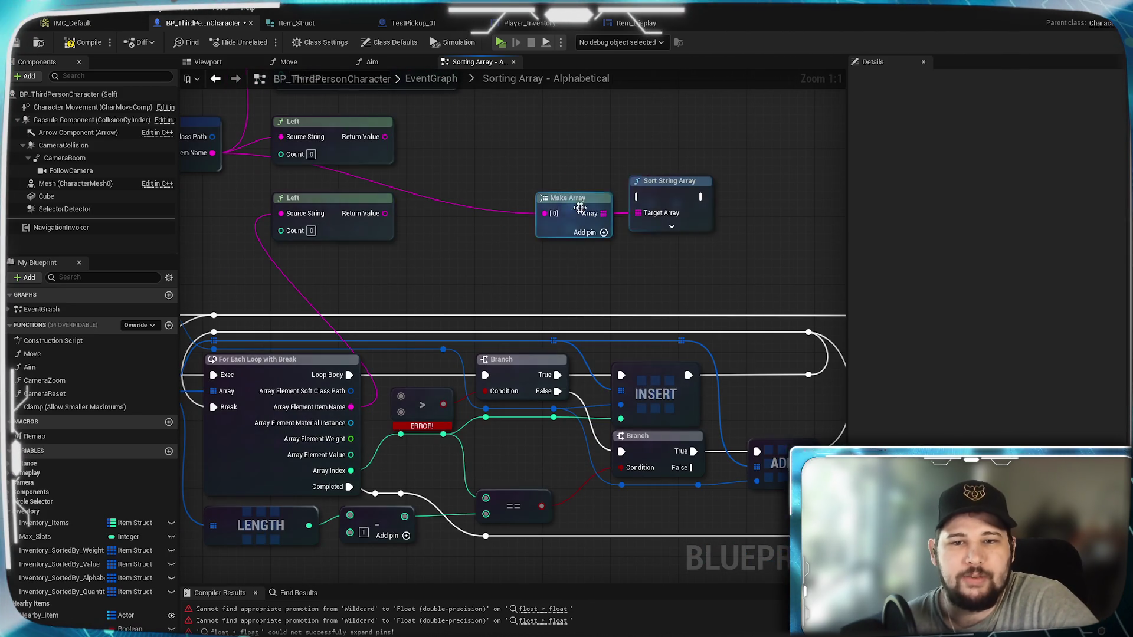
mouse_move(750, 247)
mouse_down()
mouse_move(688, 233)
mouse_move(489, 253)
mouse_move(730, 197)
mouse_up()
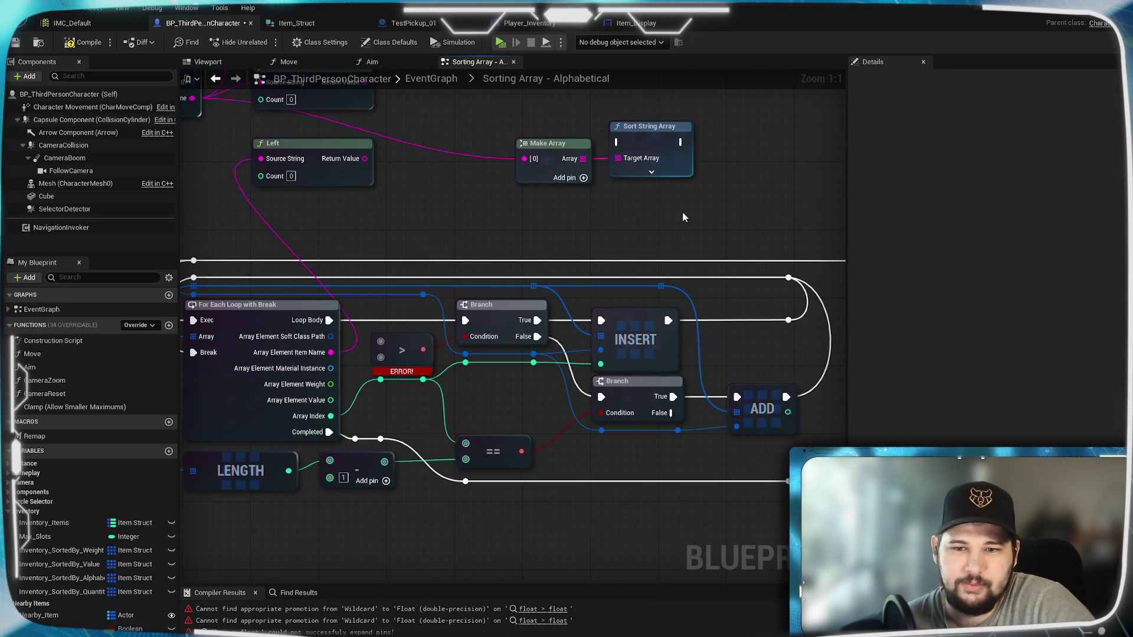
mouse_move(632, 217)
mouse_down()
mouse_move(518, 400)
mouse_move(827, 319)
mouse_move(410, 404)
mouse_move(519, 397)
mouse_up()
drag(415, 246, 570, 380)
mouse_move(522, 306)
mouse_down()
mouse_move(760, 212)
mouse_move(793, 212)
mouse_up()
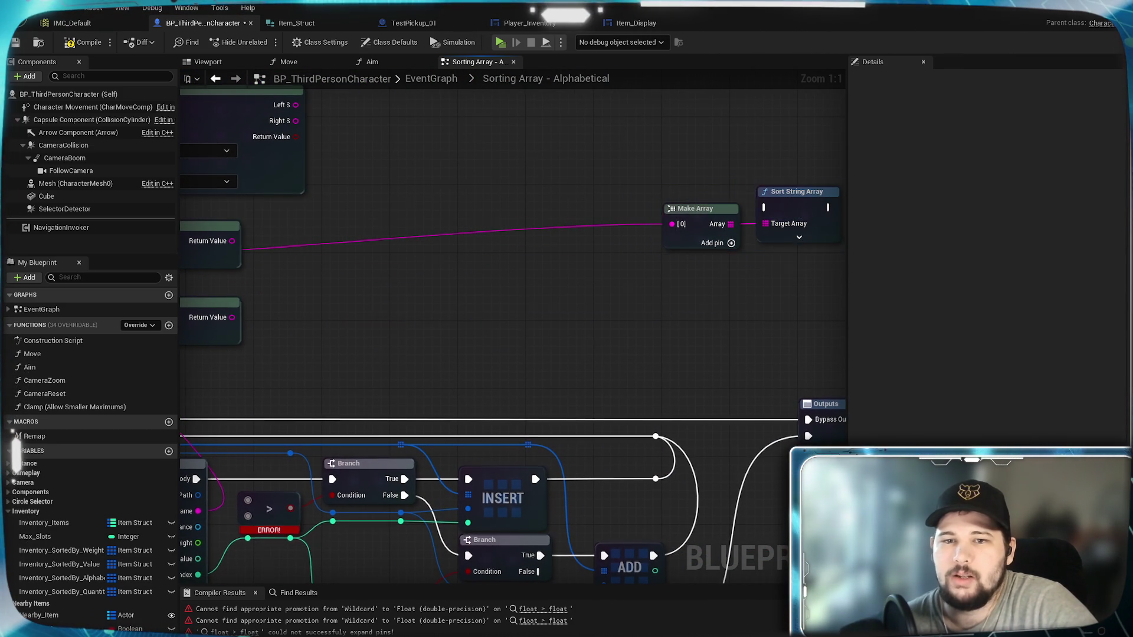
Review the whole graph, then bring up the node actions for Sort String Array
drag(386, 316, 687, 287)
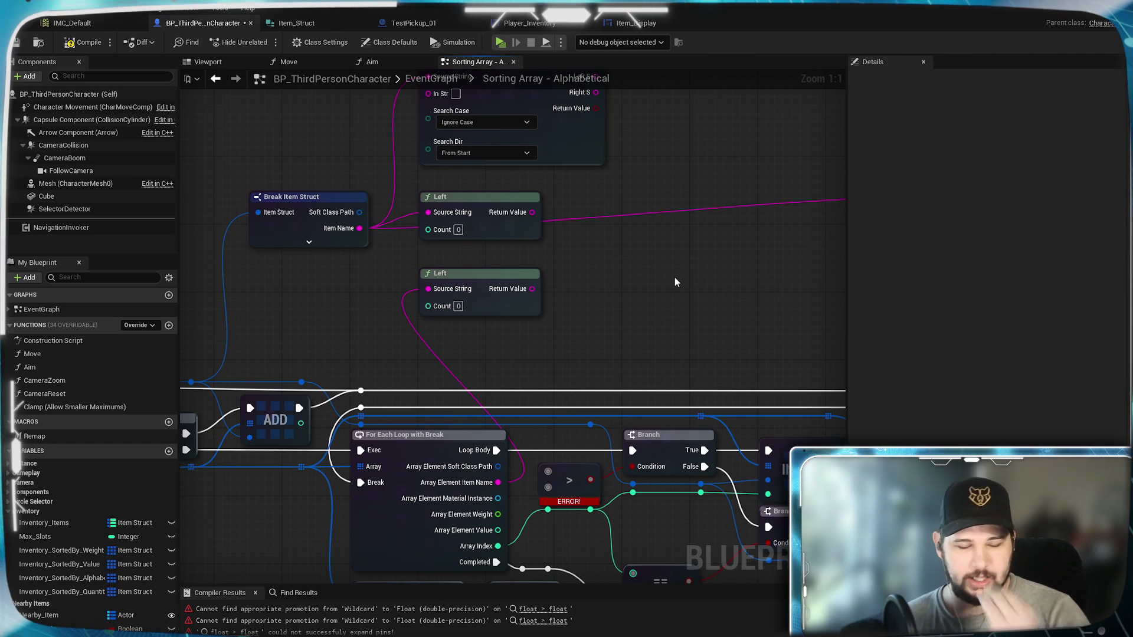
mouse_move(678, 313)
mouse_down()
mouse_move(363, 349)
mouse_move(578, 326)
mouse_up()
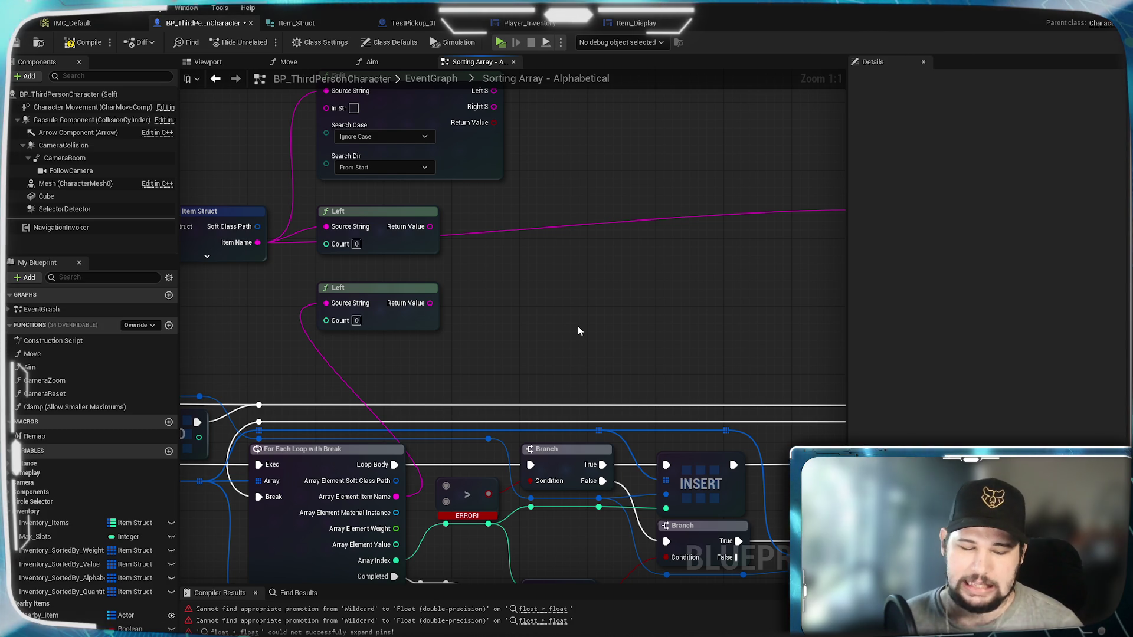
drag(669, 306, 410, 316)
mouse_move(298, 304)
mouse_down()
mouse_move(539, 303)
mouse_move(711, 319)
mouse_move(341, 319)
mouse_move(678, 316)
mouse_move(331, 342)
mouse_up()
click(786, 240)
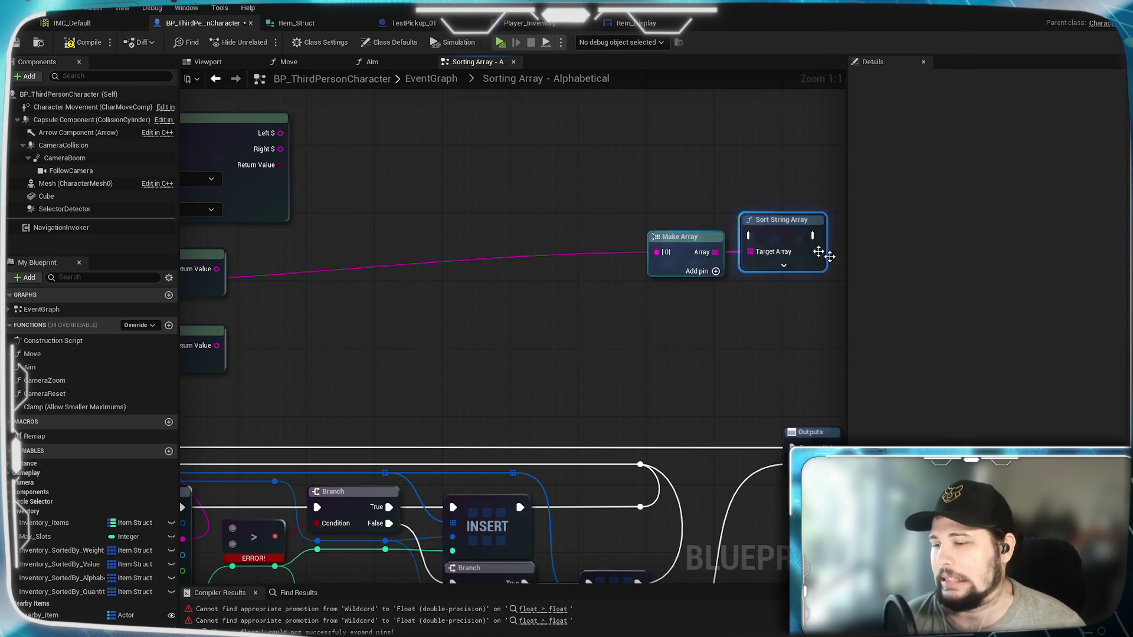
right_click(787, 246)
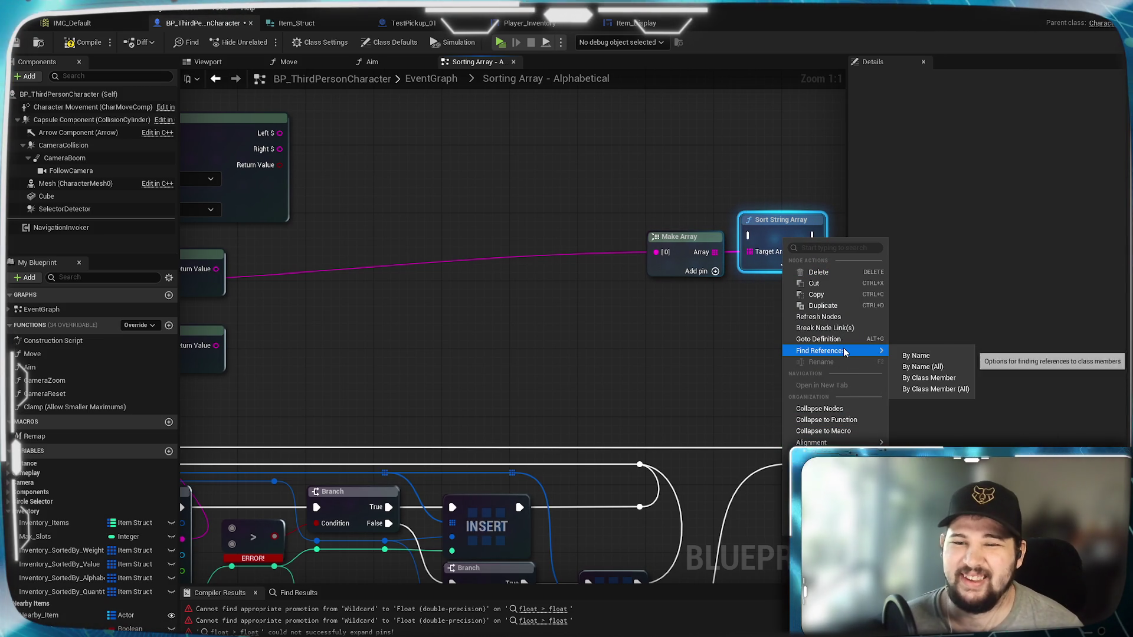
Dismiss the Sort String Array actions without choosing one and compile the Blueprint
click(567, 377)
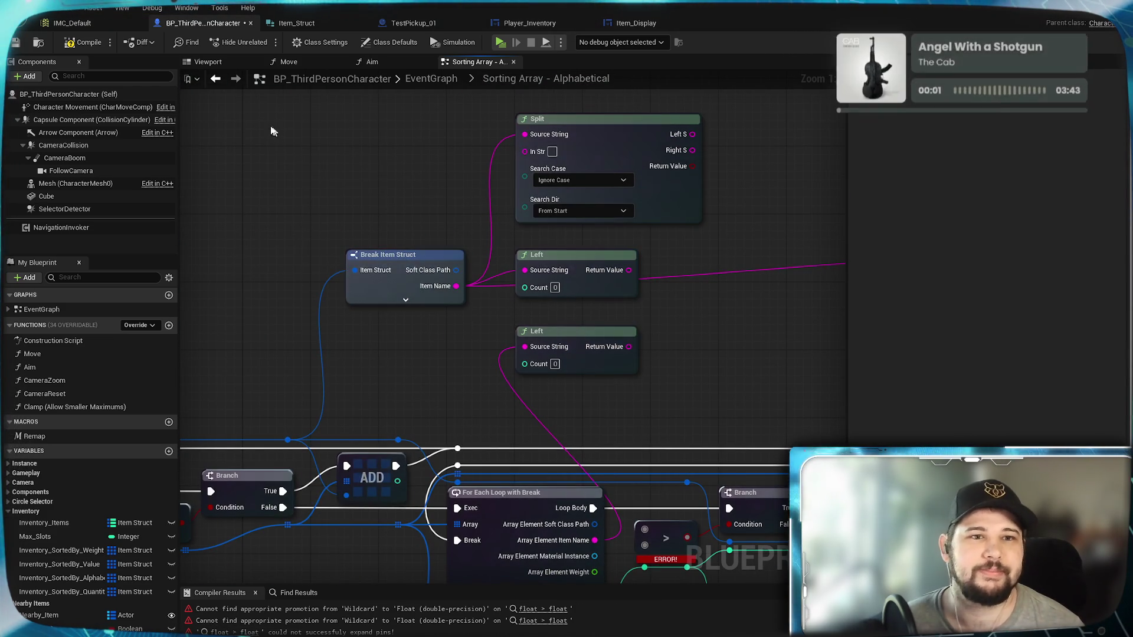
click(81, 45)
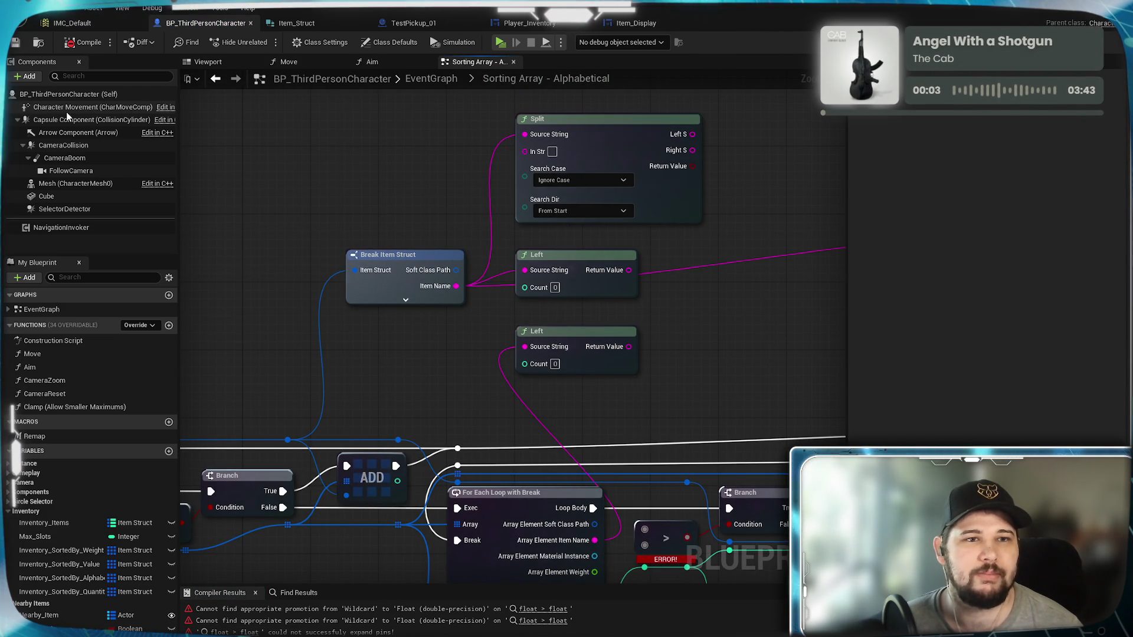
drag(661, 303, 564, 140)
drag(611, 198, 621, 344)
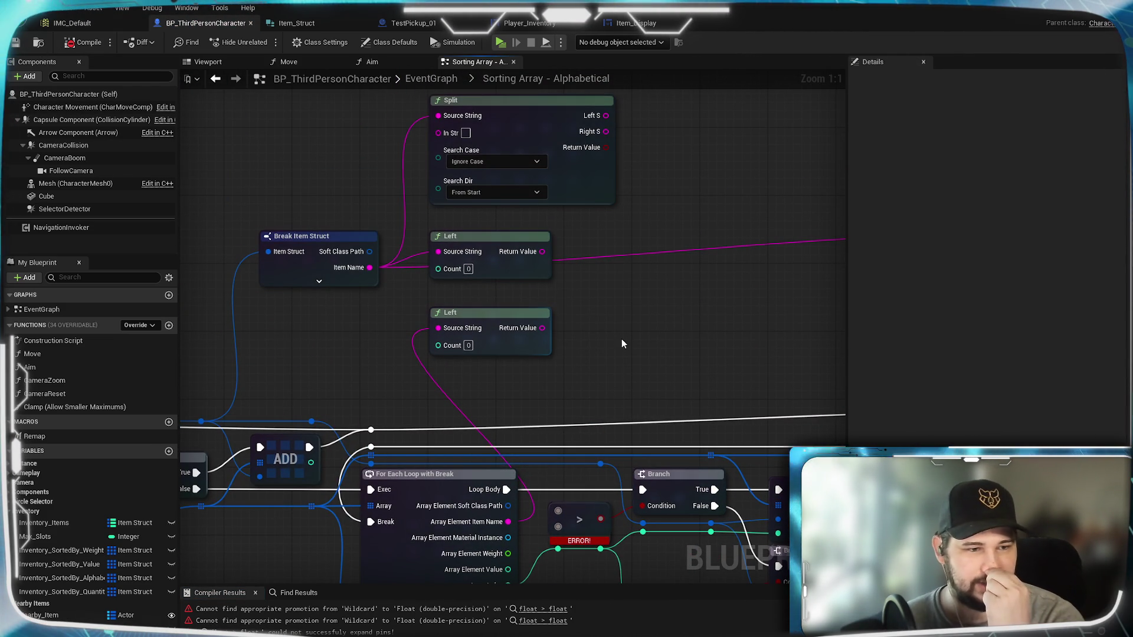
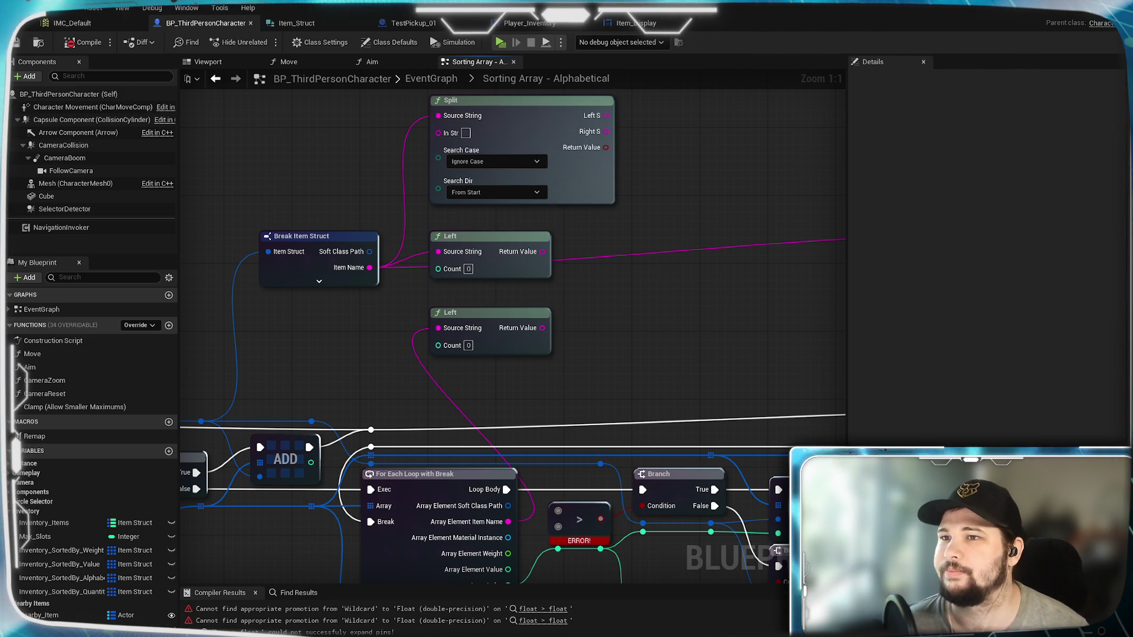
Select both Left nodes, then drag a wire from the upper Left node's Return Value into empty space
click(690, 328)
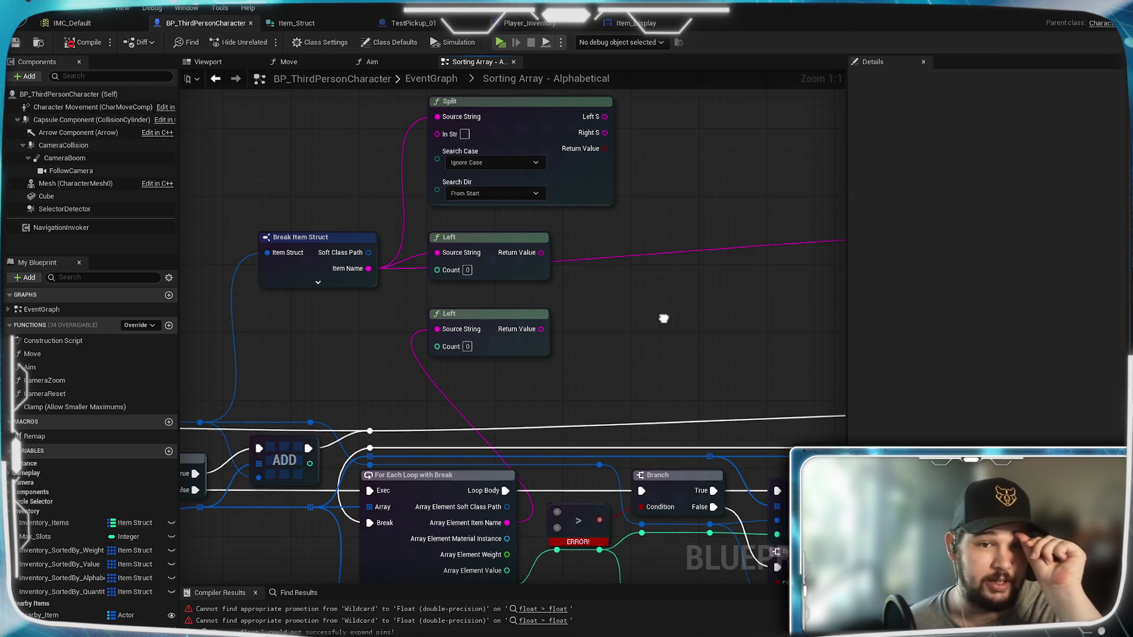
drag(662, 318, 536, 355)
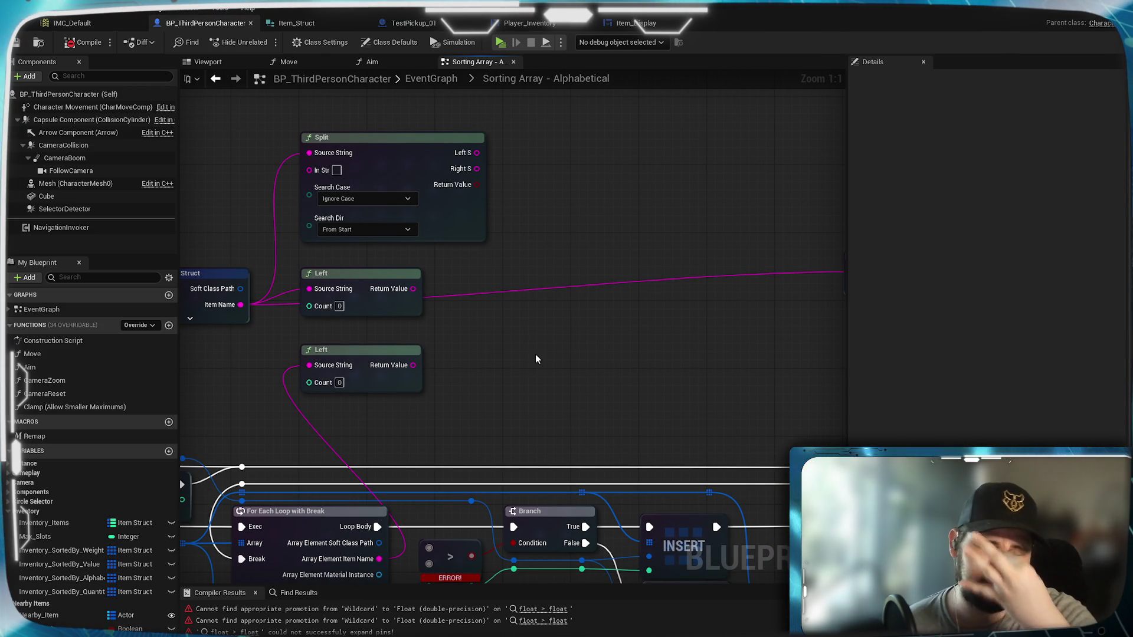
drag(536, 355, 598, 278)
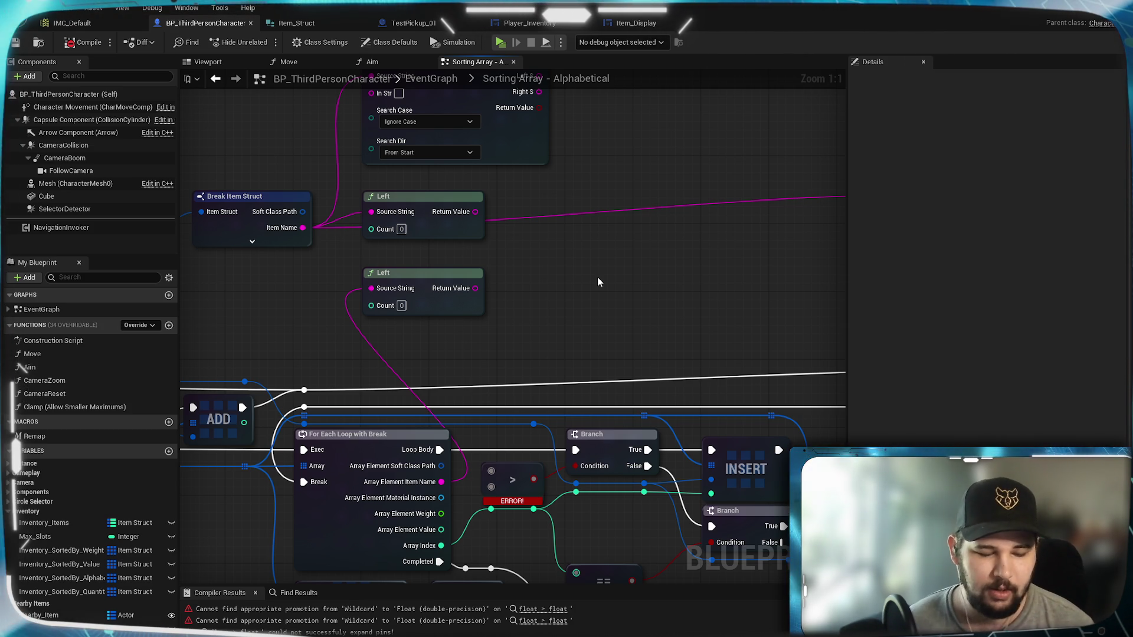
mouse_move(636, 334)
mouse_down()
mouse_move(519, 251)
mouse_move(565, 256)
mouse_up()
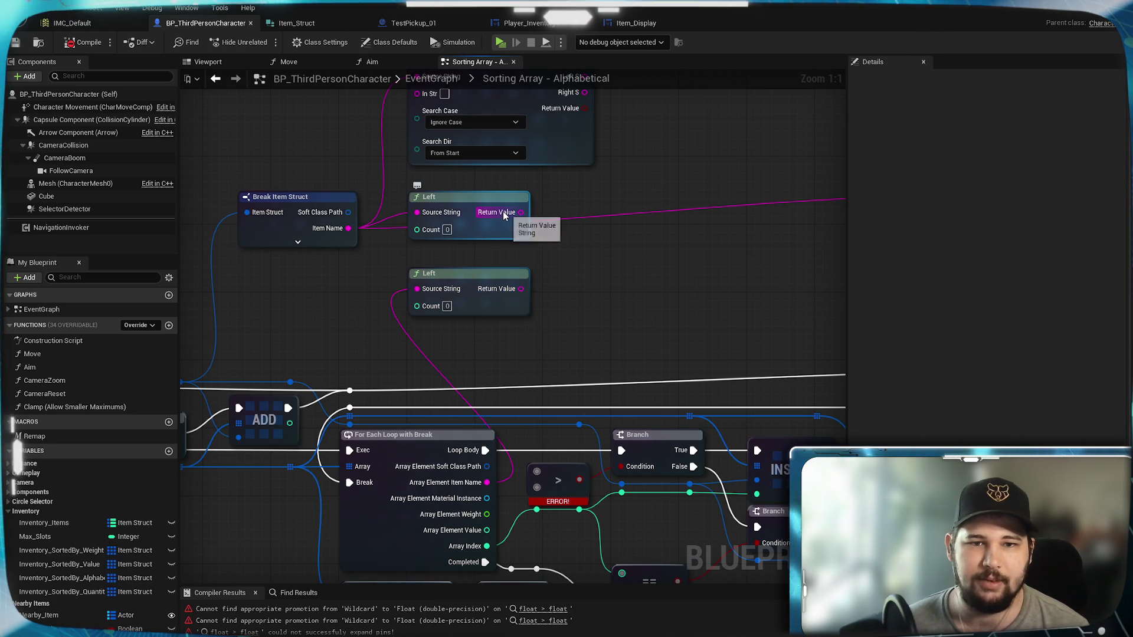
drag(553, 278, 463, 344)
drag(430, 278, 525, 382)
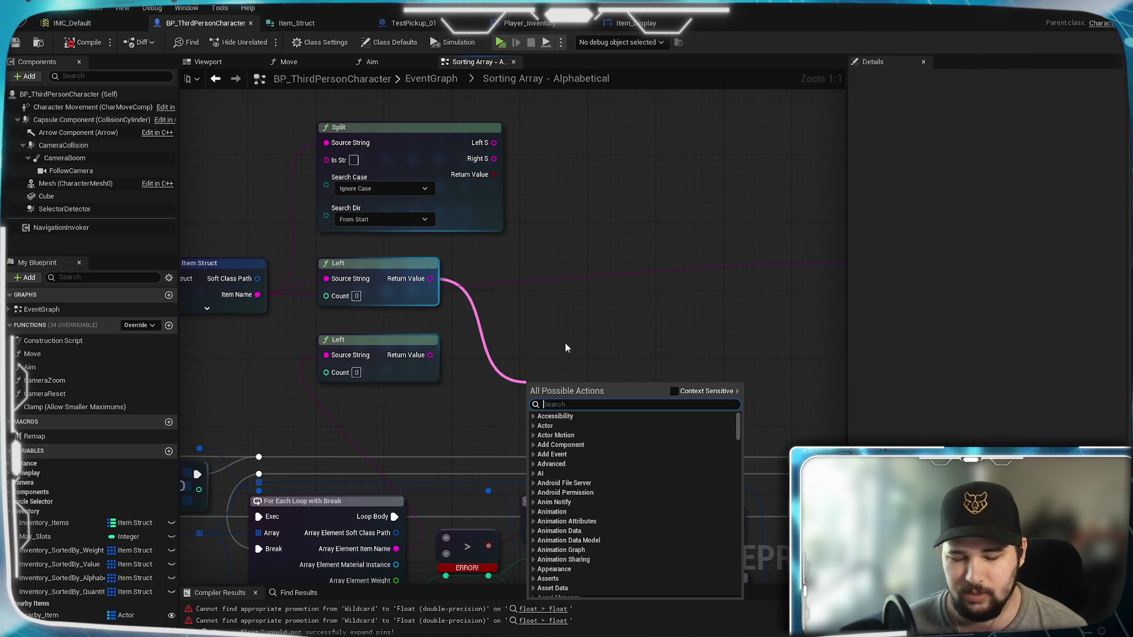
Add an Equal (==) node beside the Left nodes, wired from the upper Left output
text(=)
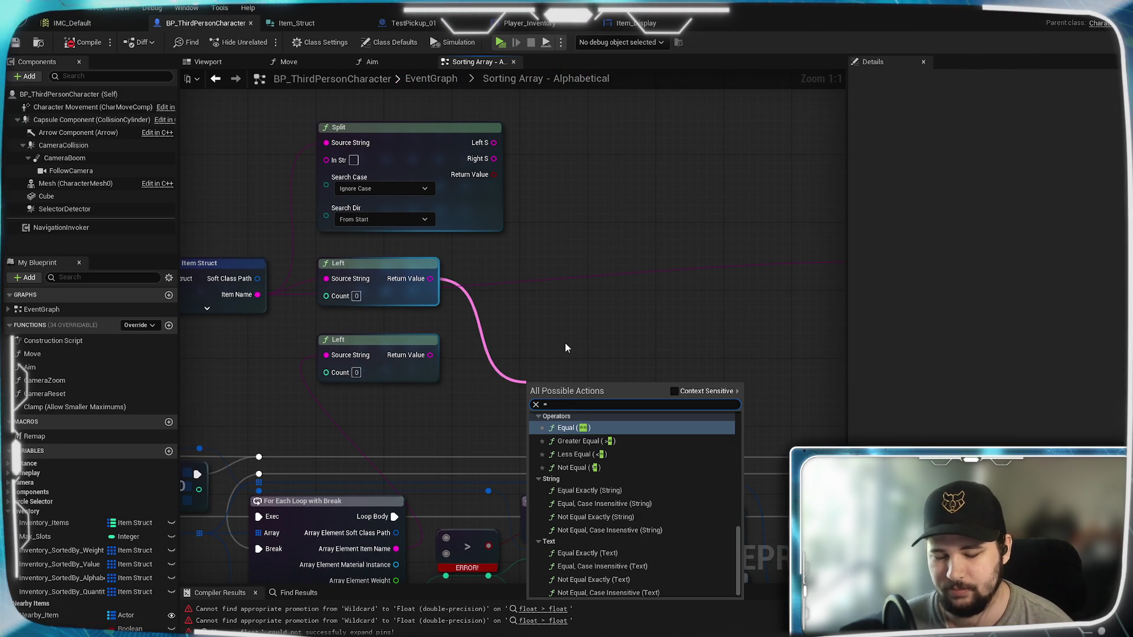
click(613, 427)
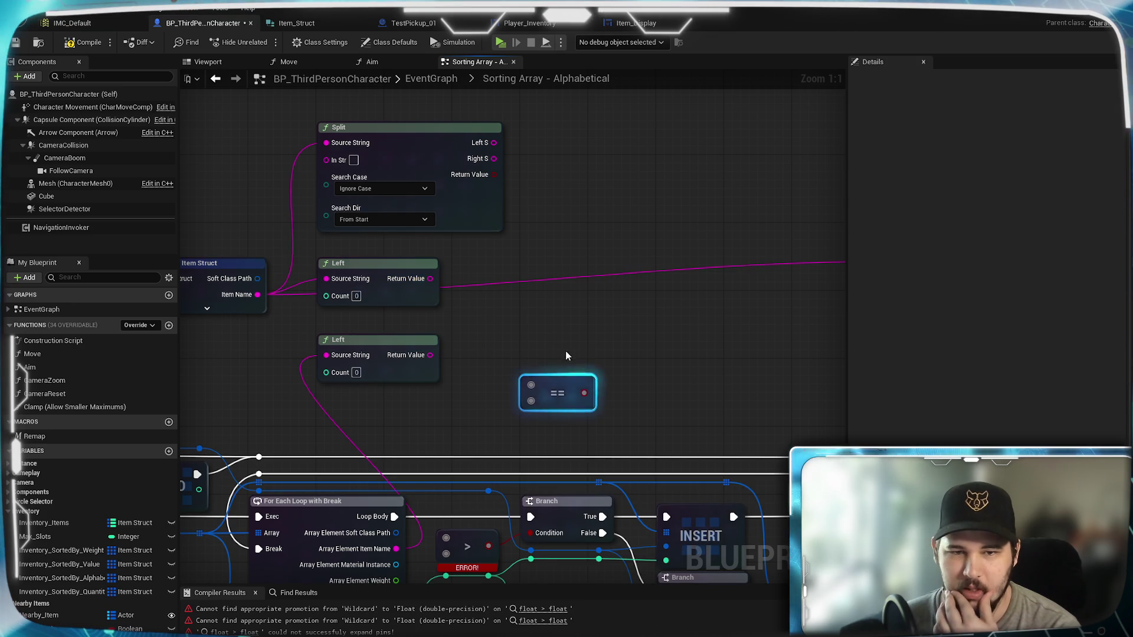
drag(552, 383, 545, 323)
mouse_move(426, 283)
mouse_down()
mouse_move(497, 318)
mouse_move(521, 317)
mouse_move(432, 280)
mouse_up()
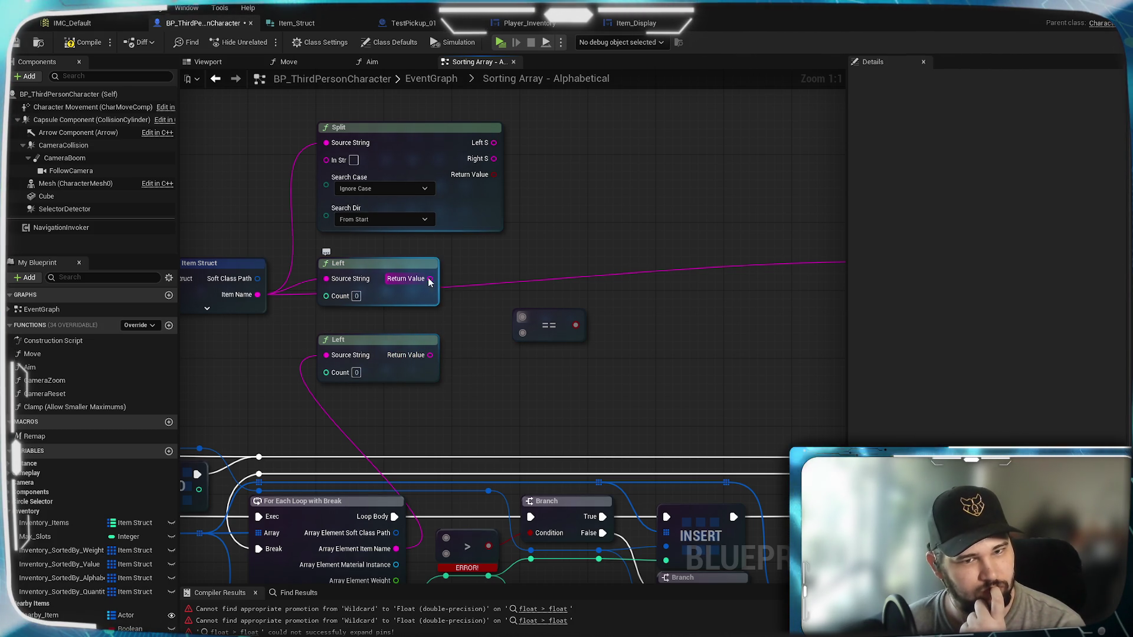
drag(429, 279, 465, 288)
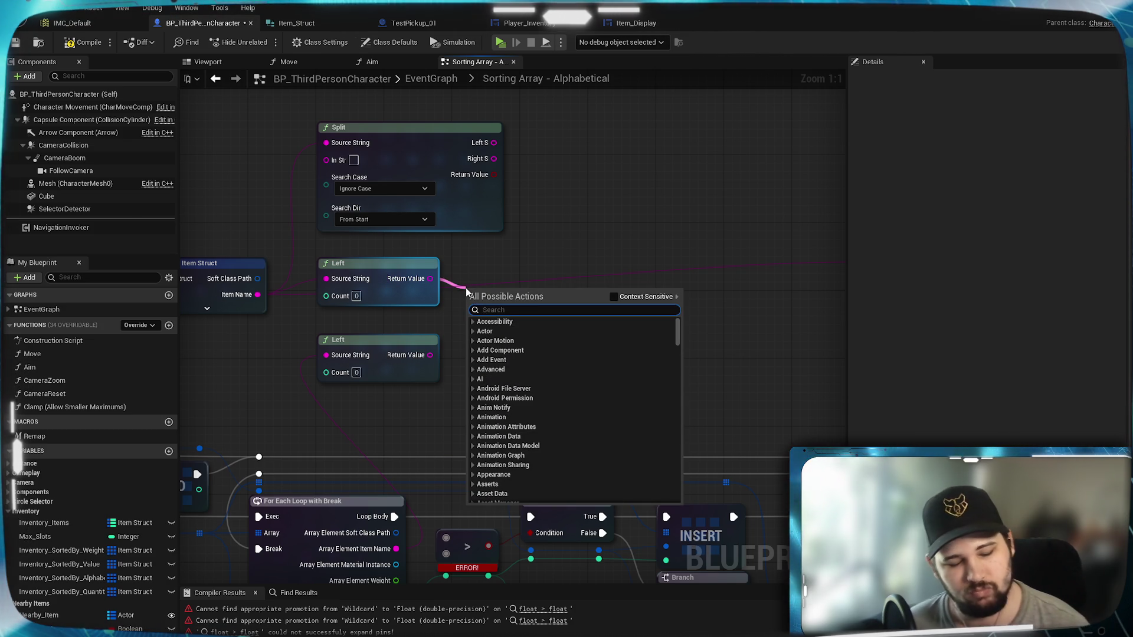
Turn on Context Sensitive and browse the Utilities and Text action categories
scroll(553, 413, down, 10)
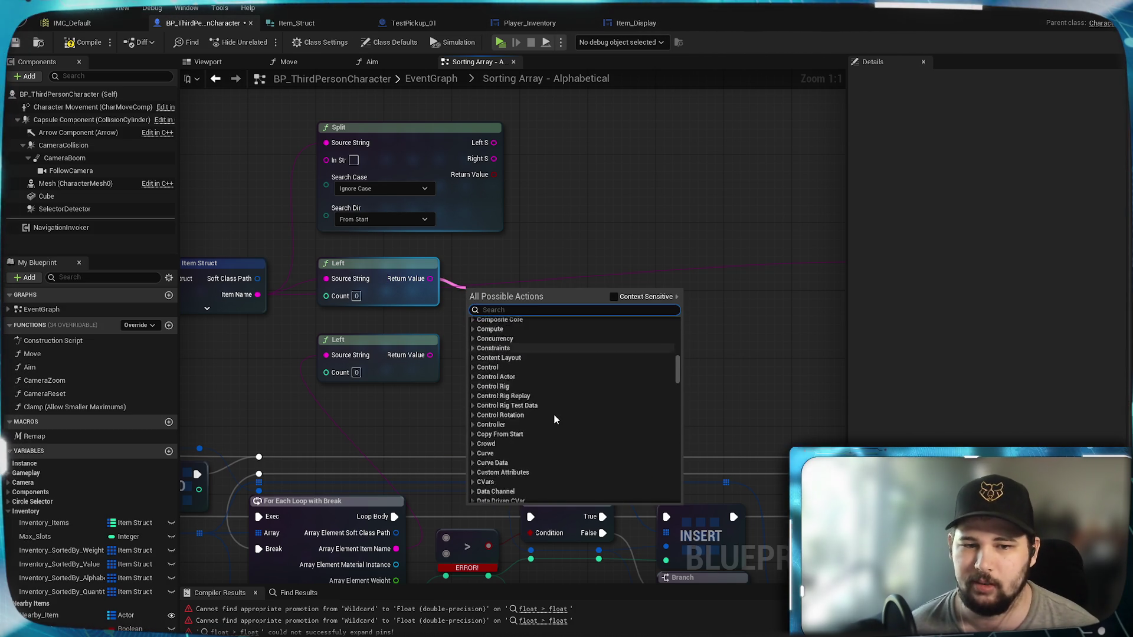
click(613, 296)
scroll(547, 386, down, 10)
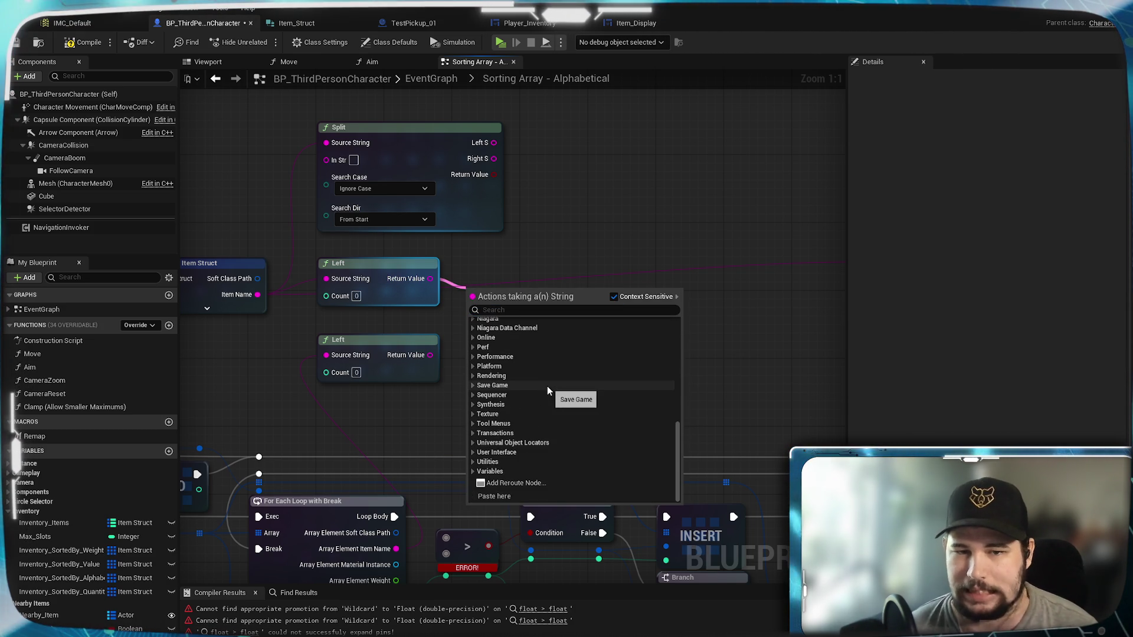
click(496, 461)
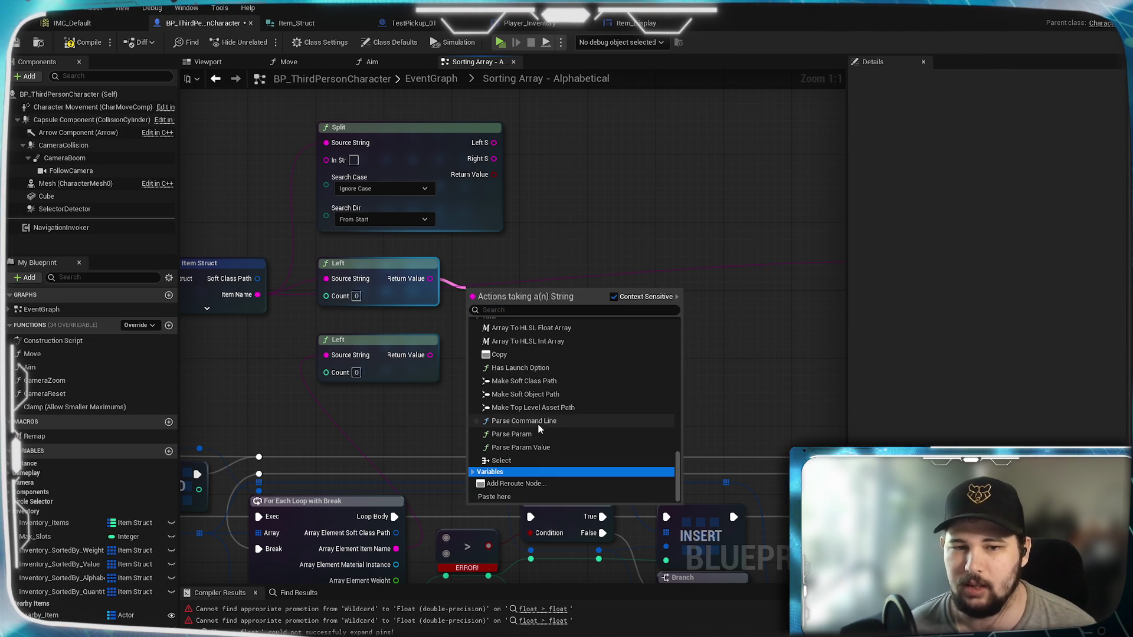
scroll(584, 436, up, 3)
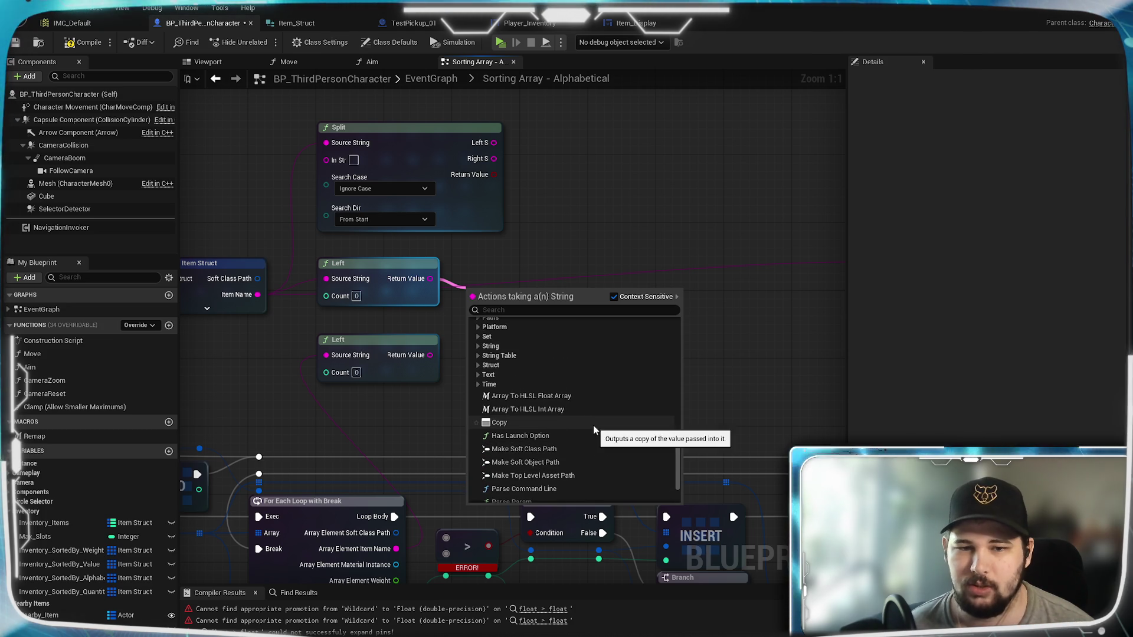
scroll(598, 426, down, 3)
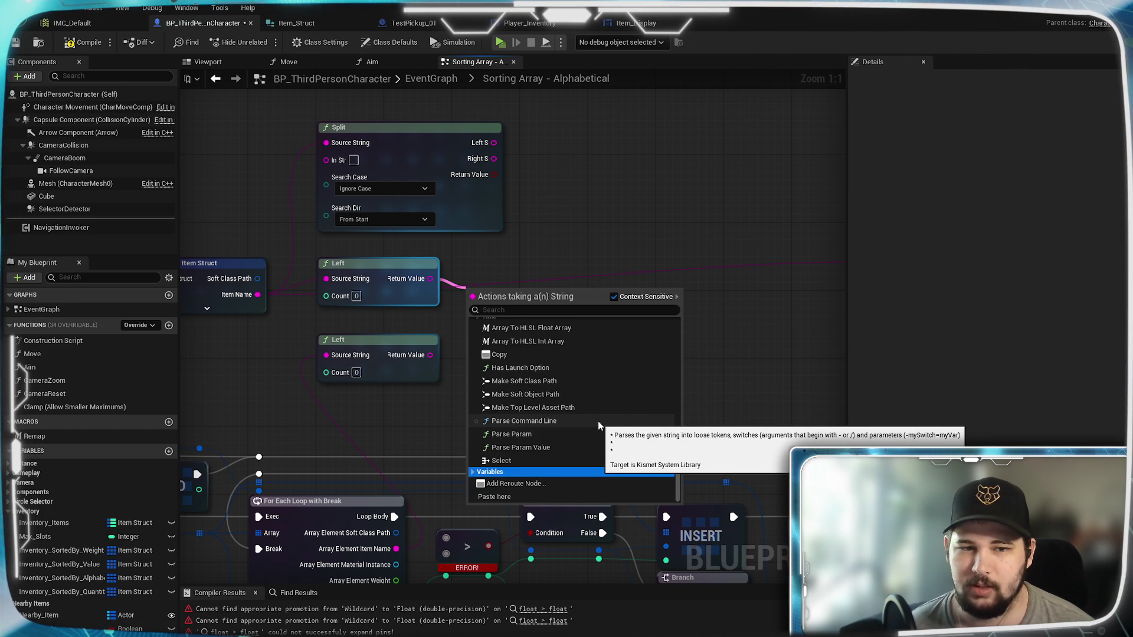
scroll(598, 426, up, 2)
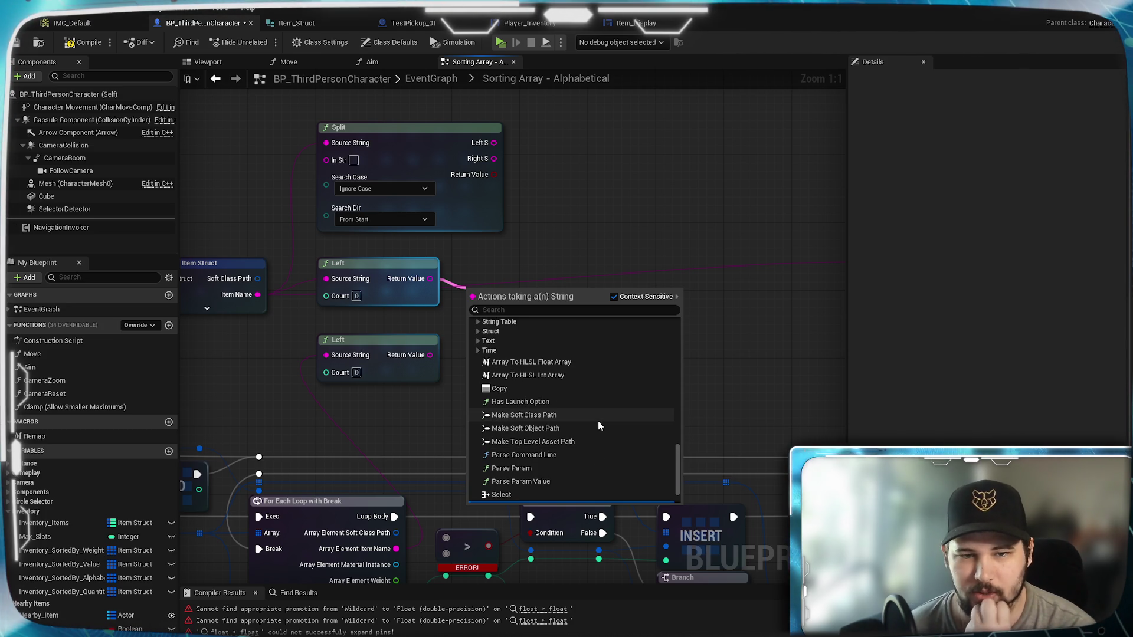
scroll(599, 426, down, 2)
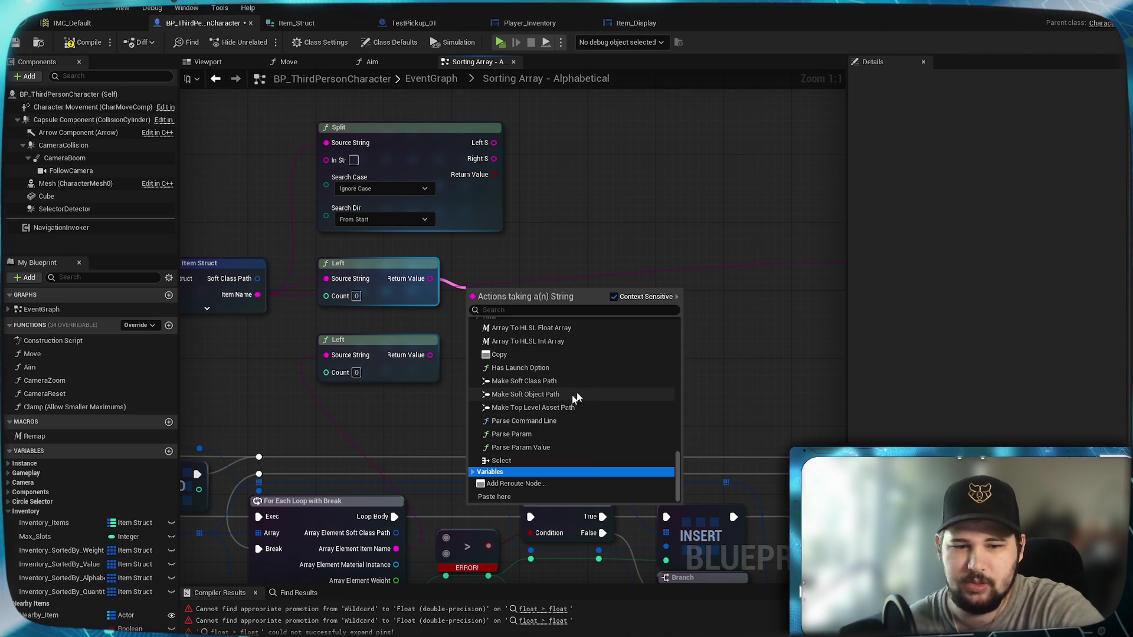
scroll(560, 430, down, 1)
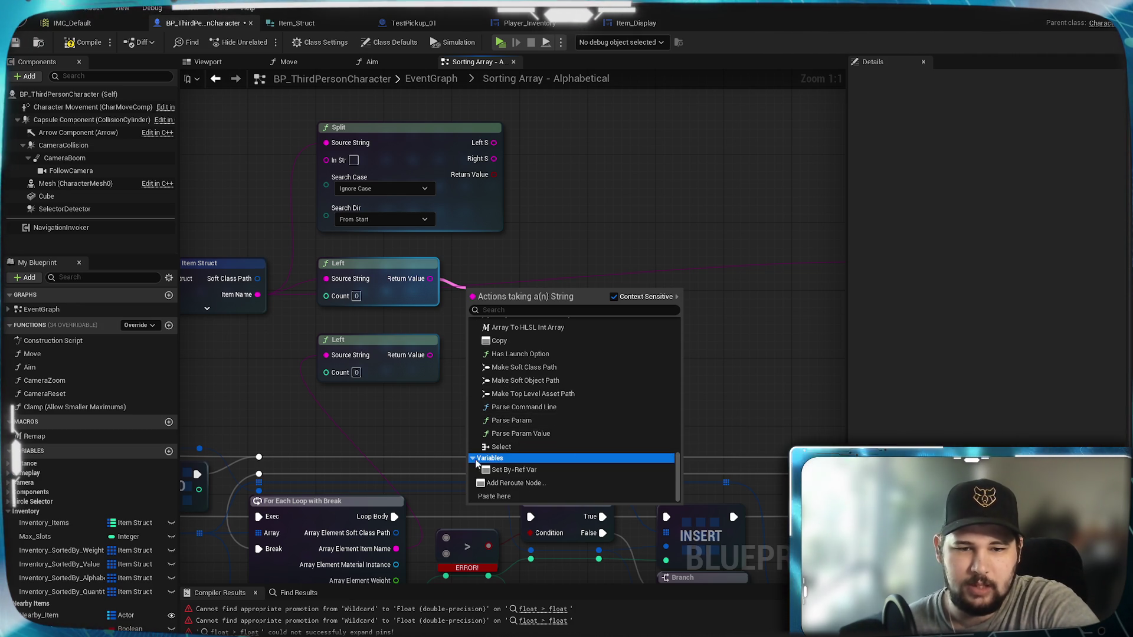
scroll(588, 421, up, 3)
scroll(587, 416, up, 4)
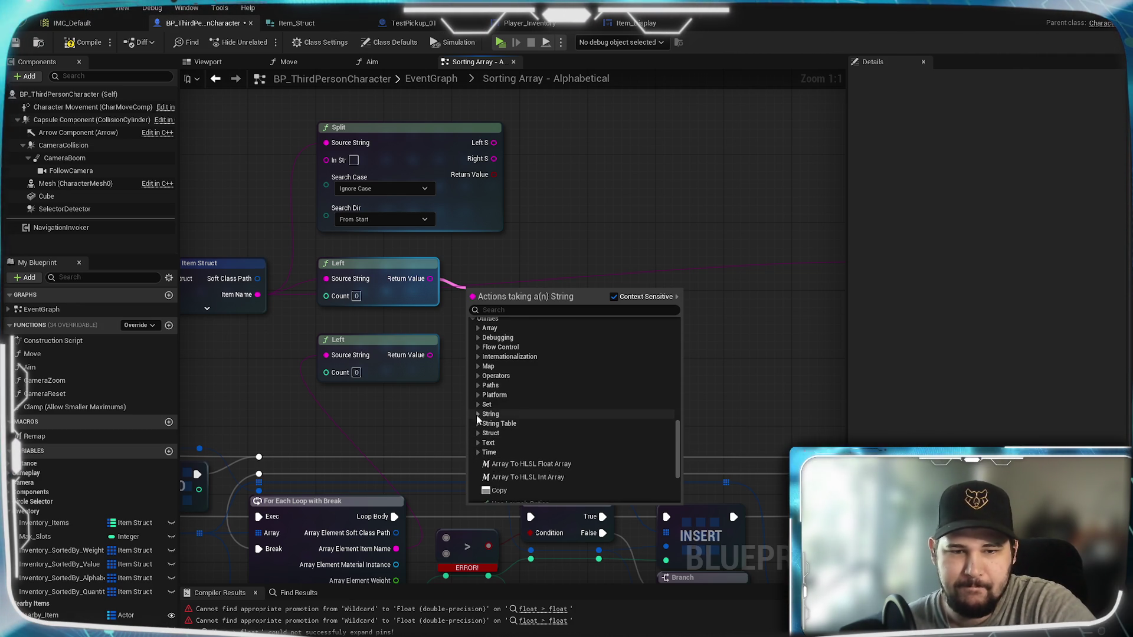
scroll(480, 386, up, 1)
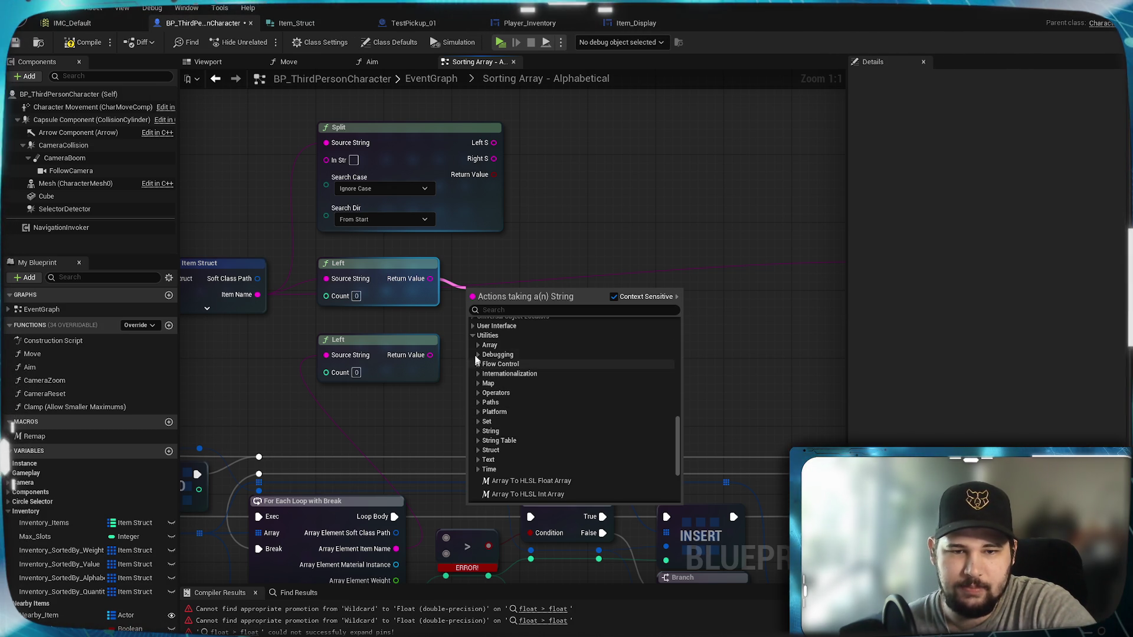
click(490, 460)
scroll(530, 415, down, 5)
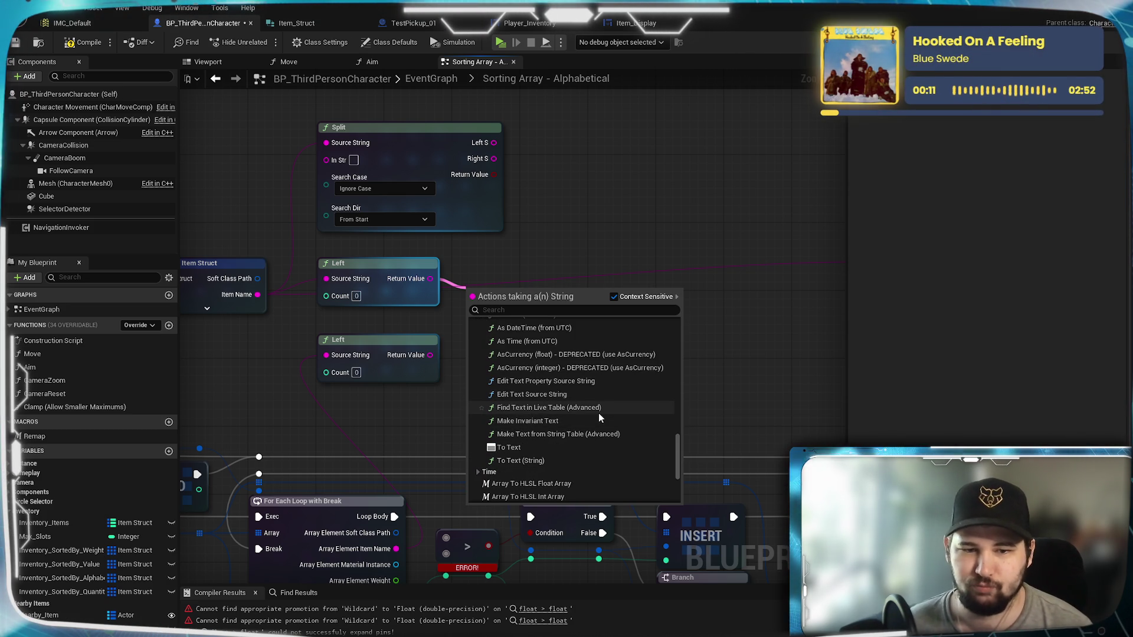
scroll(593, 419, up, 2)
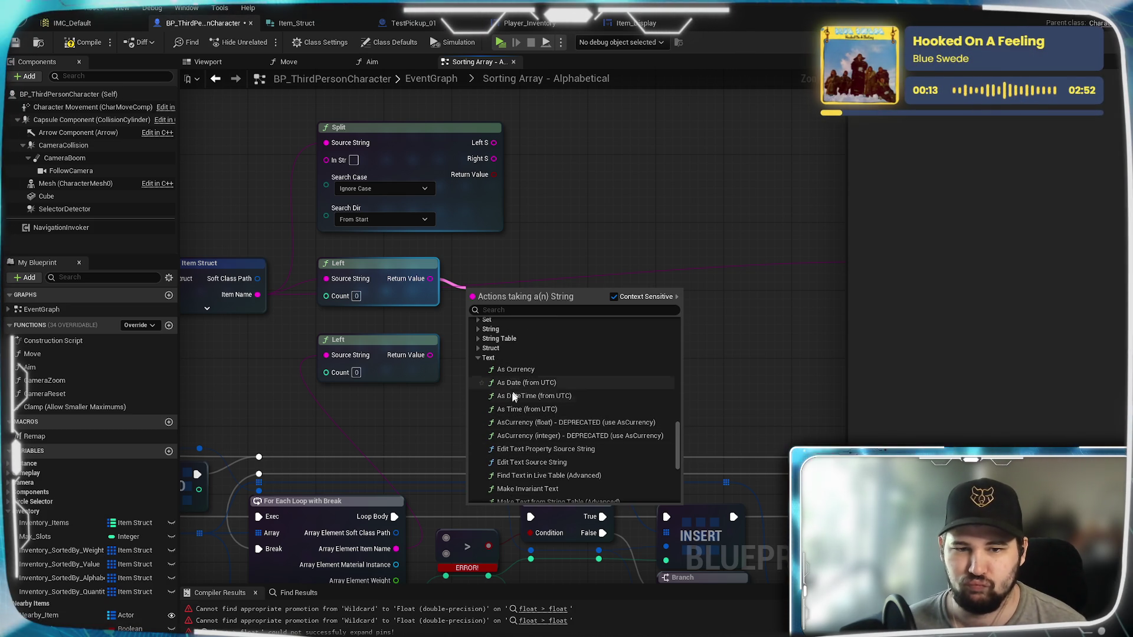
Add an Equal Exactly (String) node from the String category, fed by the upper Left output
click(479, 349)
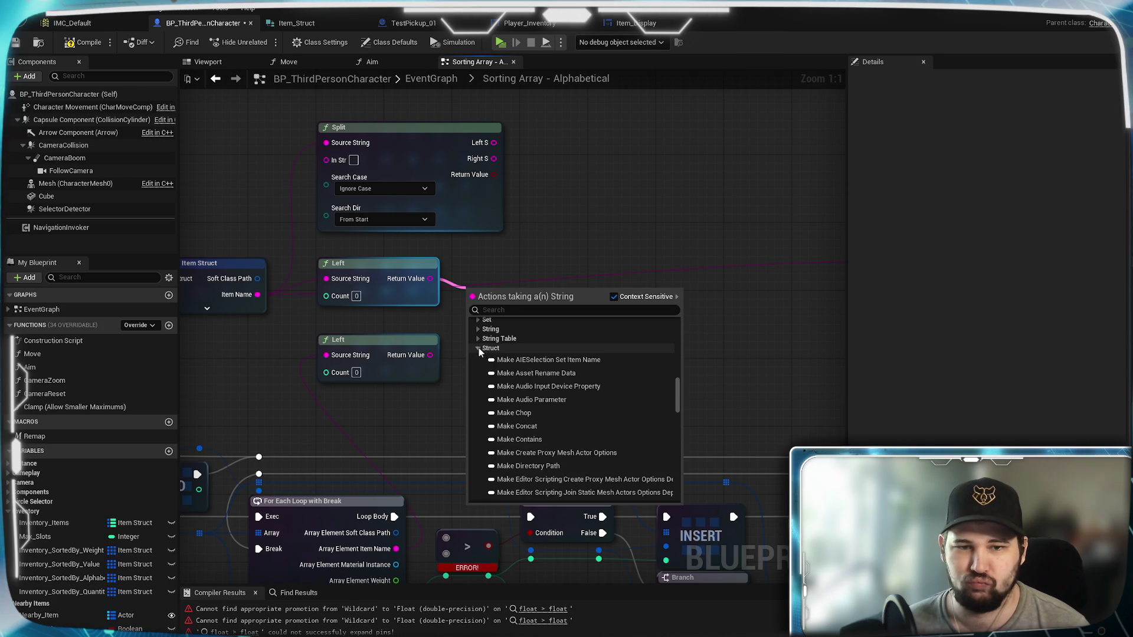
click(479, 348)
click(479, 329)
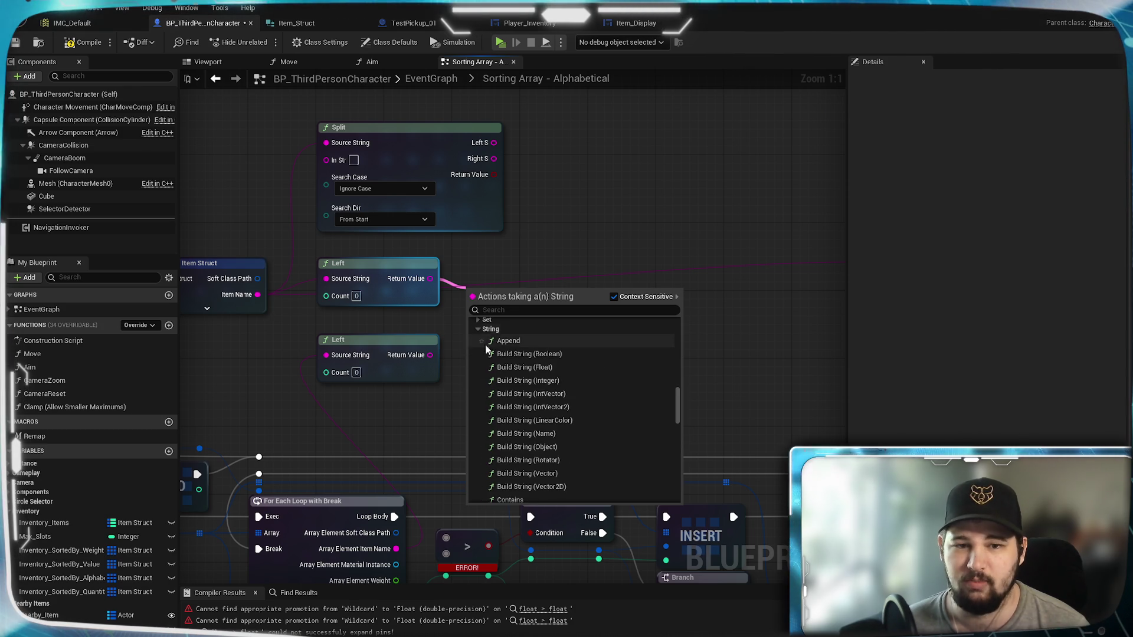
scroll(575, 398, down, 6)
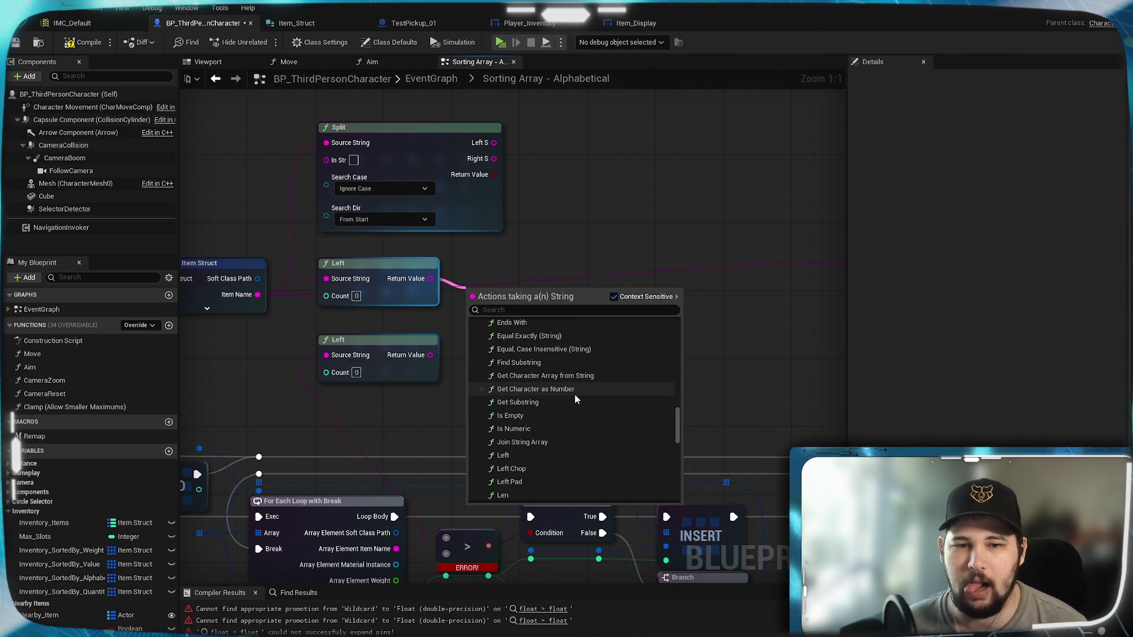
scroll(574, 394, up, 1)
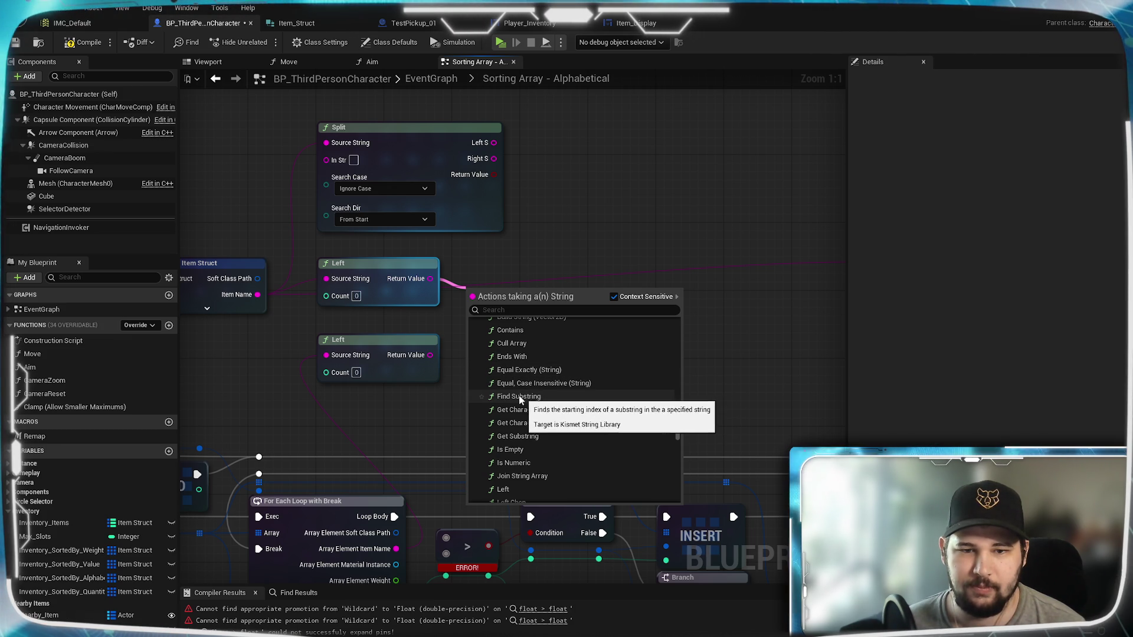
click(579, 370)
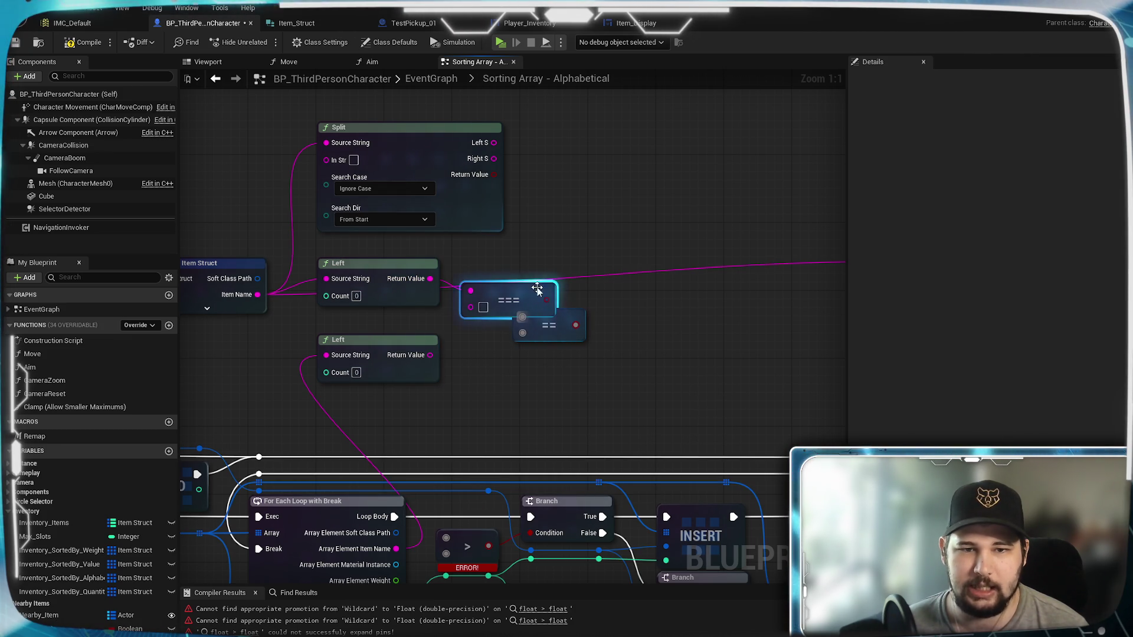
Delete the == node, set === between the Left nodes and wire in the lower Left output
drag(508, 301, 526, 368)
drag(552, 325, 637, 317)
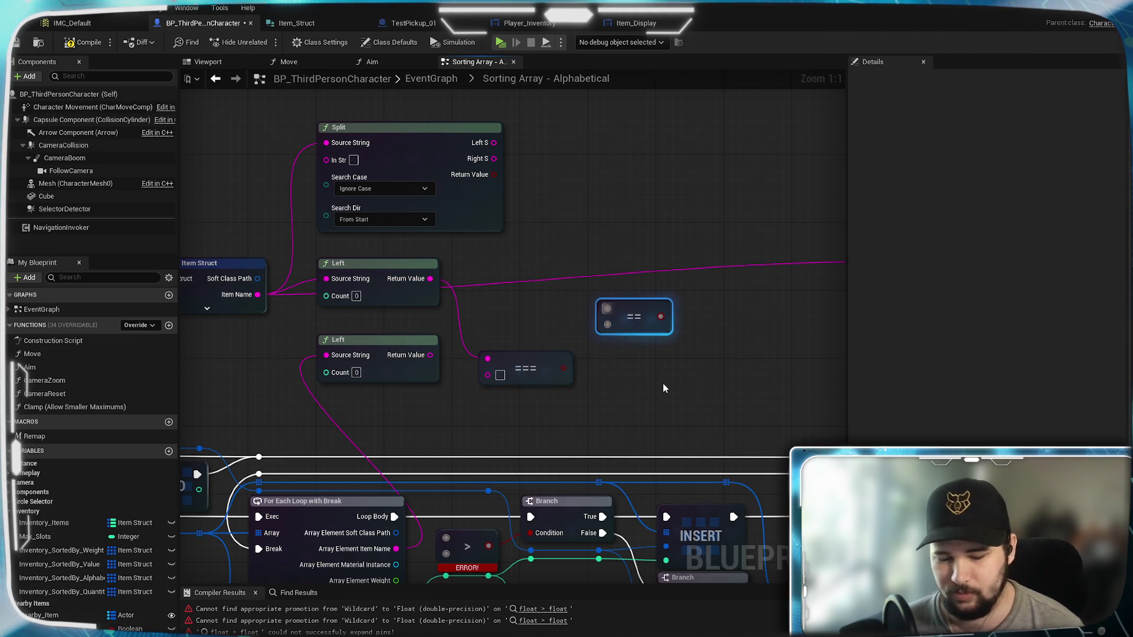
key(Delete)
drag(526, 370, 516, 311)
mouse_move(429, 354)
mouse_down()
mouse_move(479, 313)
mouse_move(509, 325)
mouse_up()
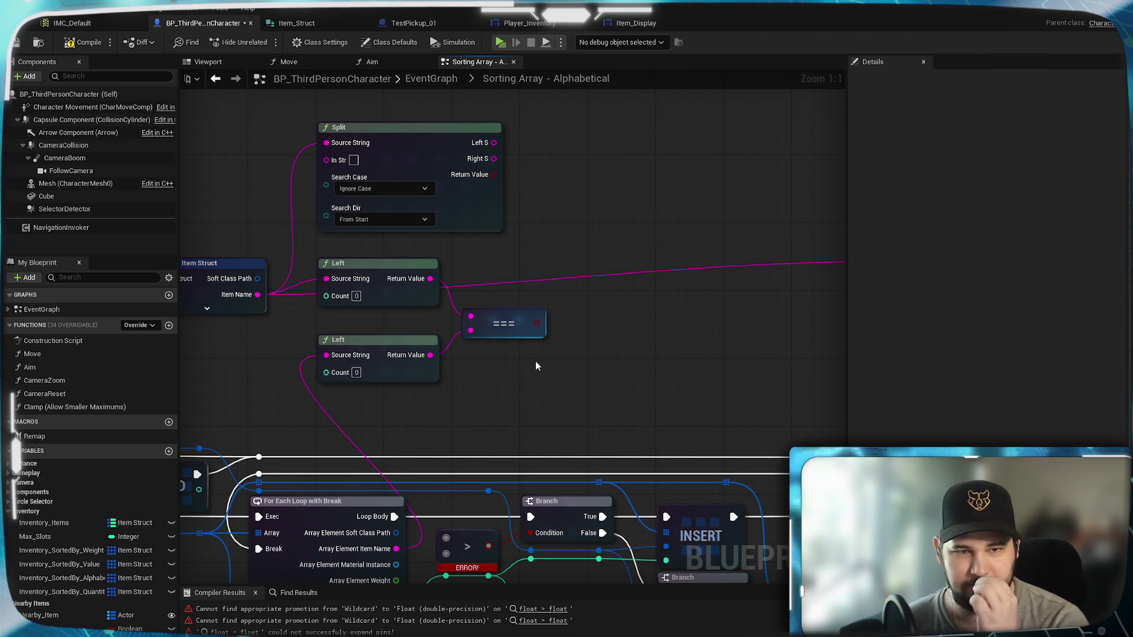
Bring the Make Array node into view and drag a wire from the === result
drag(536, 366, 576, 373)
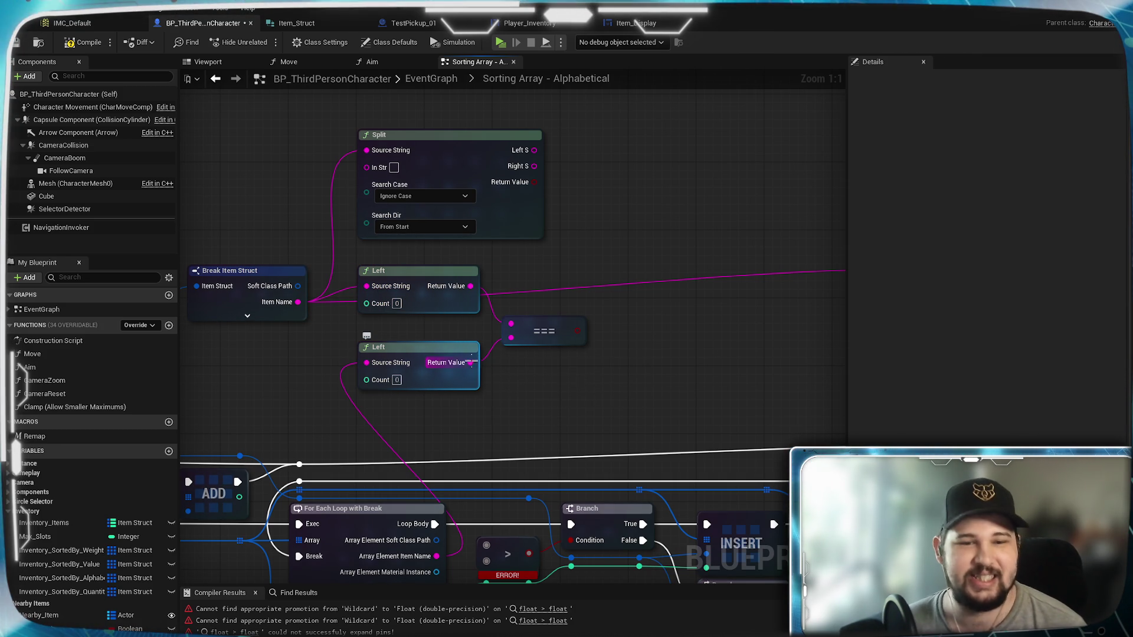
mouse_move(554, 381)
mouse_down()
mouse_move(354, 274)
mouse_move(384, 277)
mouse_move(473, 344)
mouse_move(531, 324)
mouse_move(720, 177)
mouse_move(442, 387)
mouse_move(626, 406)
mouse_move(644, 383)
mouse_move(539, 361)
mouse_up()
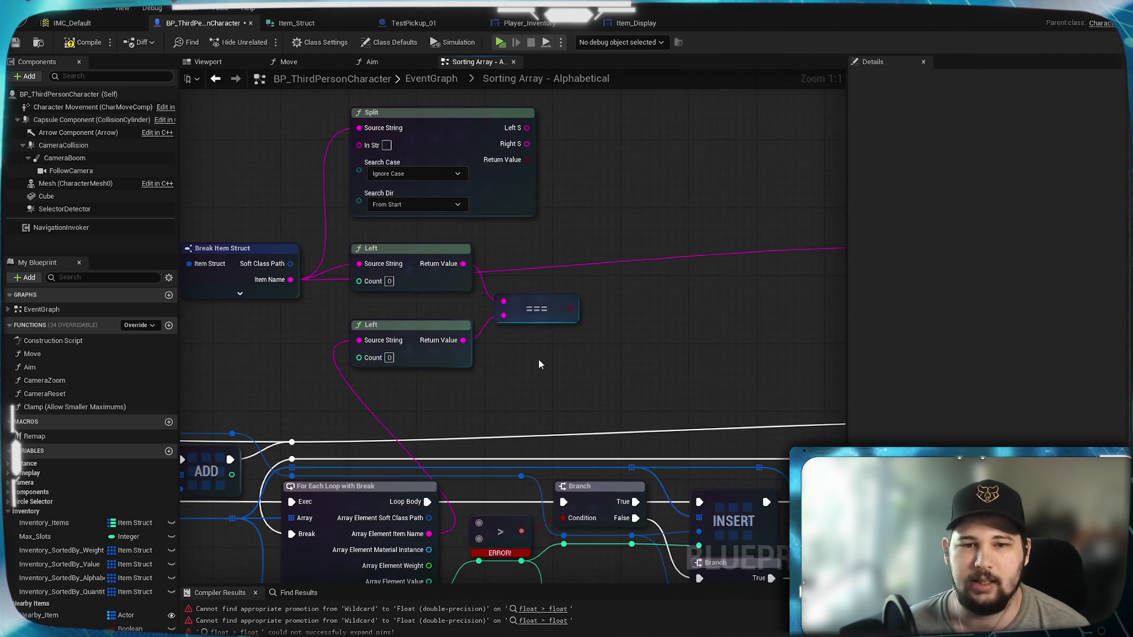
drag(637, 324, 518, 359)
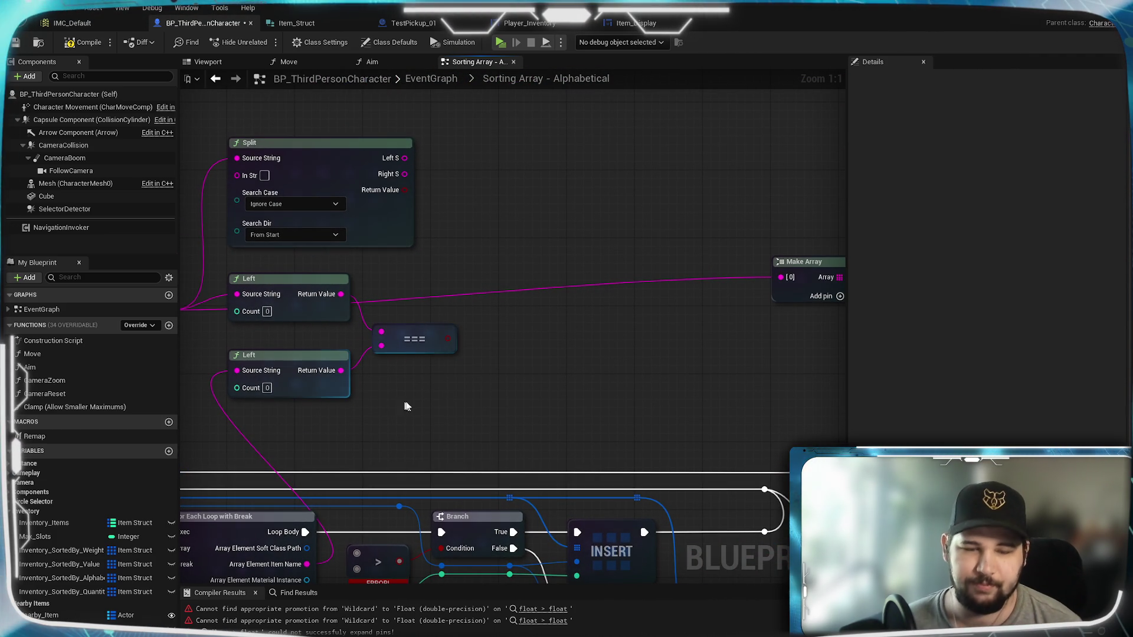
drag(448, 338, 501, 333)
Place a Branch node driven by the === result using the 'bran' search
text(bran)
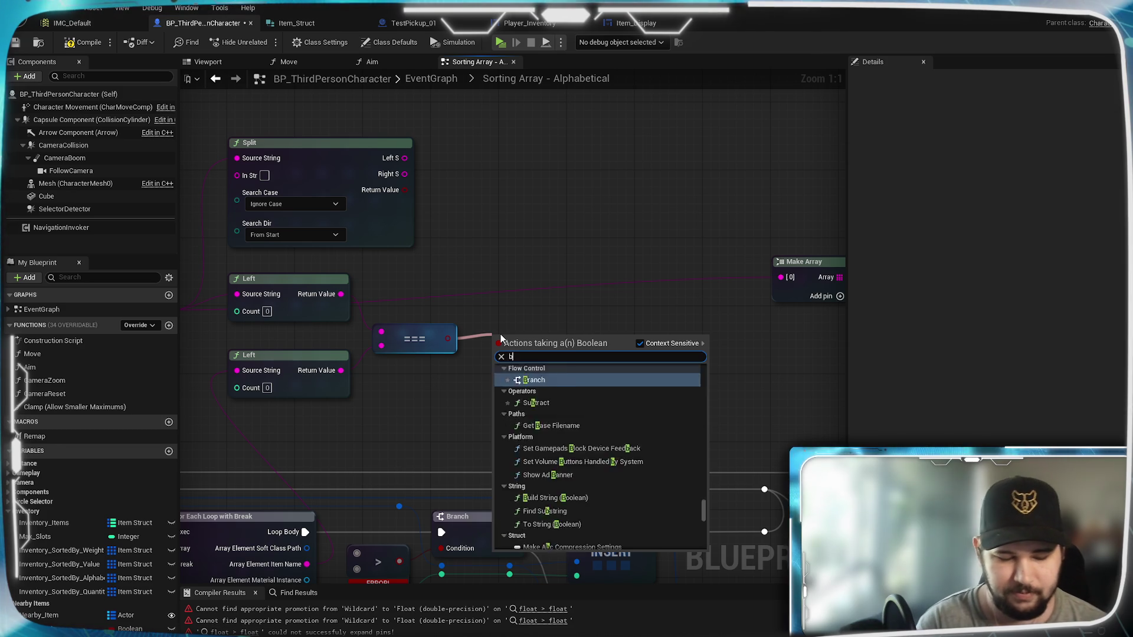
click(557, 390)
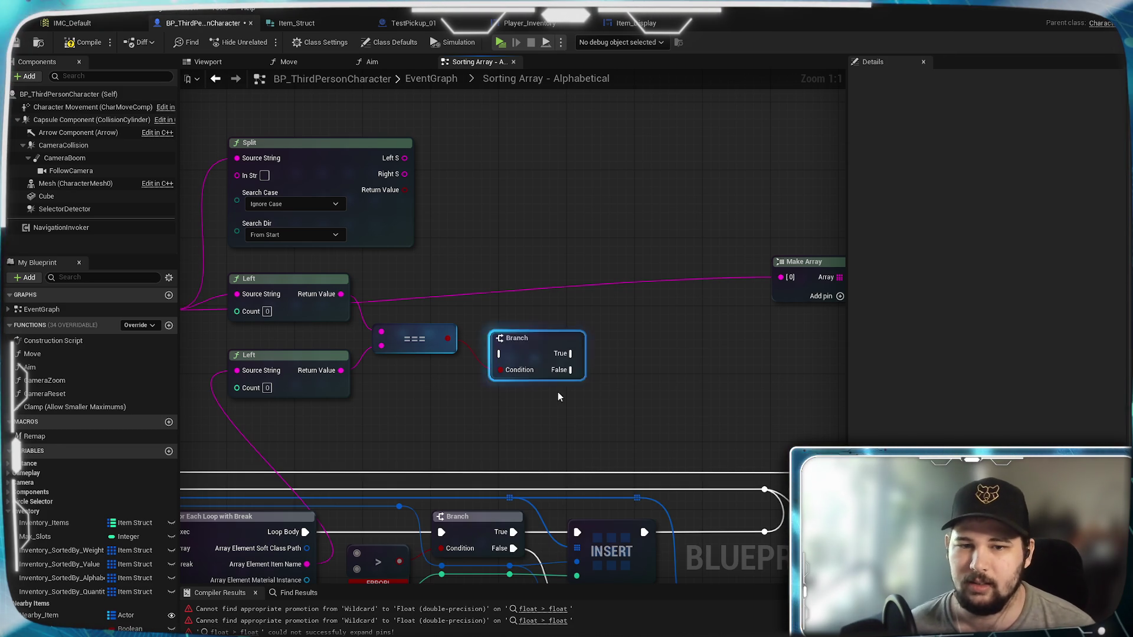
drag(534, 342, 543, 317)
click(391, 434)
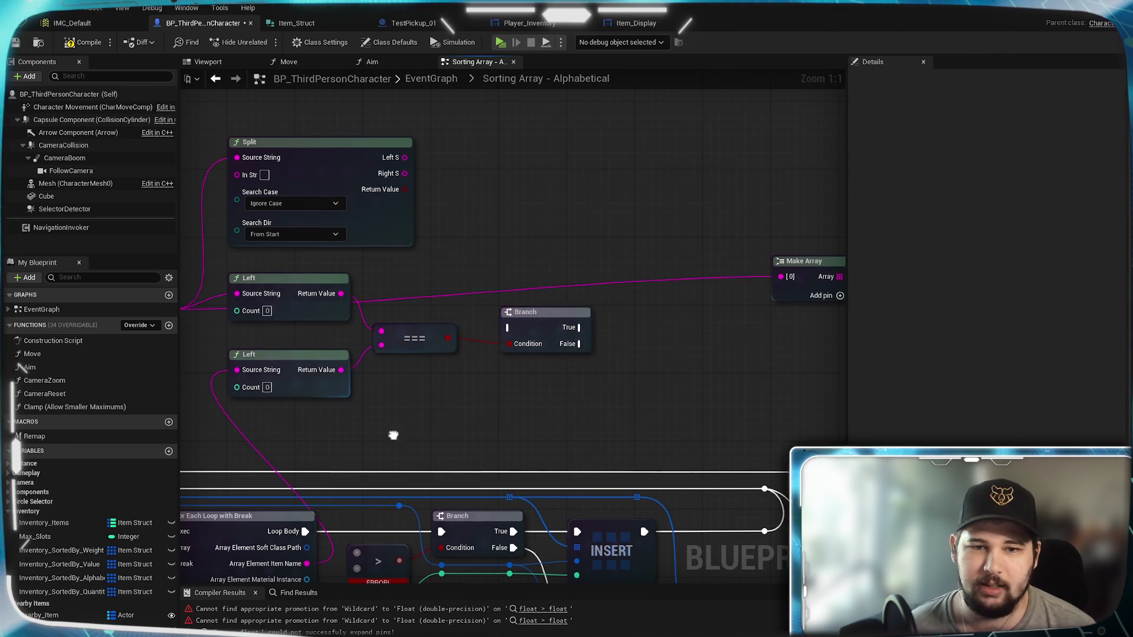
drag(392, 435, 336, 308)
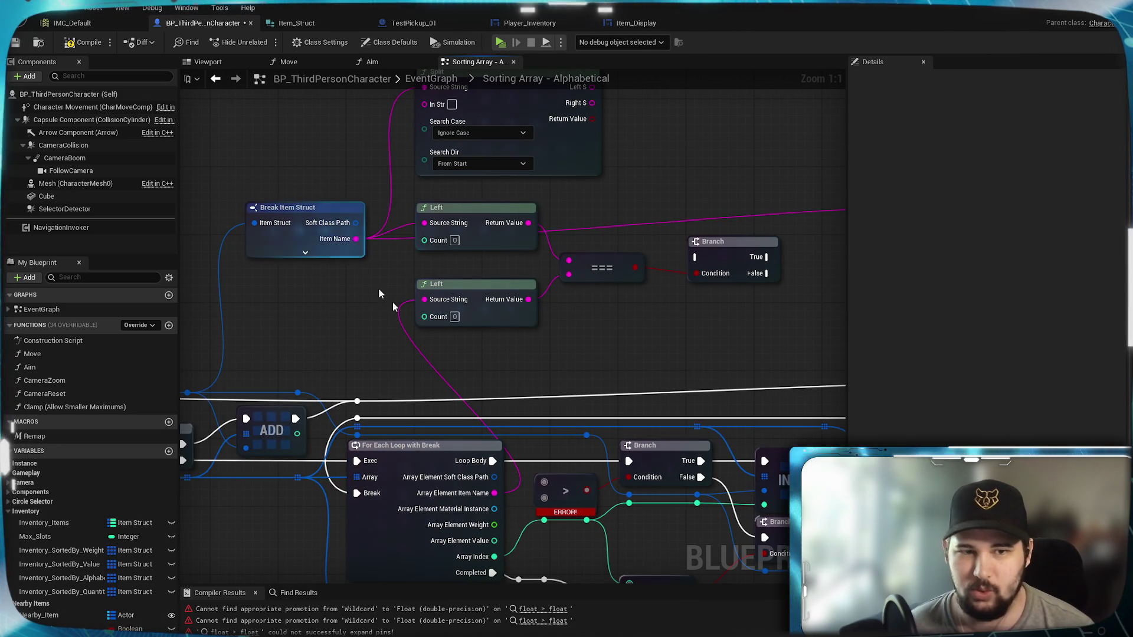
drag(605, 364, 564, 285)
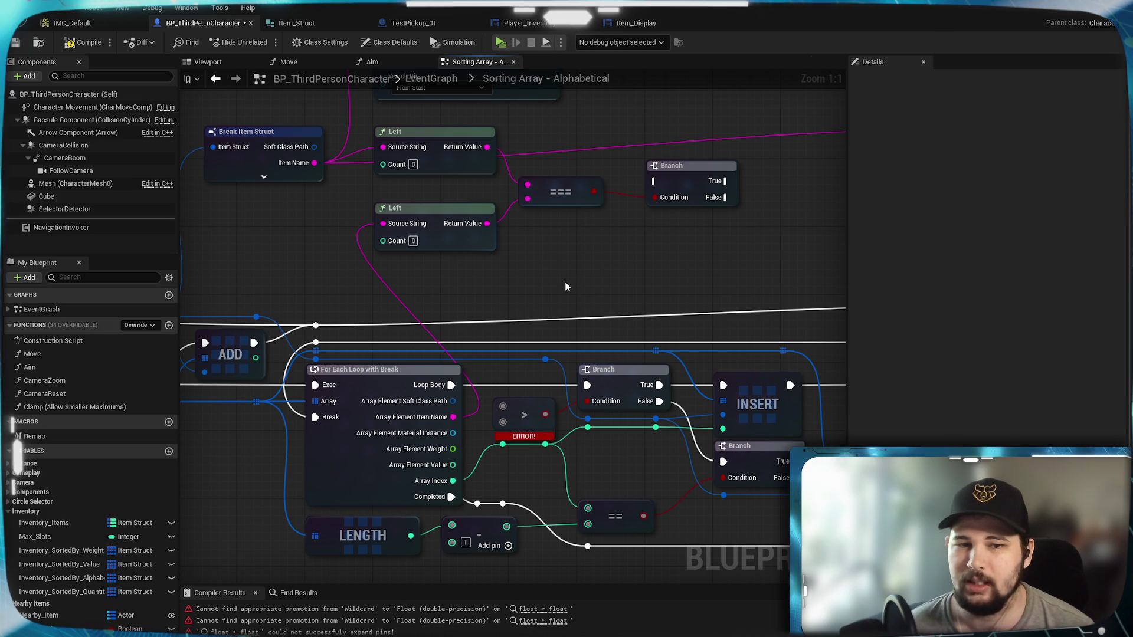
drag(490, 296, 463, 392)
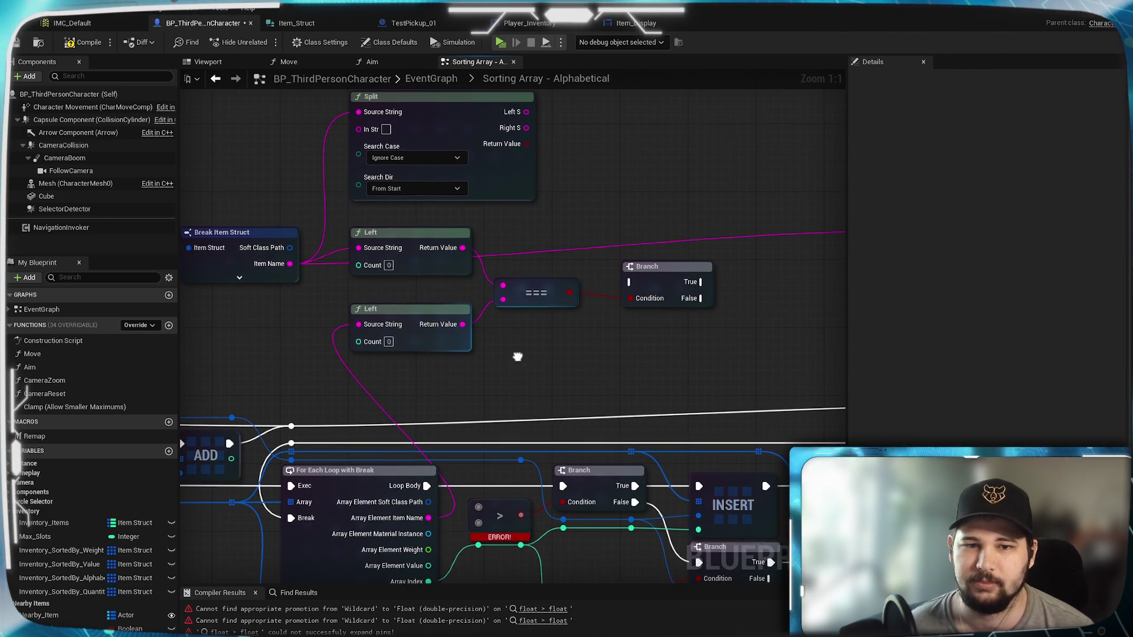
drag(518, 354, 463, 430)
Tidy the positions of the === and Branch nodes
drag(472, 356, 462, 345)
drag(486, 445, 547, 417)
drag(567, 338, 565, 348)
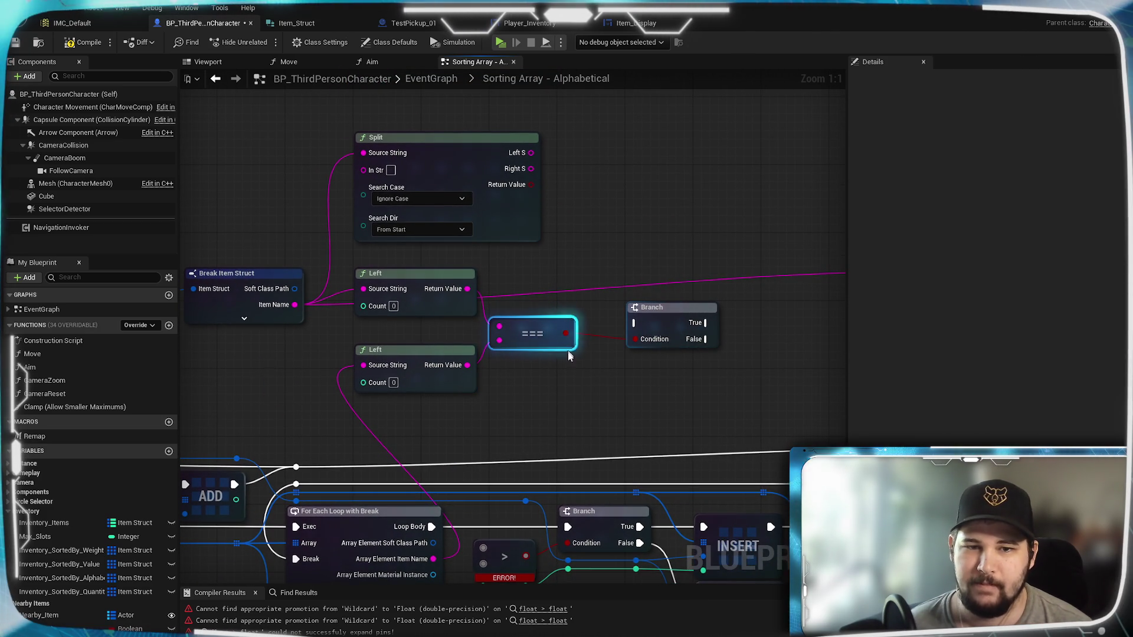
click(537, 394)
mouse_move(520, 398)
mouse_down()
mouse_move(560, 314)
mouse_move(564, 224)
mouse_move(440, 374)
mouse_move(442, 296)
mouse_up()
drag(557, 214, 557, 206)
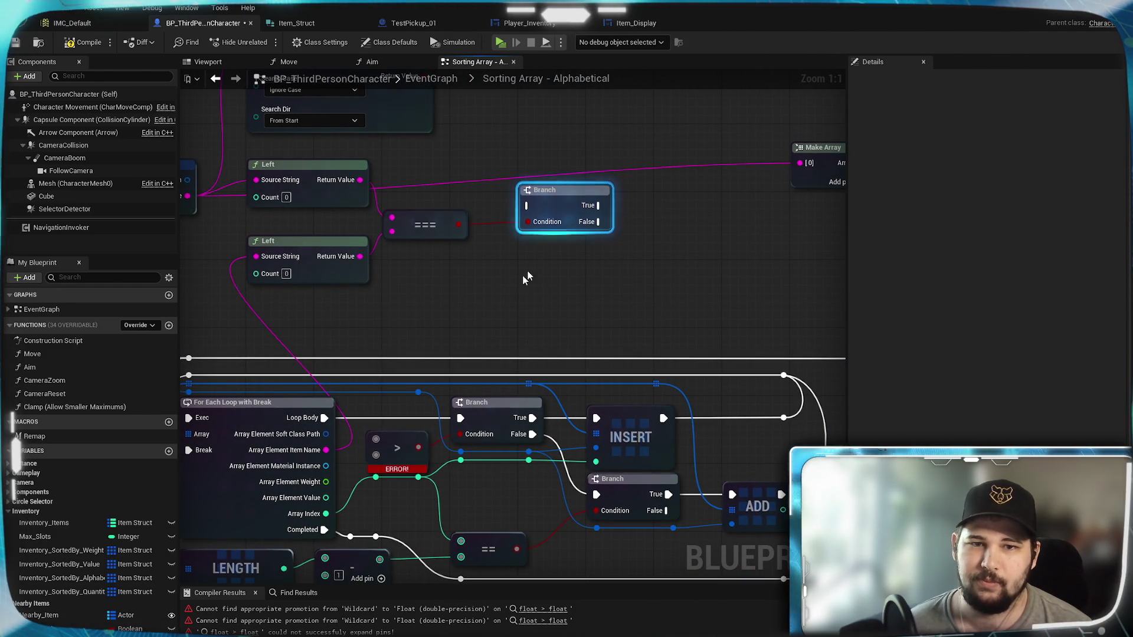
Wire the new Branch's False output to the lower Branch's execution input
drag(581, 255, 670, 248)
mouse_move(407, 328)
mouse_down()
mouse_move(446, 316)
mouse_move(429, 244)
mouse_move(581, 211)
mouse_move(525, 209)
mouse_move(652, 265)
mouse_up()
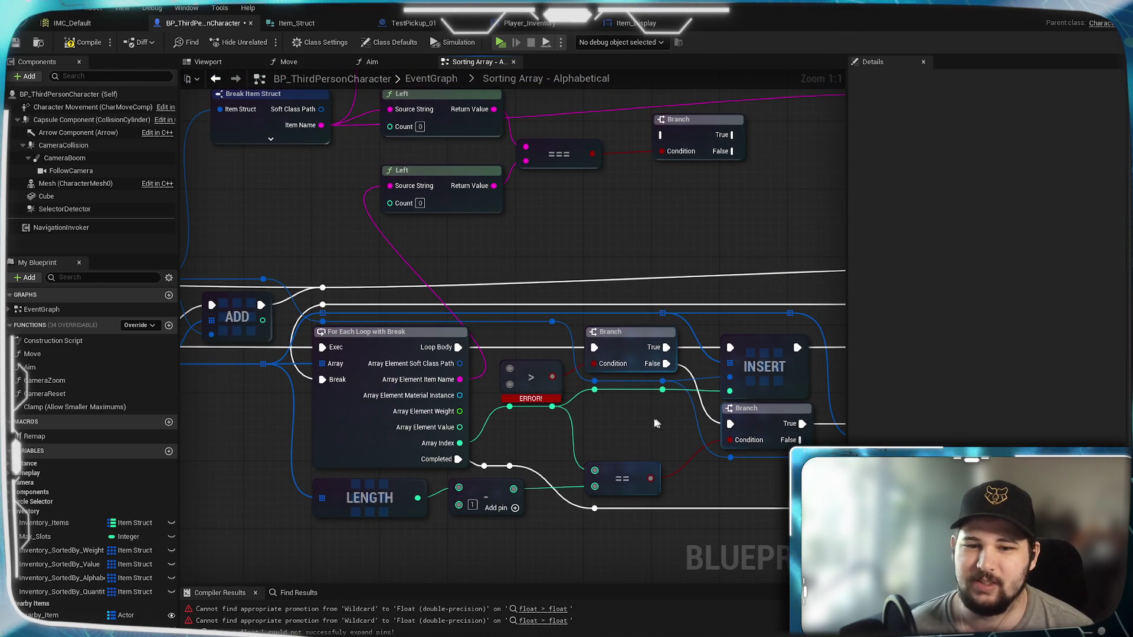
mouse_move(324, 432)
mouse_down()
mouse_move(446, 400)
mouse_move(66, 407)
mouse_up()
drag(373, 397, 486, 412)
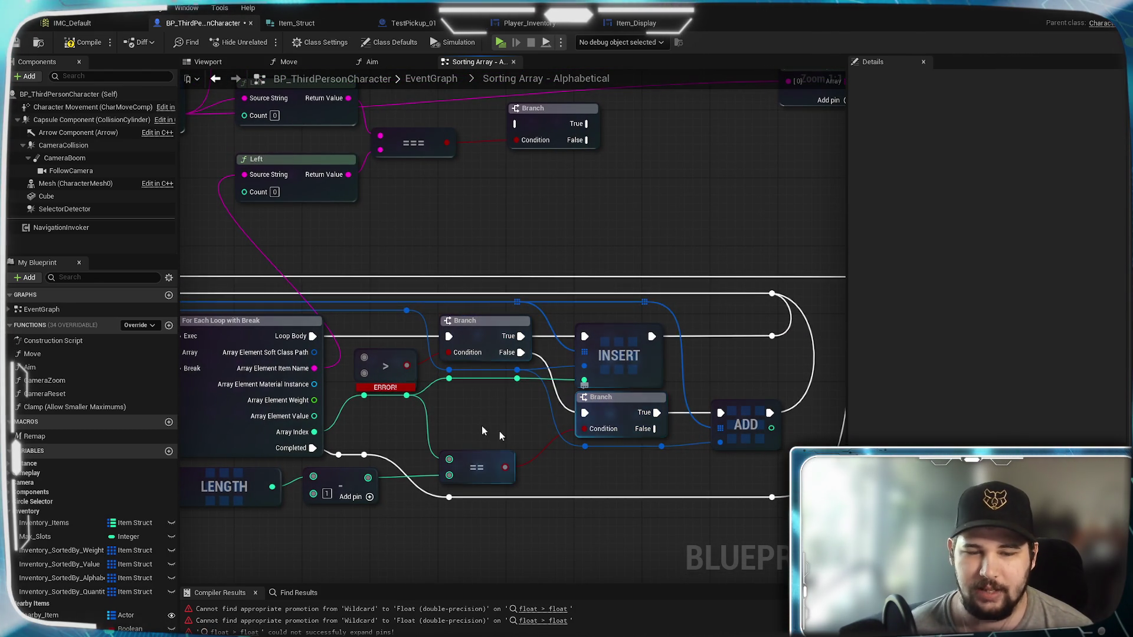
drag(477, 424, 604, 394)
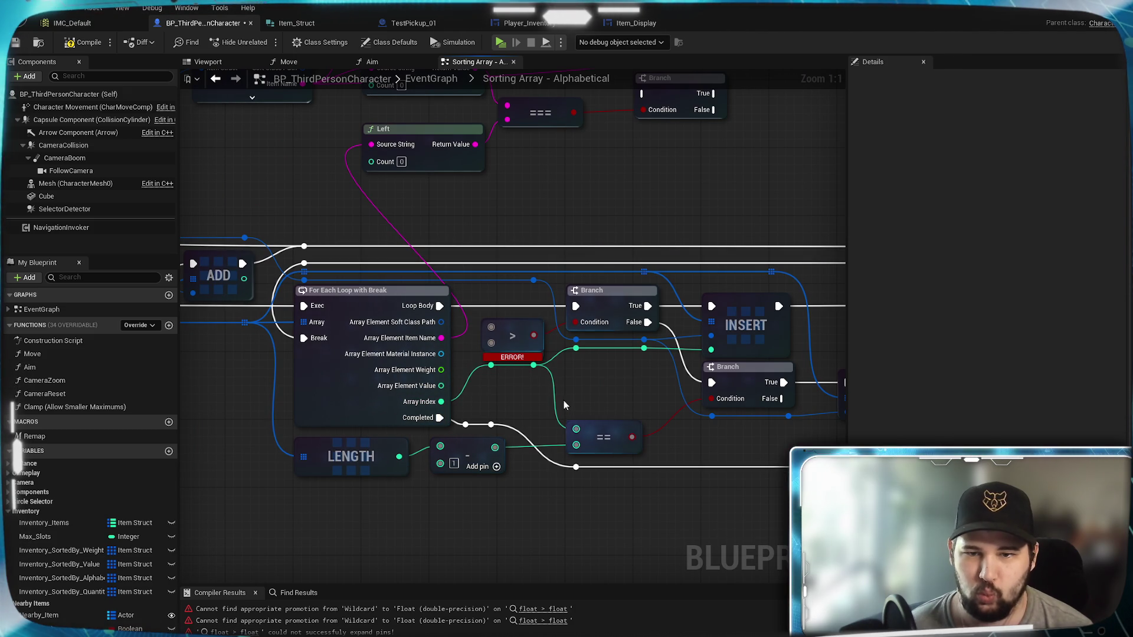
mouse_move(618, 410)
mouse_down()
mouse_move(430, 398)
mouse_move(624, 405)
mouse_move(568, 442)
mouse_move(724, 410)
mouse_up()
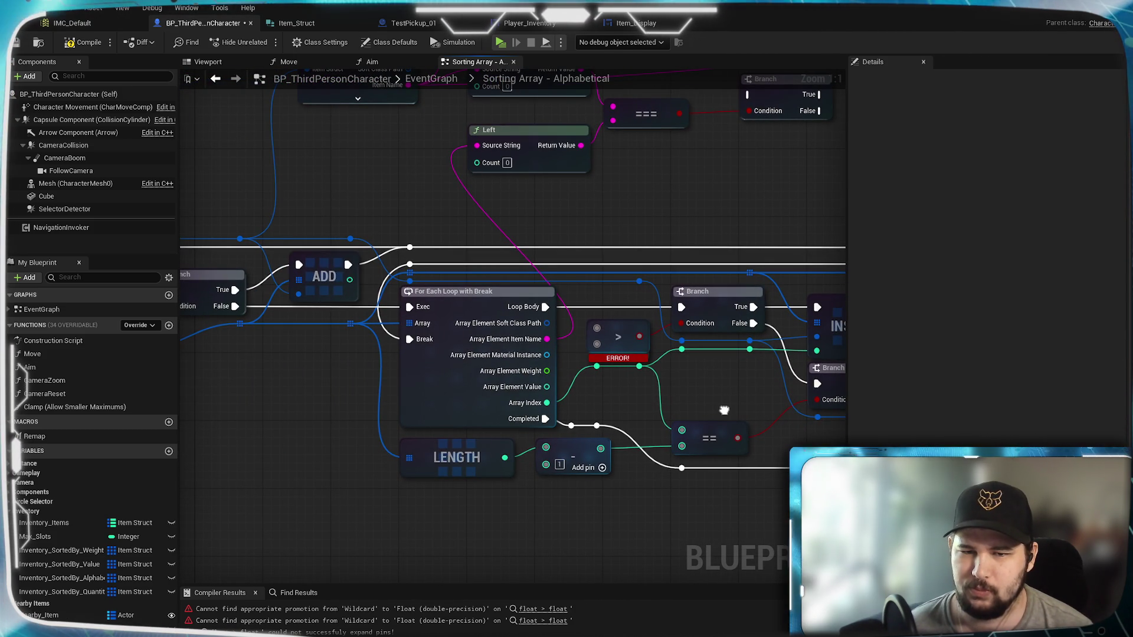
mouse_move(724, 410)
mouse_down()
mouse_move(514, 428)
mouse_move(761, 405)
mouse_move(631, 488)
mouse_up()
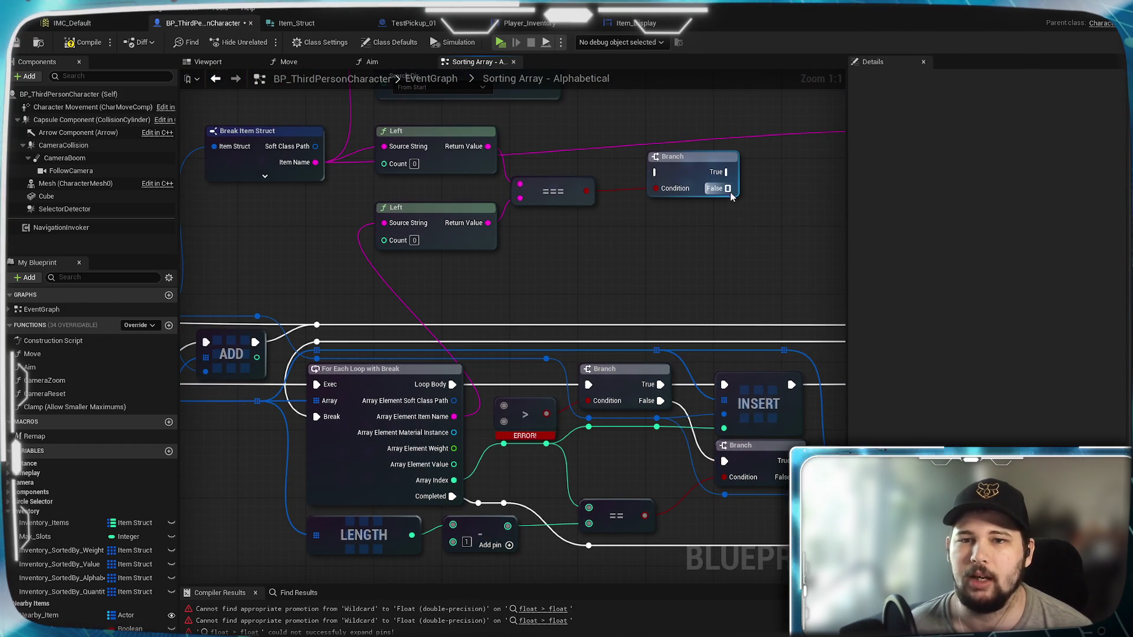
drag(728, 188, 724, 460)
mouse_move(643, 468)
mouse_down()
mouse_move(497, 471)
mouse_move(771, 409)
mouse_move(1013, 413)
mouse_move(508, 402)
mouse_move(517, 404)
mouse_move(492, 447)
mouse_up()
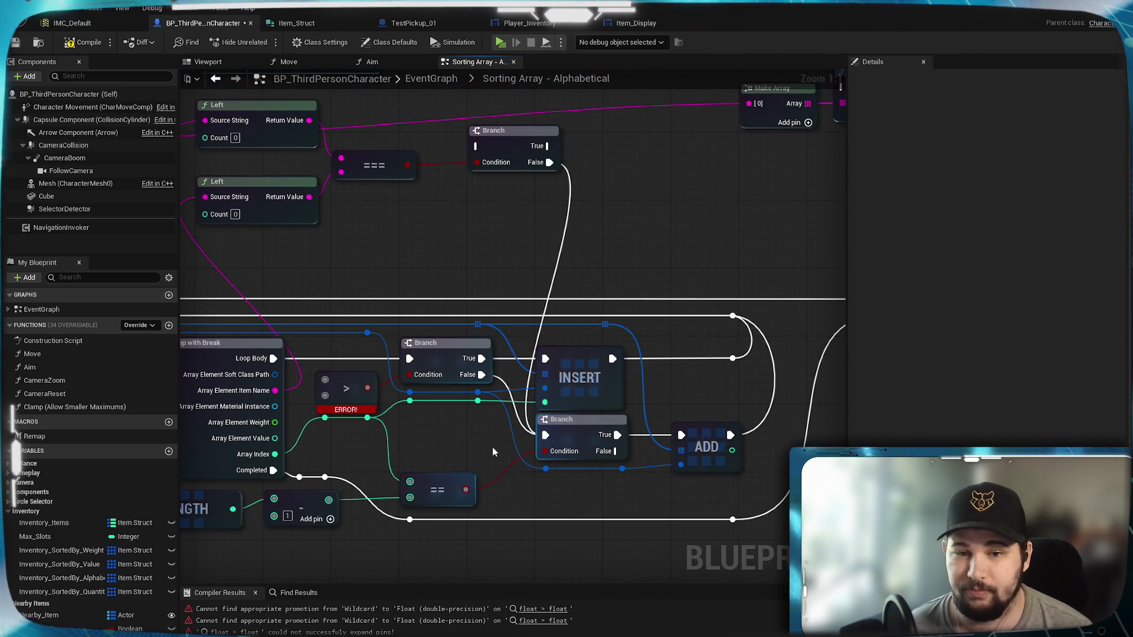
drag(596, 265, 818, 396)
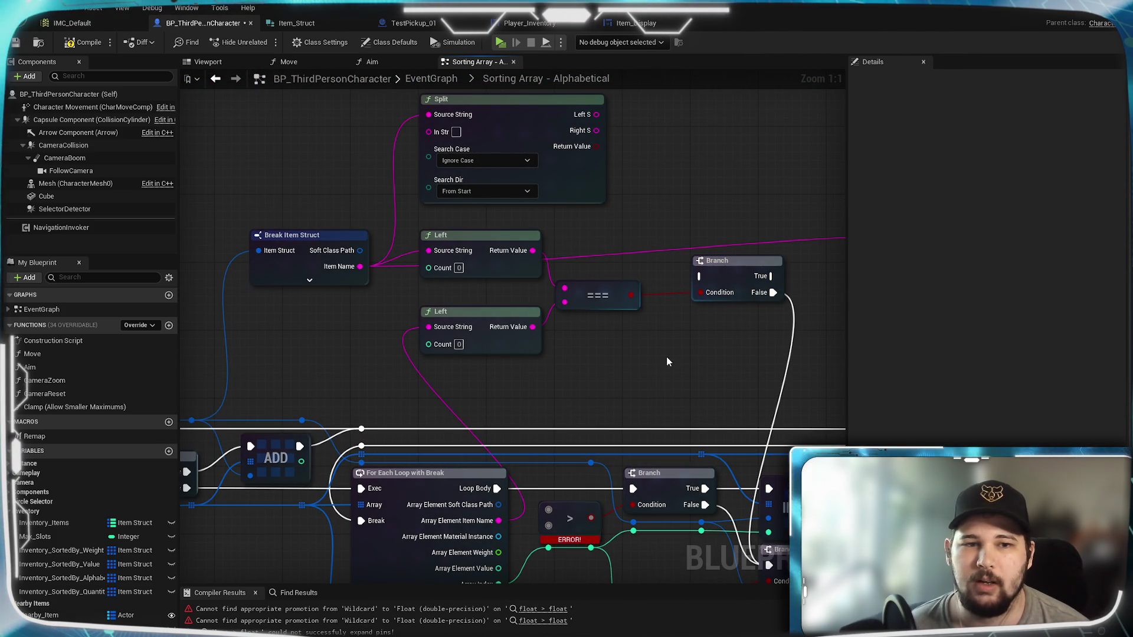
Compile the blueprint with F7 and nudge the upper Branch node upward
key(F7)
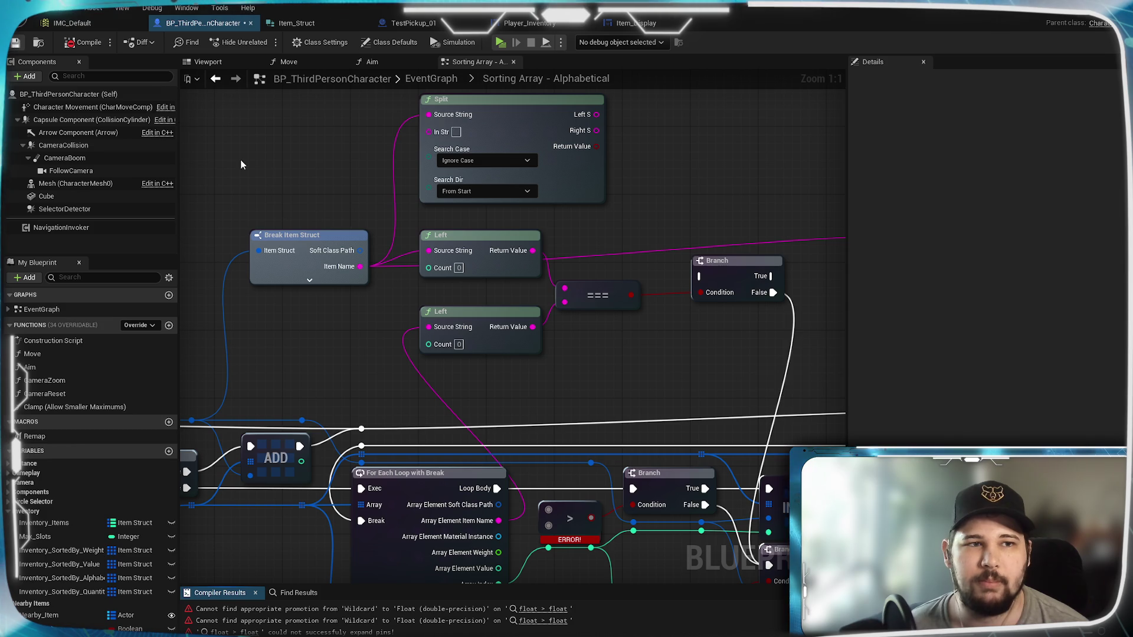
mouse_move(674, 381)
mouse_down()
mouse_move(414, 332)
mouse_move(612, 339)
mouse_up()
click(478, 325)
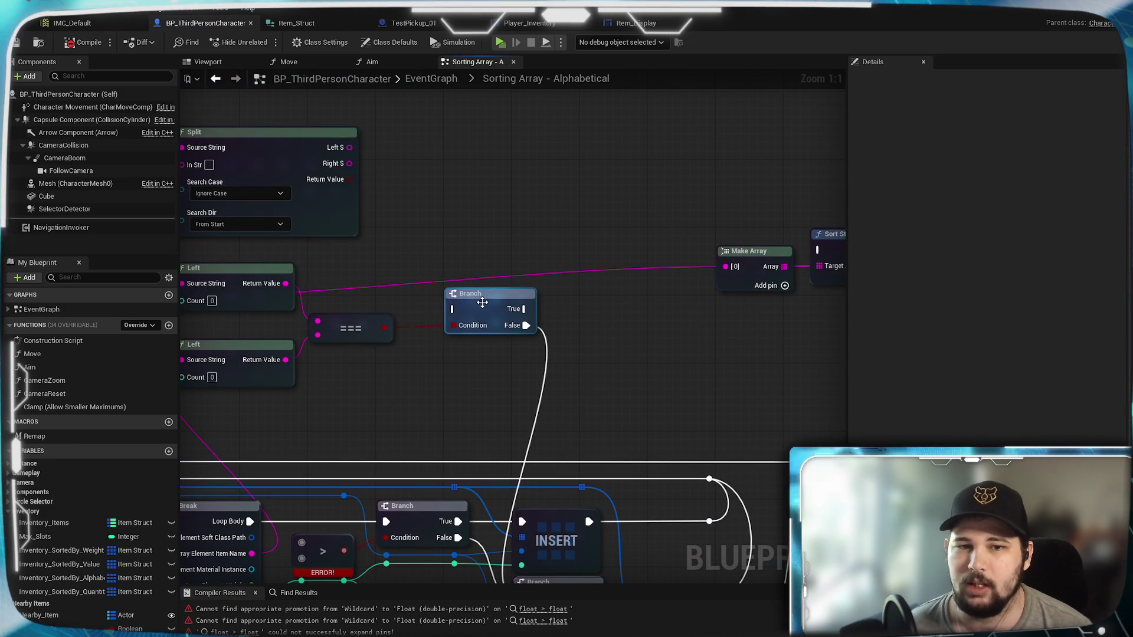
drag(478, 326, 480, 307)
click(589, 313)
drag(357, 388, 540, 341)
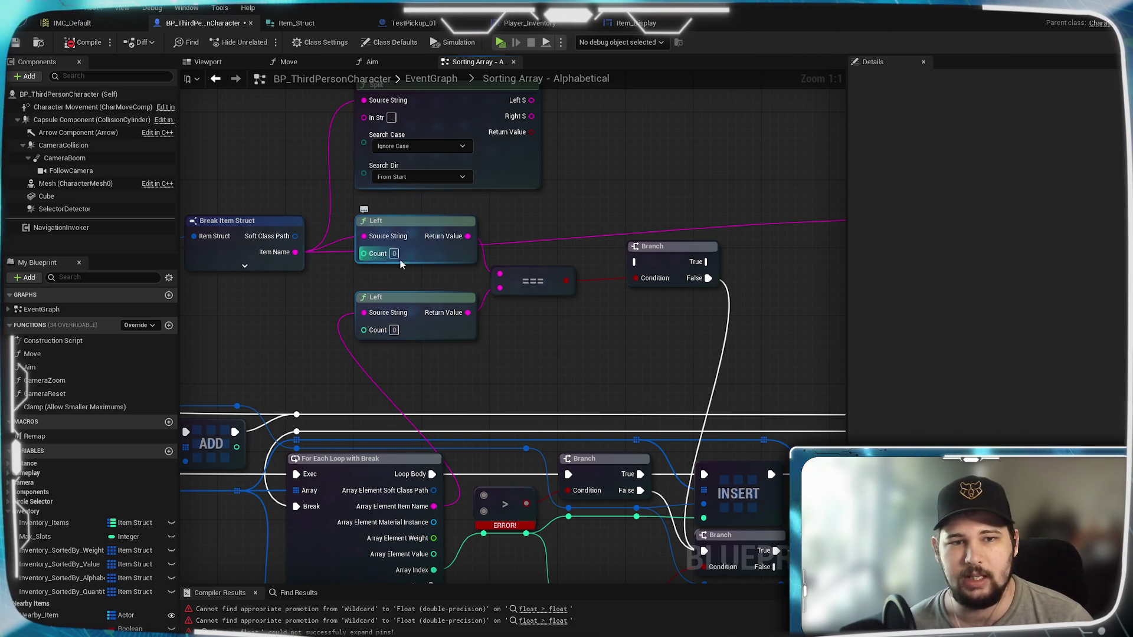
mouse_move(611, 356)
mouse_down()
mouse_move(567, 391)
mouse_move(649, 390)
mouse_move(529, 437)
mouse_up()
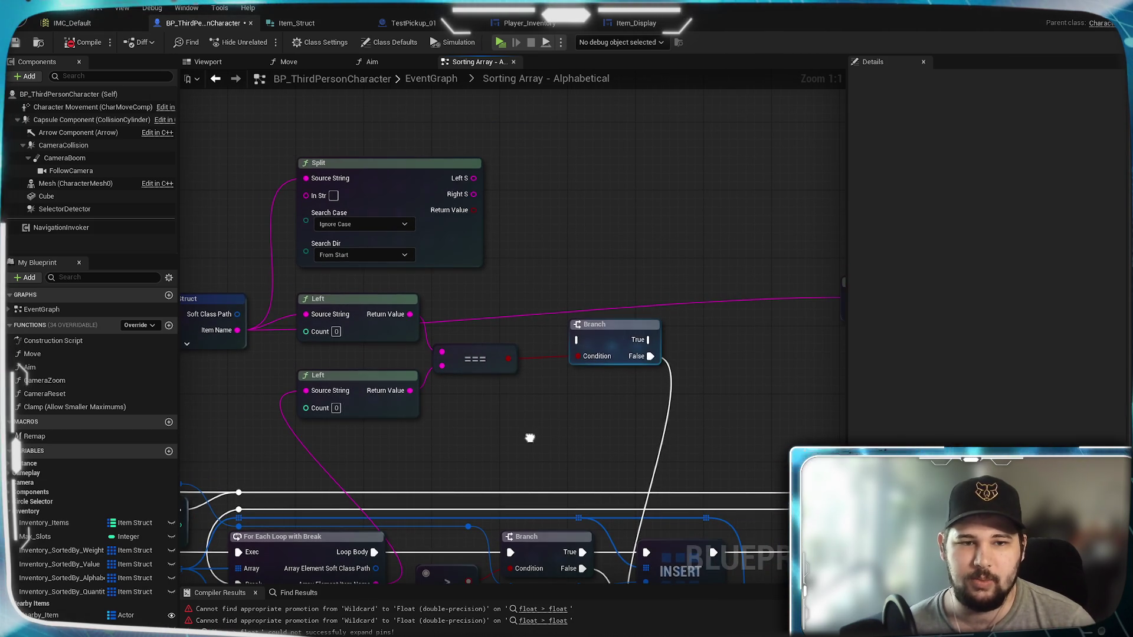
right_click(605, 211)
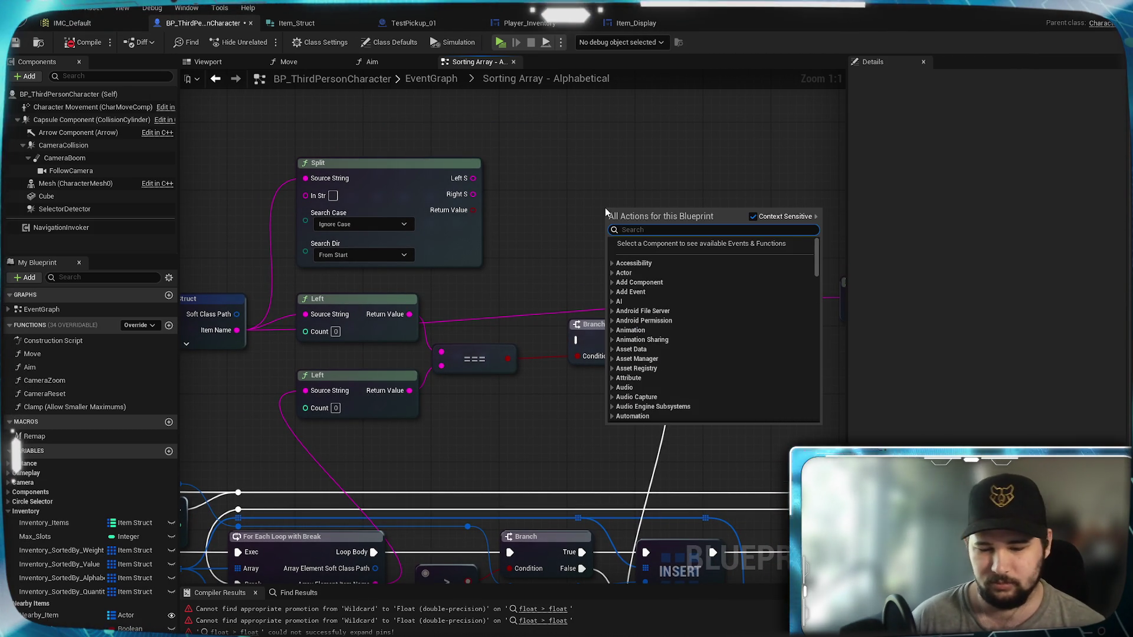
Add a For Each Loop with Break node from the full action list and move it up-left
text(fop)
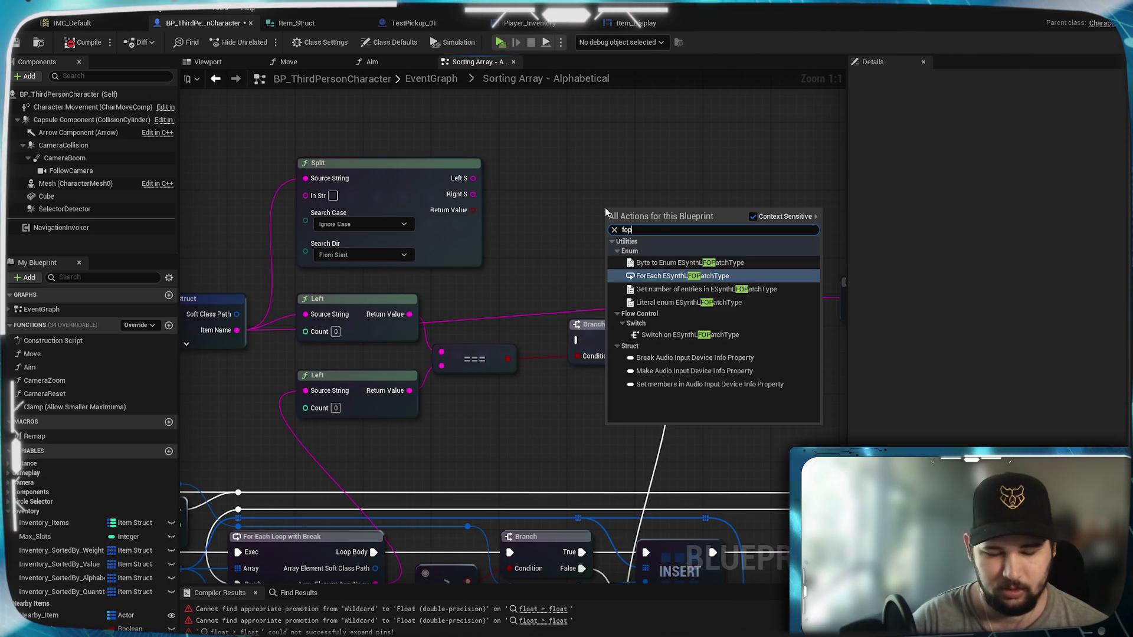
key(BackSpace)
text(r)
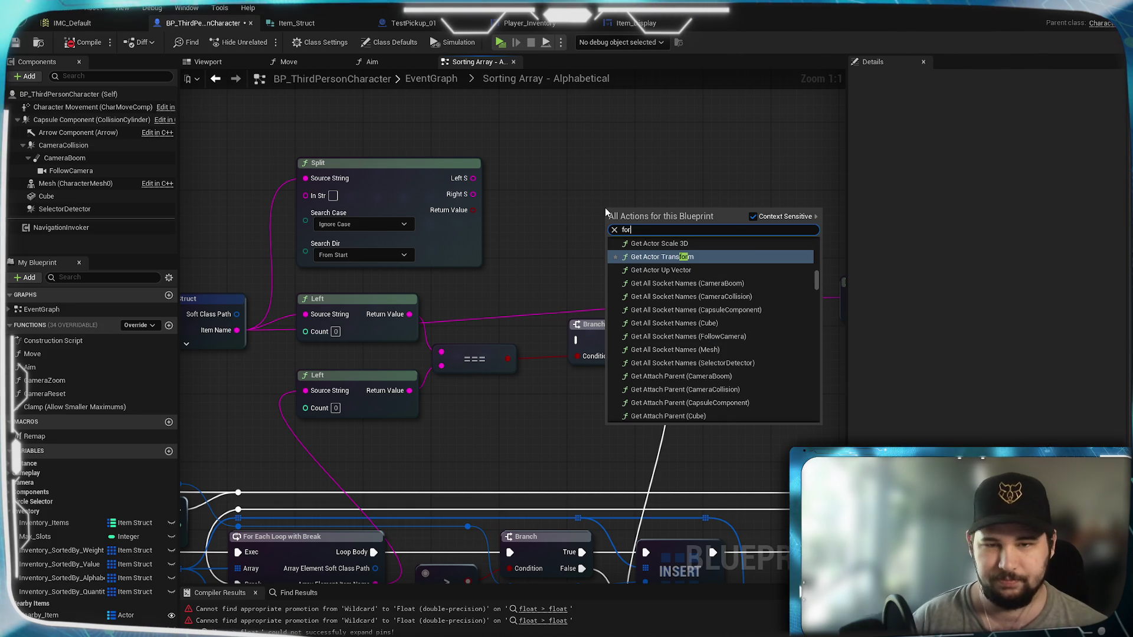
click(752, 216)
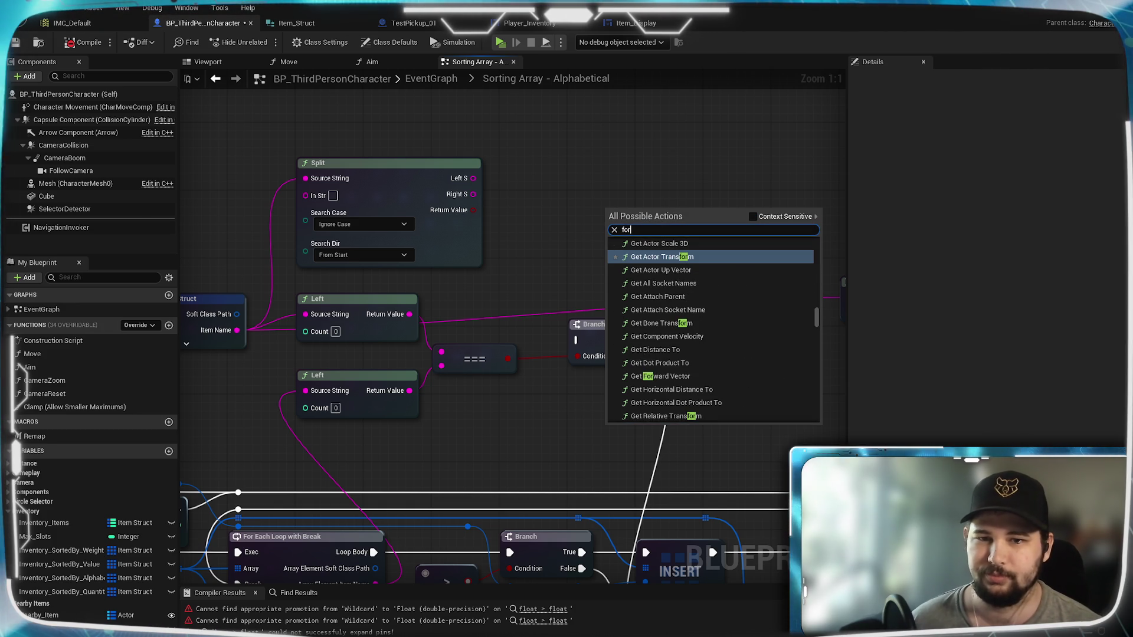
text( loop)
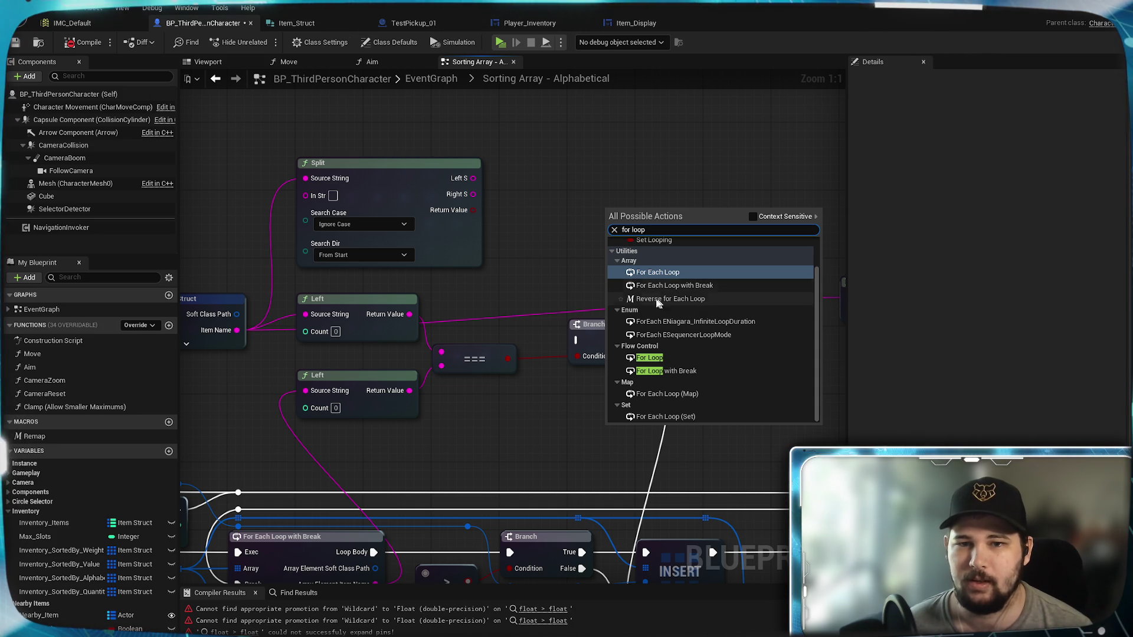
click(709, 285)
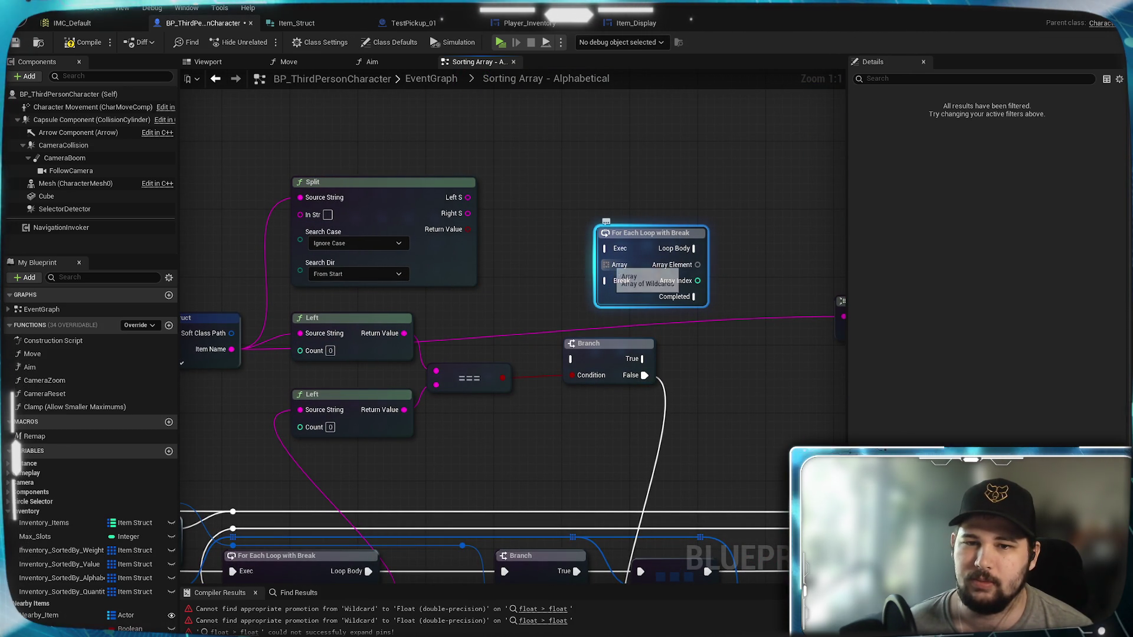
mouse_move(606, 265)
mouse_down()
mouse_move(506, 289)
mouse_move(529, 299)
mouse_move(593, 270)
mouse_move(541, 282)
mouse_move(544, 295)
mouse_up()
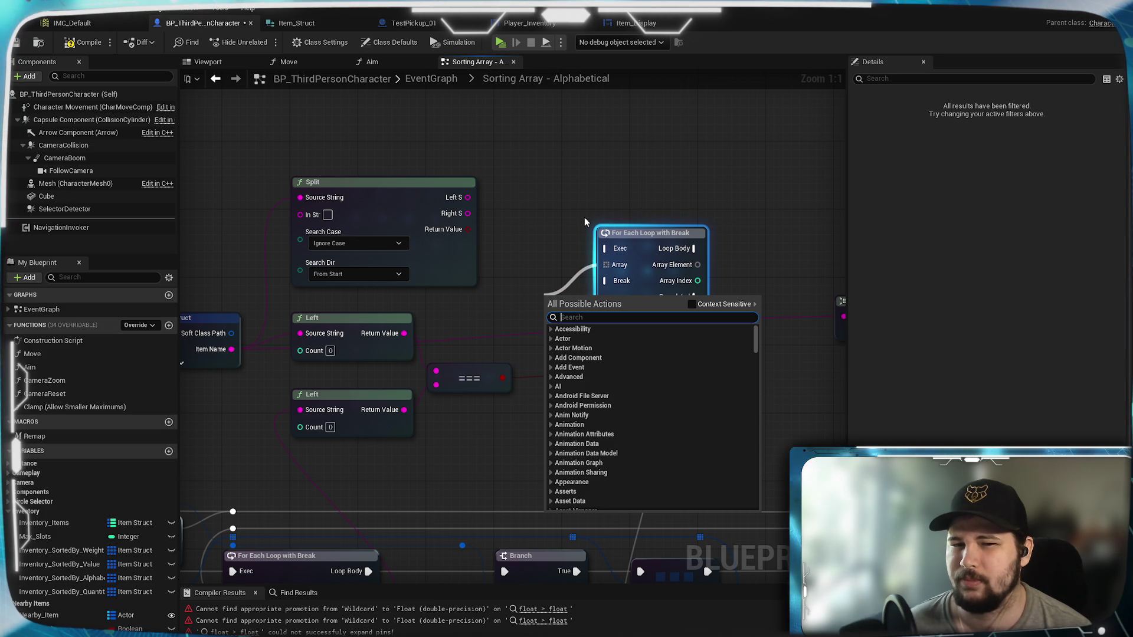
click(585, 222)
drag(625, 233, 592, 215)
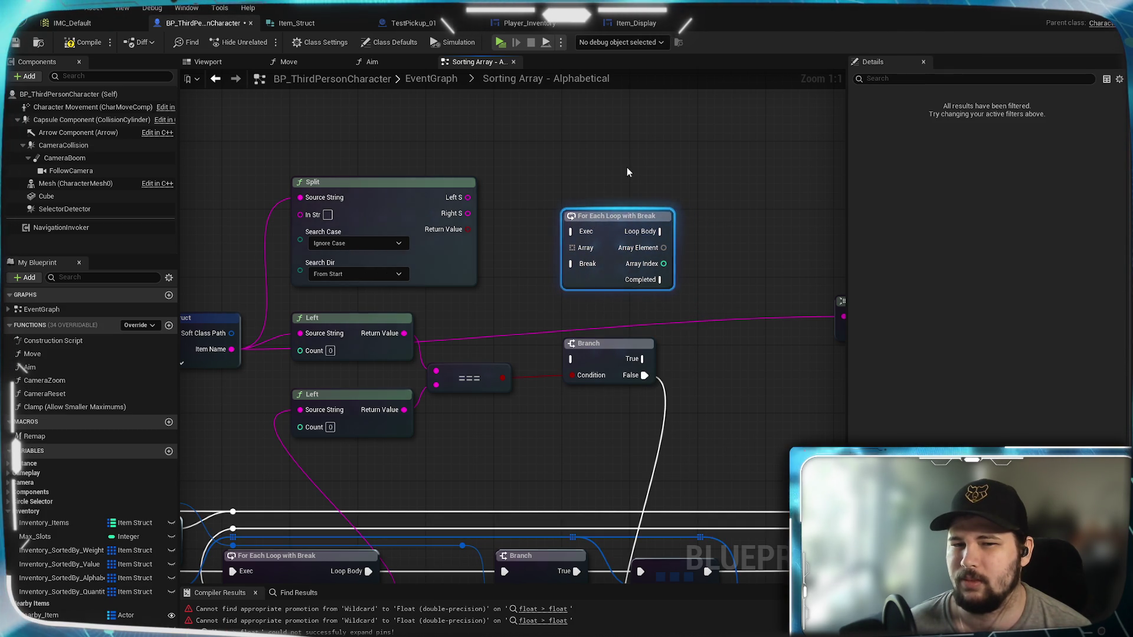
click(627, 172)
Replace it with a For Loop with Break node and set its Last Index to 50
right_click(719, 135)
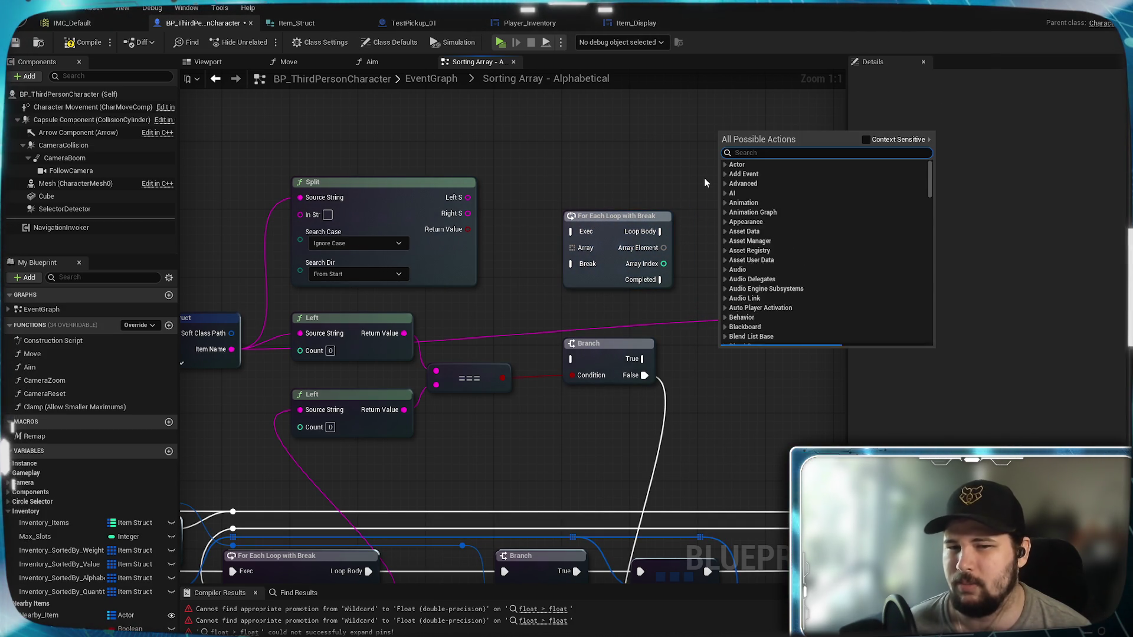
text(for)
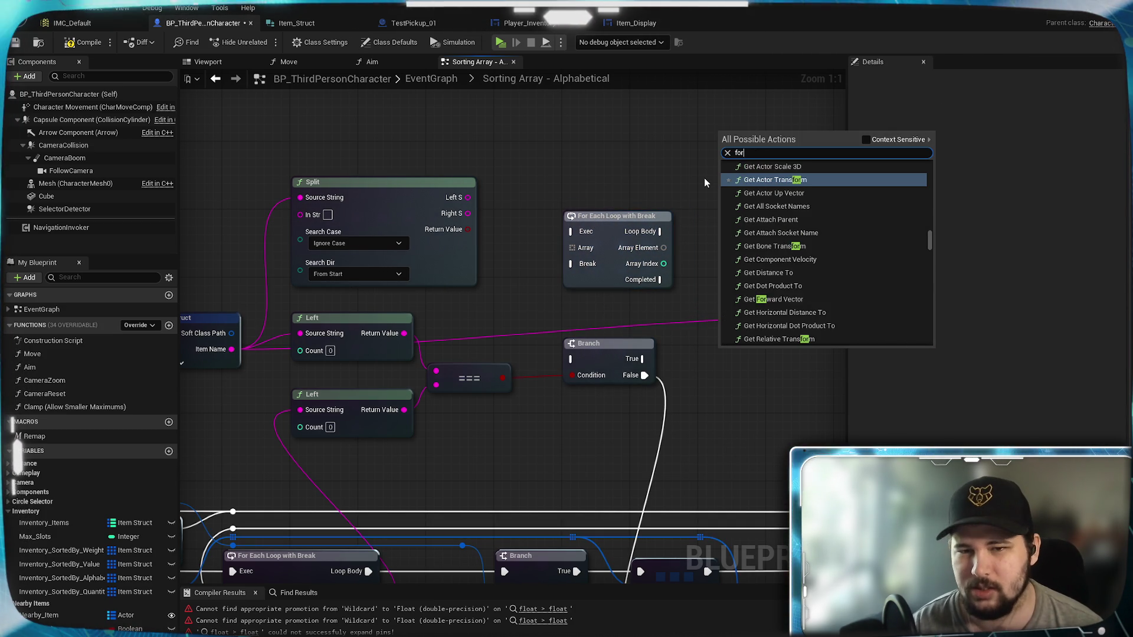
text( loop)
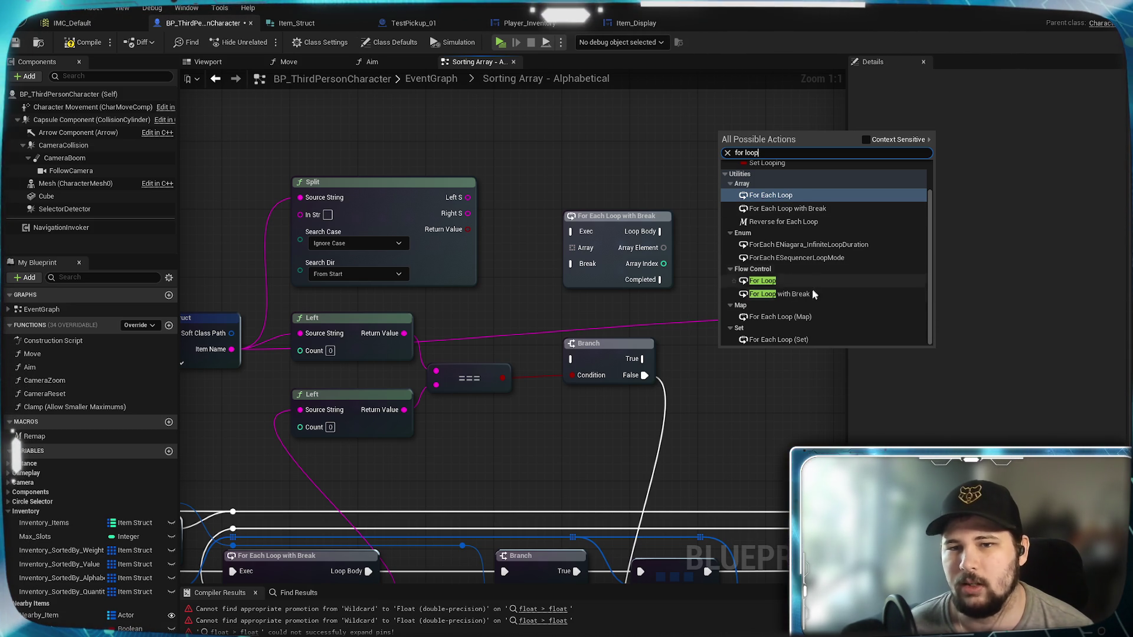
click(813, 294)
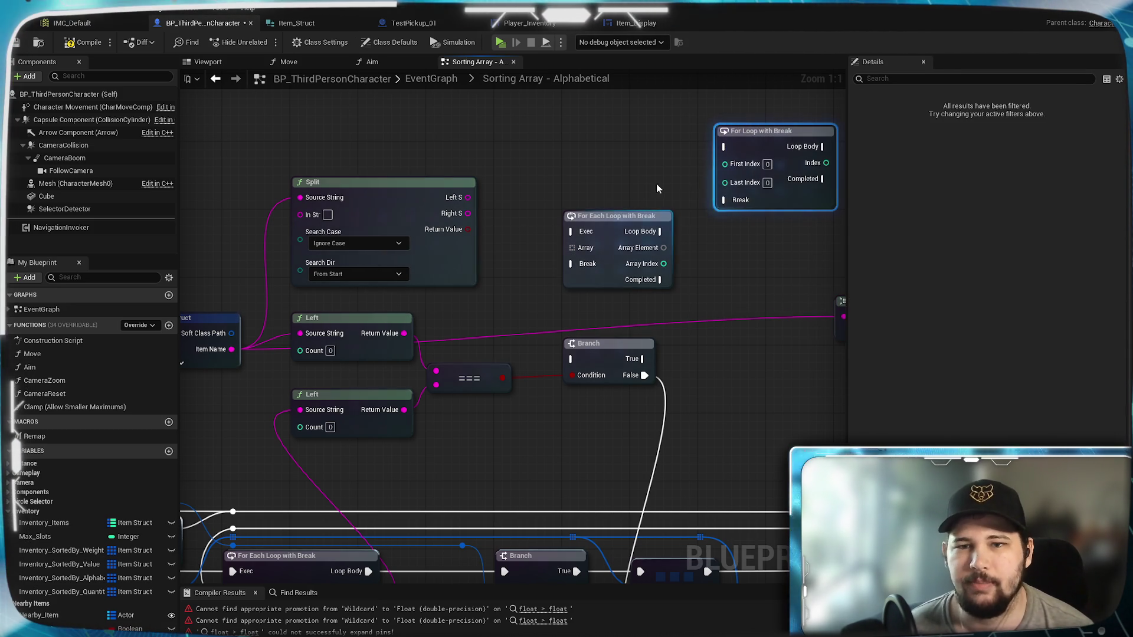
click(620, 236)
key(Delete)
mouse_move(757, 147)
mouse_down()
mouse_move(621, 257)
mouse_move(607, 234)
mouse_up()
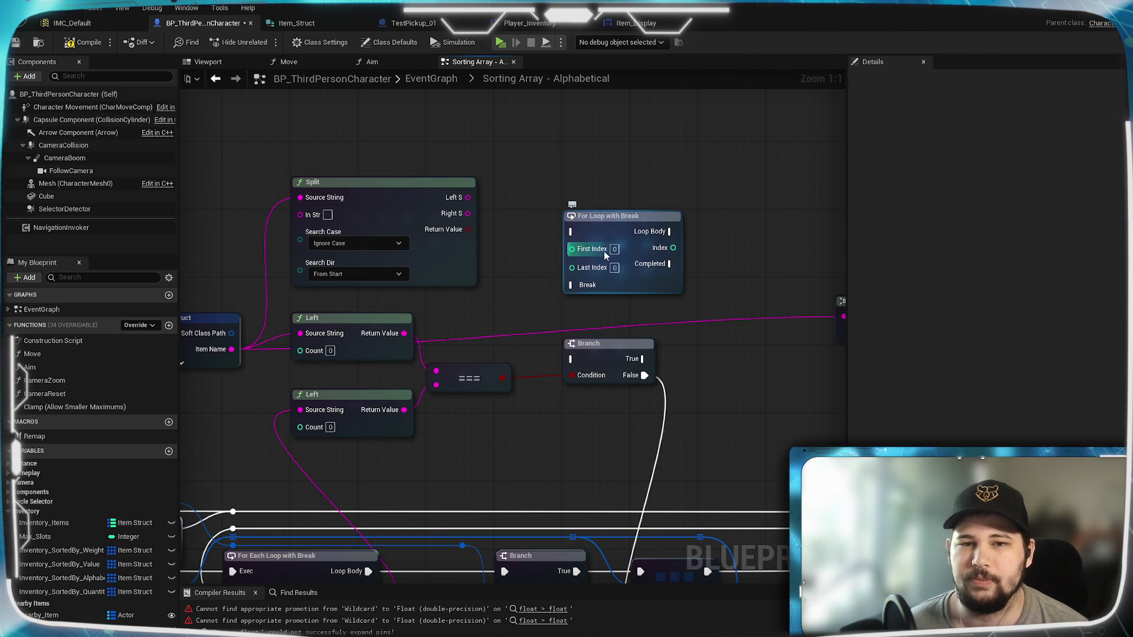
click(614, 266)
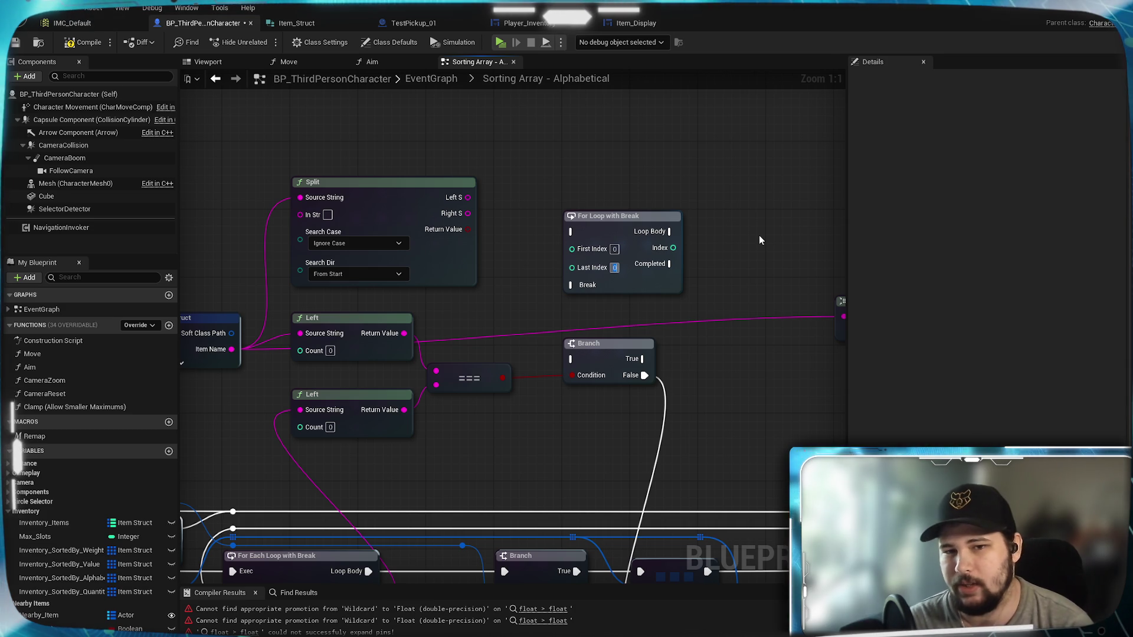
text(50)
key(Return)
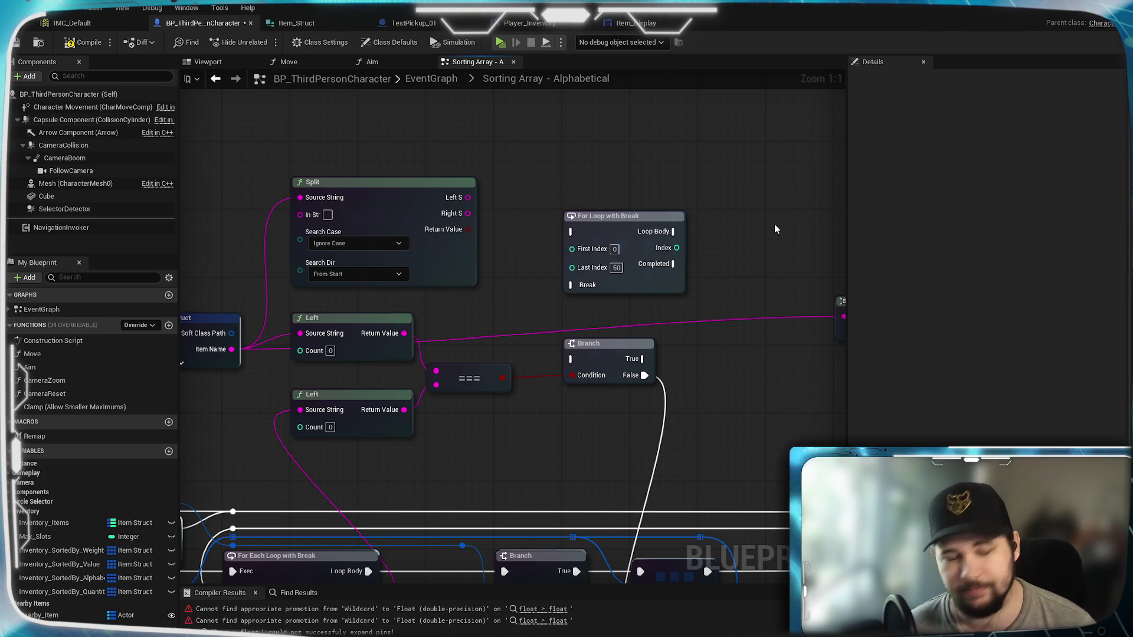
Wire the For Loop's Index into the Count pins of both Left nodes
drag(776, 243, 845, 218)
drag(696, 189, 630, 194)
click(649, 129)
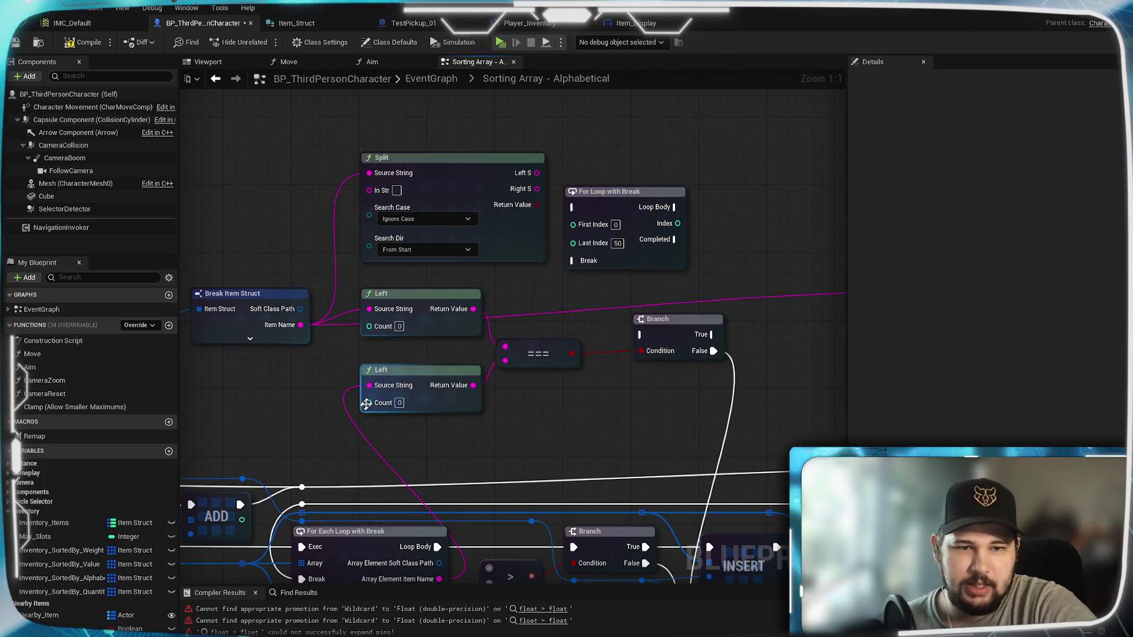
drag(644, 273, 596, 285)
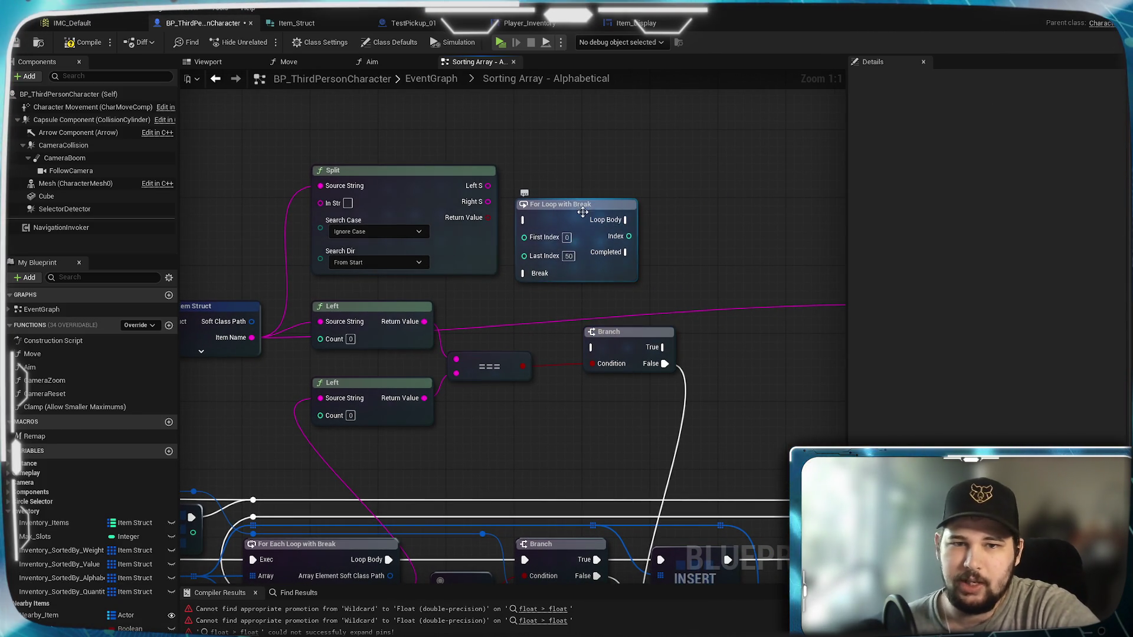
drag(577, 209, 590, 210)
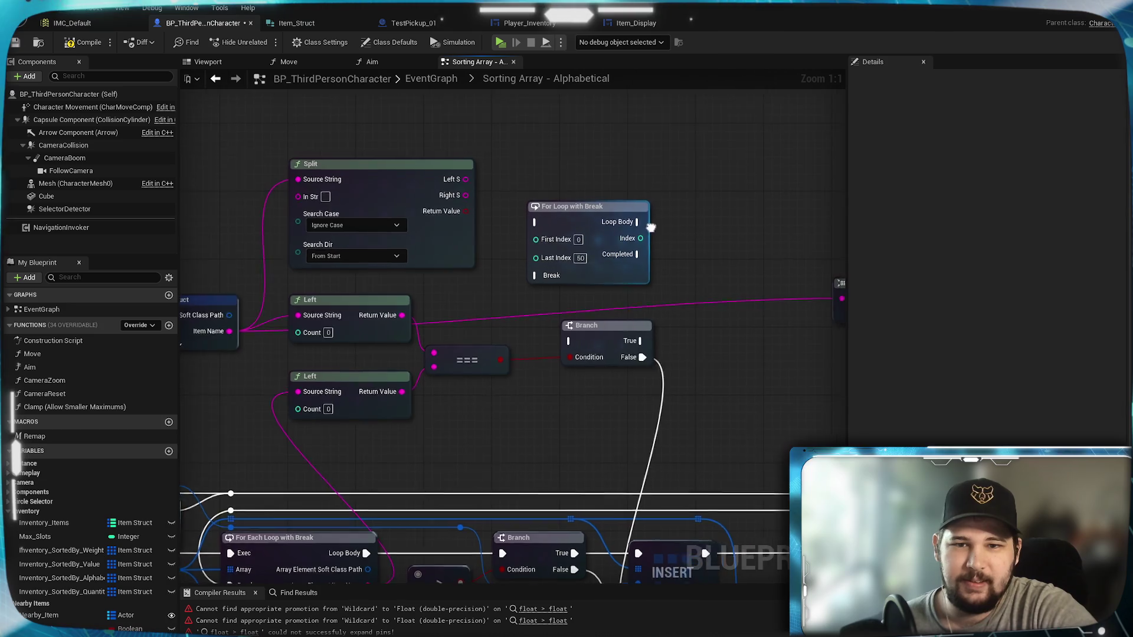
drag(563, 310, 446, 299)
mouse_move(543, 233)
mouse_down()
mouse_move(183, 384)
mouse_move(436, 327)
mouse_up()
mouse_move(747, 233)
mouse_down()
mouse_move(457, 390)
mouse_move(405, 404)
mouse_up()
mouse_move(802, 410)
mouse_down()
mouse_move(586, 428)
mouse_move(602, 174)
mouse_move(614, 326)
mouse_move(630, 367)
mouse_up()
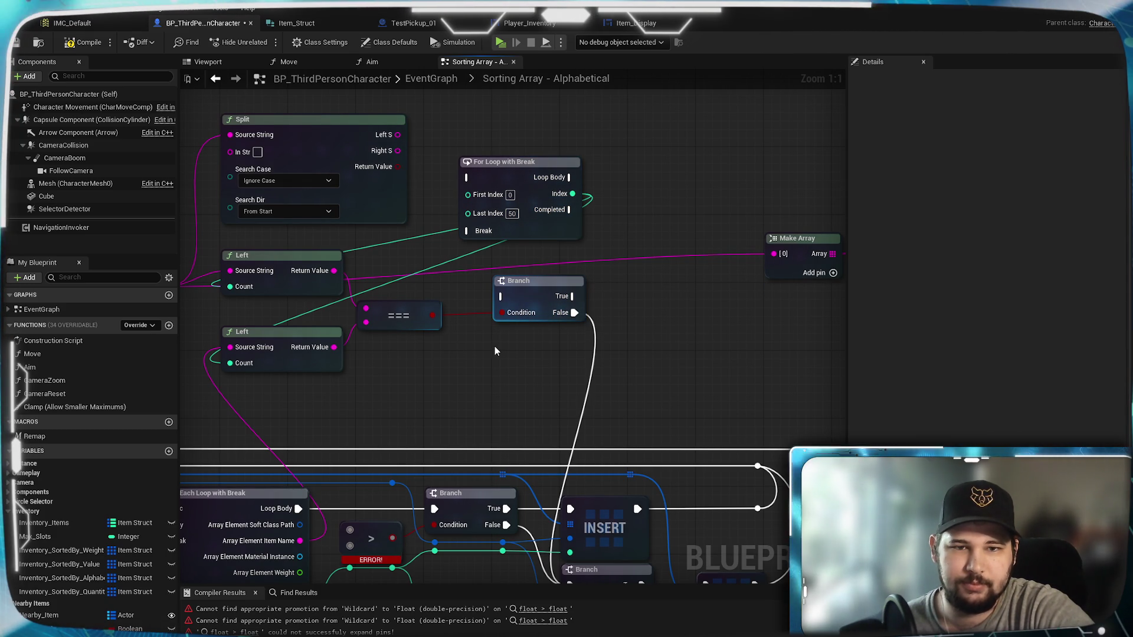
Run the Branch from the loop's Loop Body and place the two nodes side by side
click(513, 179)
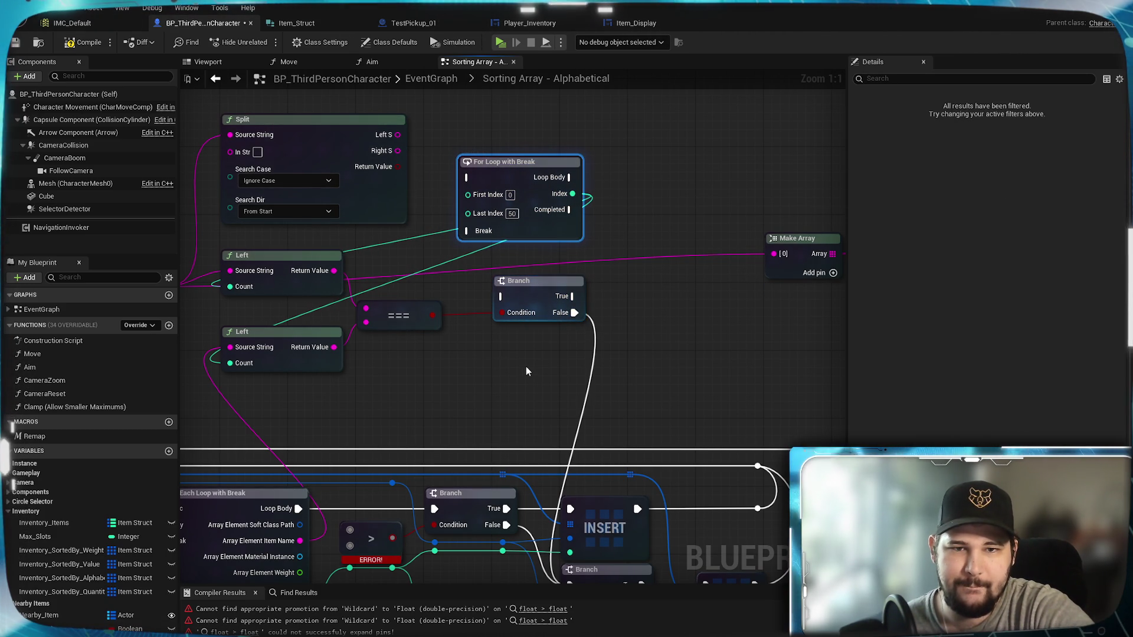
mouse_move(528, 363)
mouse_down()
mouse_move(564, 262)
mouse_move(624, 336)
mouse_move(667, 260)
mouse_move(569, 210)
mouse_move(586, 374)
mouse_move(597, 373)
mouse_up()
mouse_move(642, 306)
mouse_down()
mouse_move(539, 184)
mouse_move(540, 243)
mouse_move(625, 203)
mouse_move(642, 209)
mouse_move(633, 212)
mouse_move(701, 323)
mouse_move(677, 270)
mouse_up()
mouse_move(639, 187)
mouse_down()
mouse_move(571, 305)
mouse_move(701, 211)
mouse_move(710, 182)
mouse_up()
drag(710, 233, 628, 276)
mouse_move(494, 216)
mouse_down()
mouse_move(483, 190)
mouse_move(484, 207)
mouse_up()
click(540, 373)
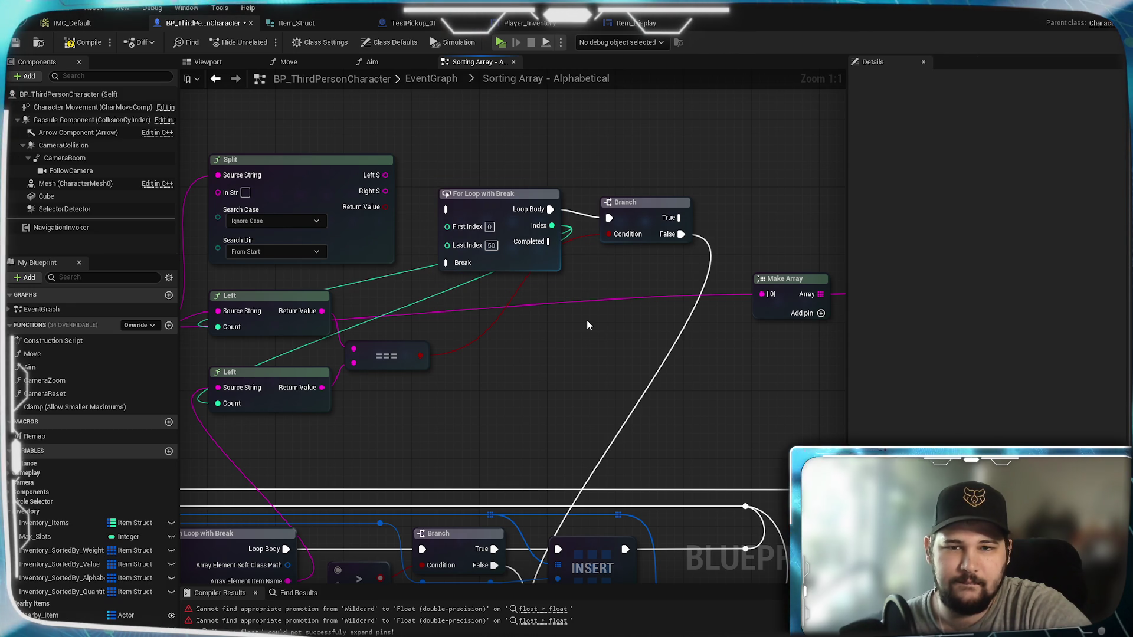
Disconnect the Branch's False wire from the INSERT node
mouse_move(586, 320)
mouse_down()
mouse_move(524, 228)
mouse_move(525, 184)
mouse_move(678, 197)
mouse_move(531, 467)
mouse_move(561, 248)
mouse_move(647, 187)
mouse_move(576, 381)
mouse_up()
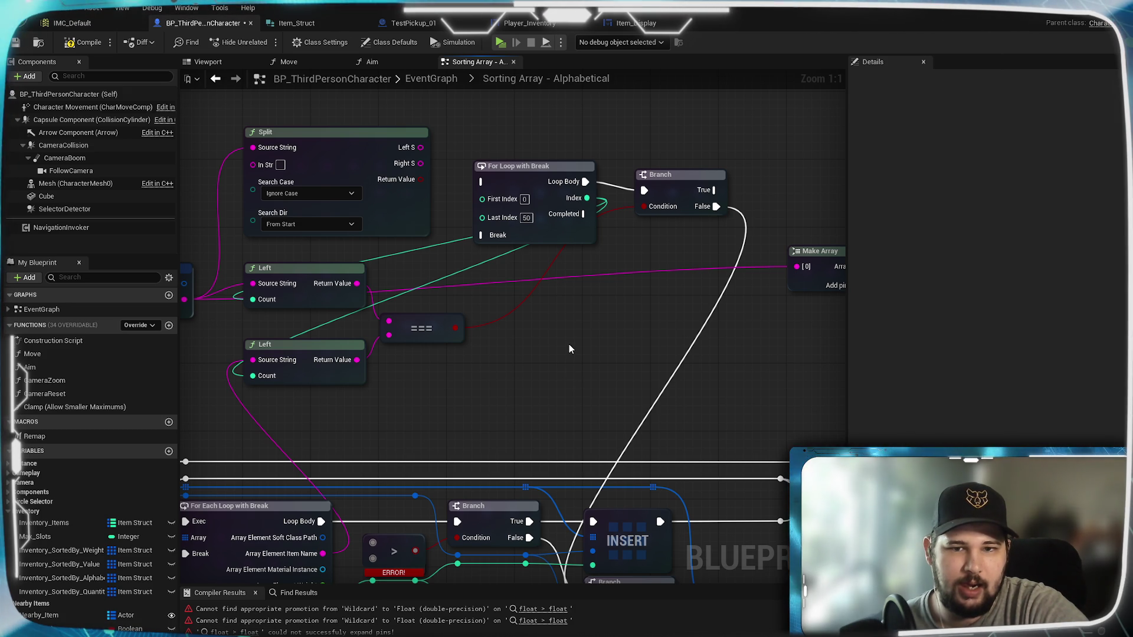
mouse_move(569, 348)
mouse_down()
mouse_move(536, 278)
mouse_move(473, 372)
mouse_up()
alt+click(600, 366)
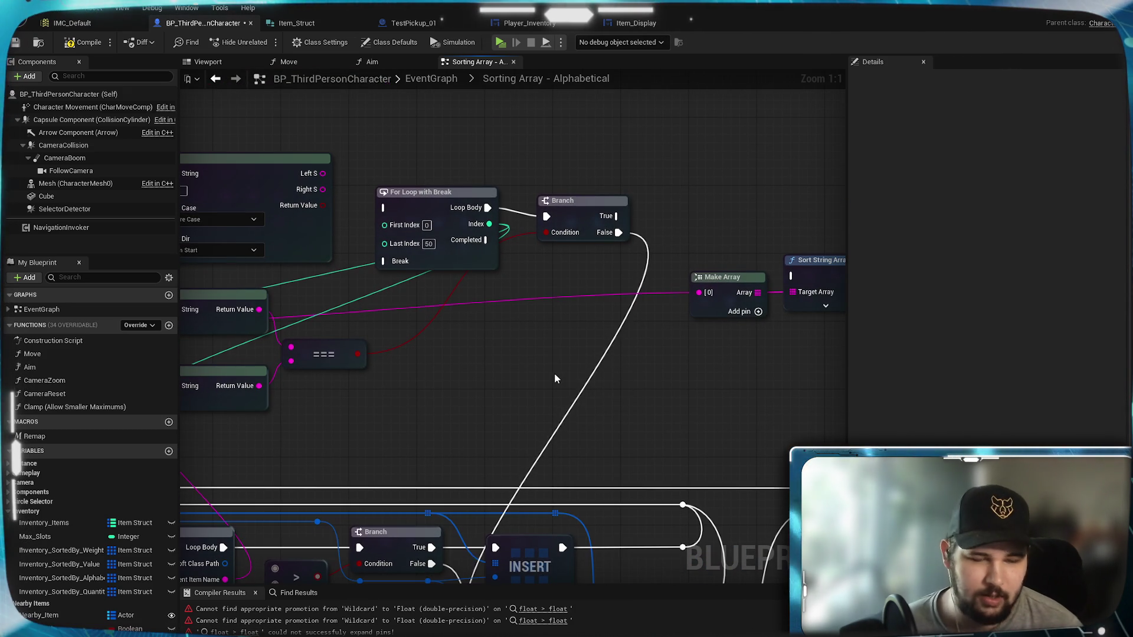
mouse_move(622, 435)
mouse_down()
mouse_move(583, 261)
mouse_move(564, 253)
mouse_up()
drag(578, 349, 429, 390)
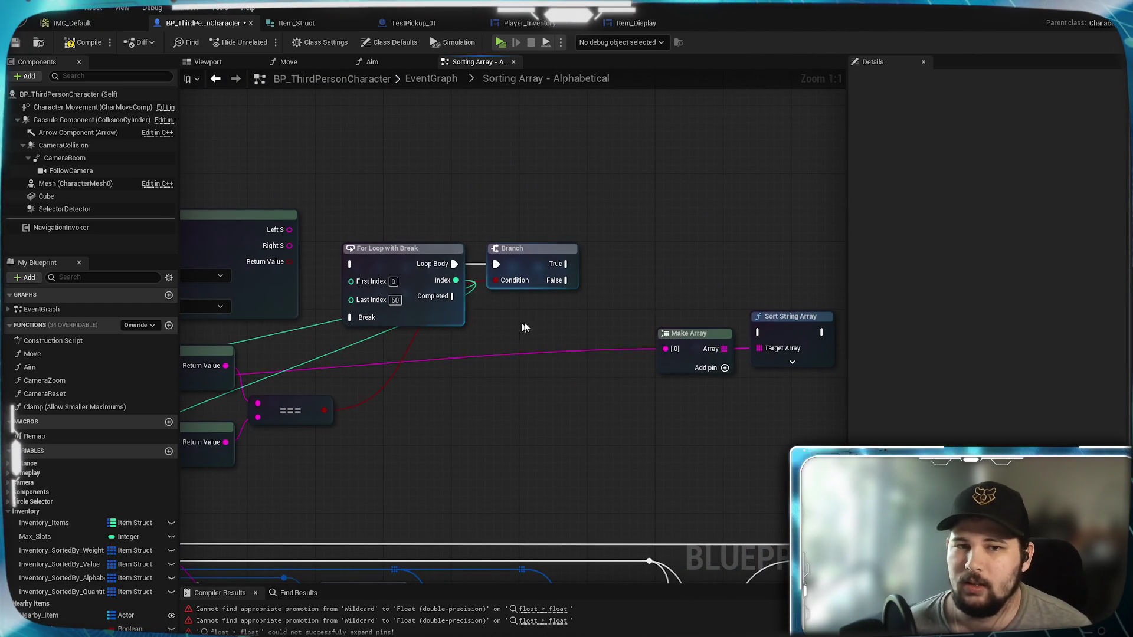
drag(486, 327, 677, 259)
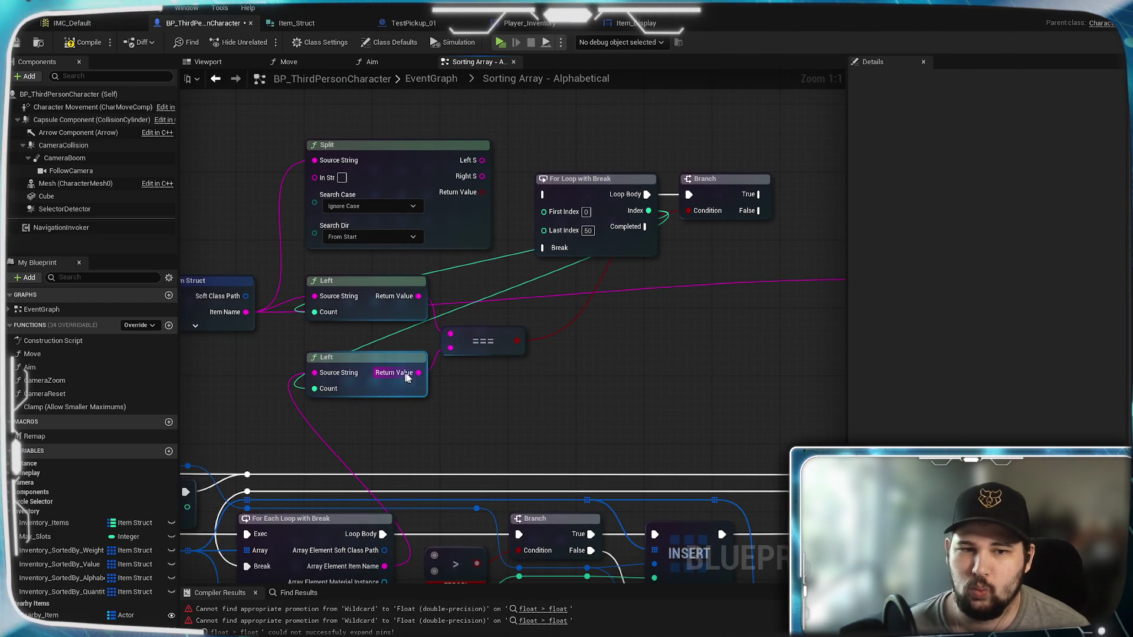
mouse_move(417, 304)
mouse_down()
mouse_move(332, 305)
mouse_move(530, 348)
mouse_up()
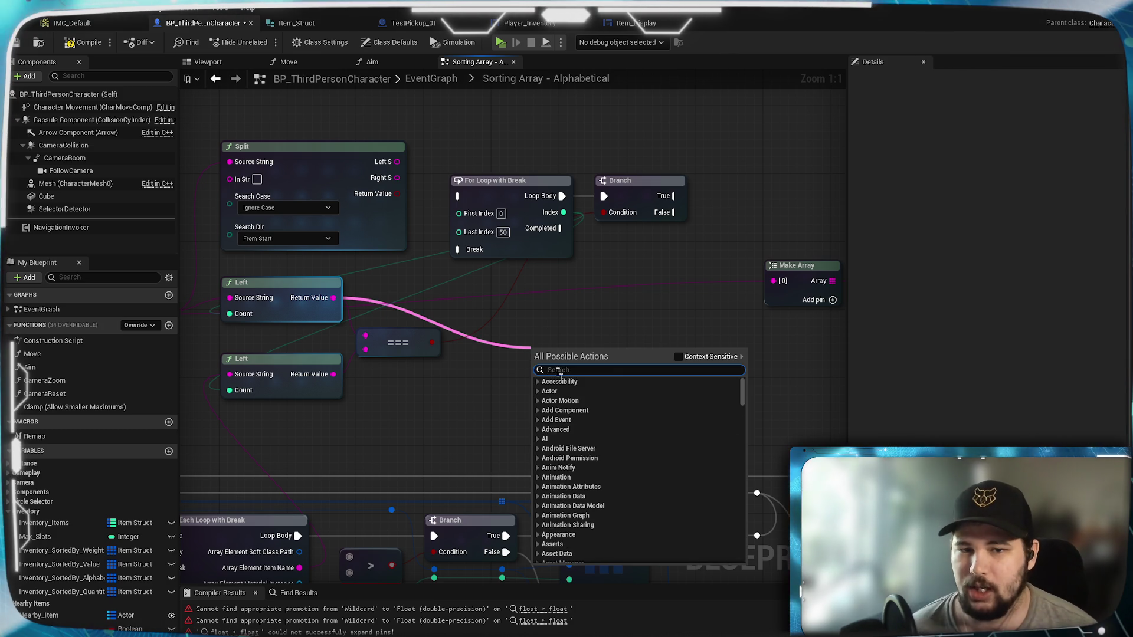
scroll(595, 457, down, 20)
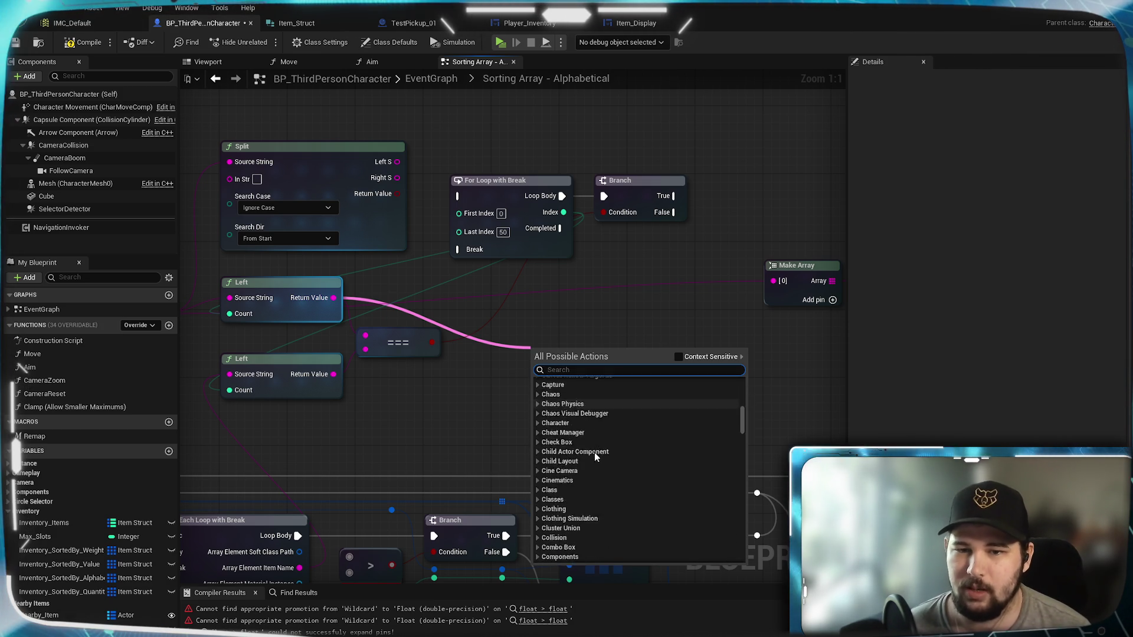
scroll(595, 452, down, 3)
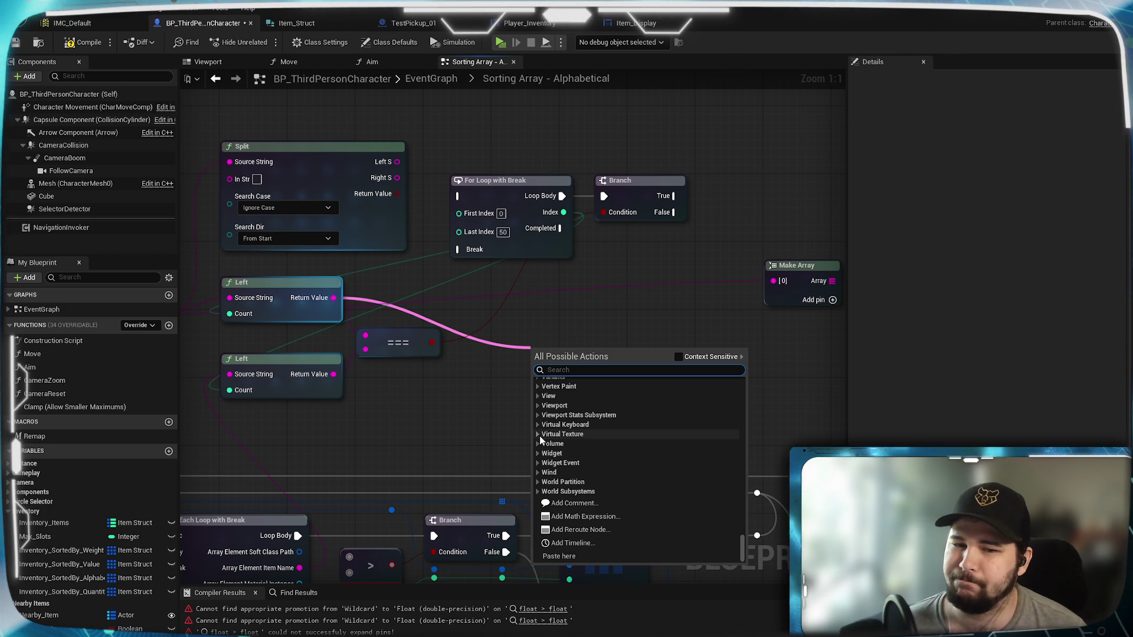
click(678, 356)
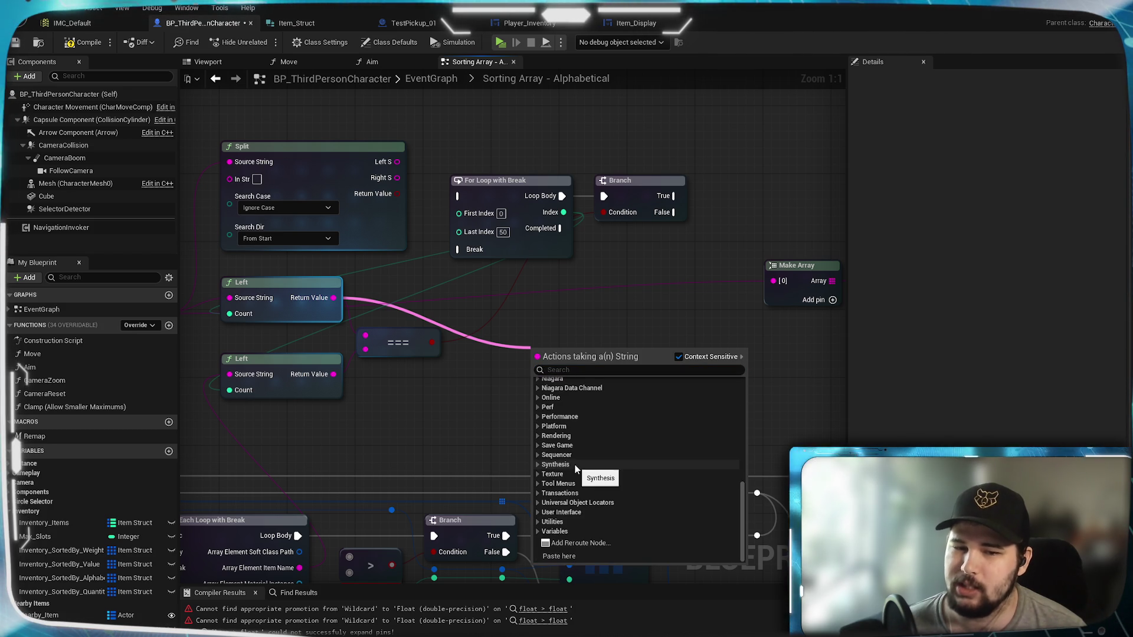
scroll(576, 454, down, 10)
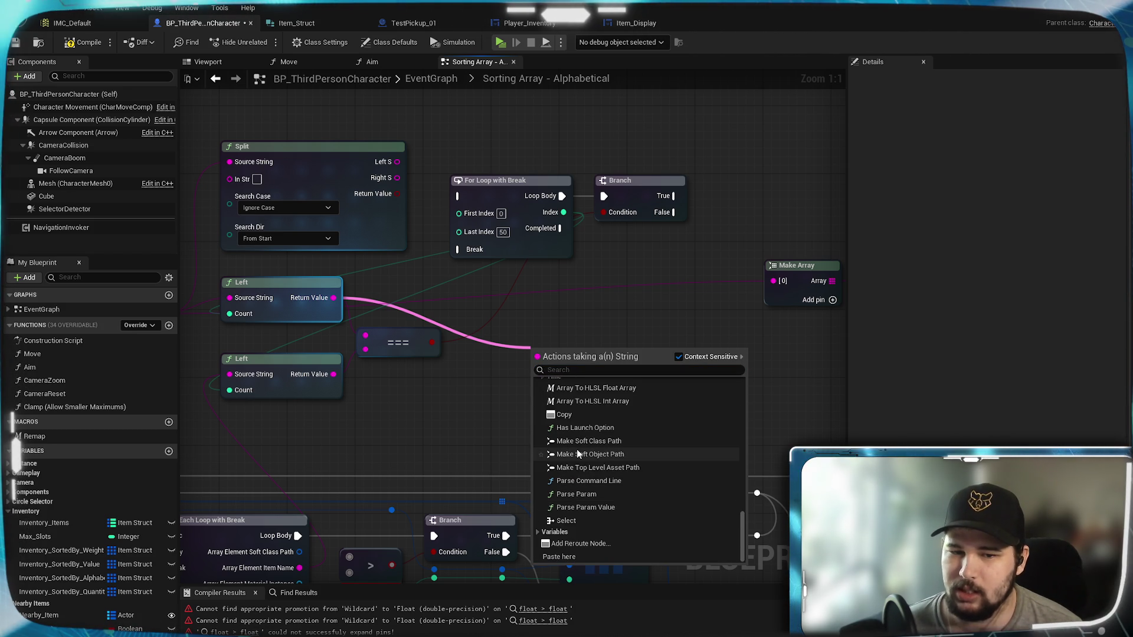
scroll(576, 452, up, 5)
click(544, 491)
scroll(664, 459, down, 3)
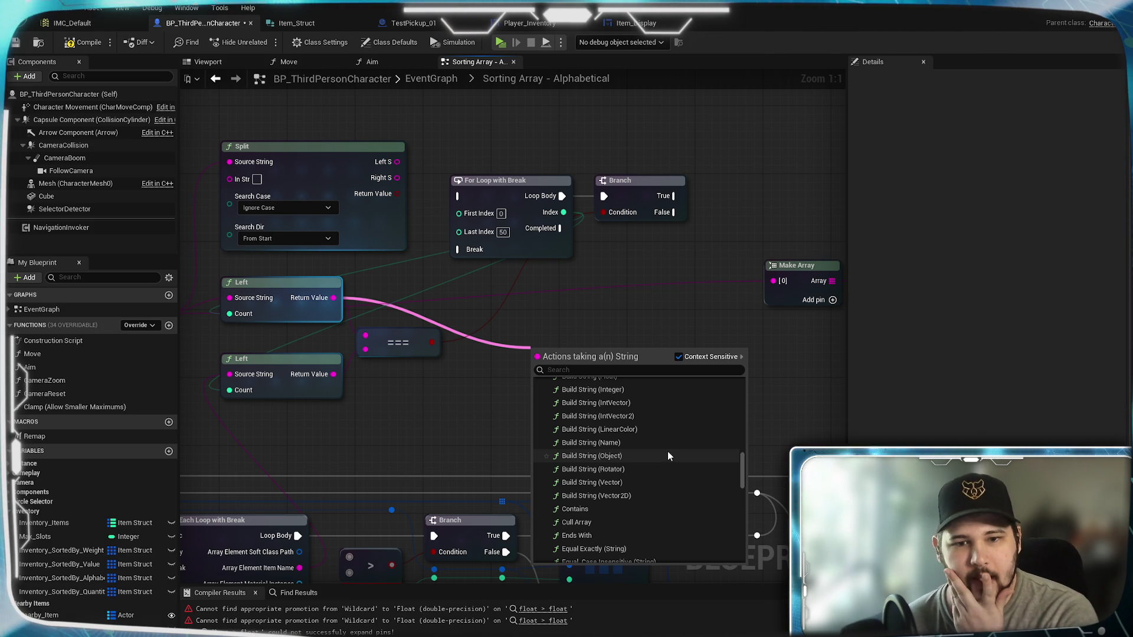
scroll(669, 456, up, 3)
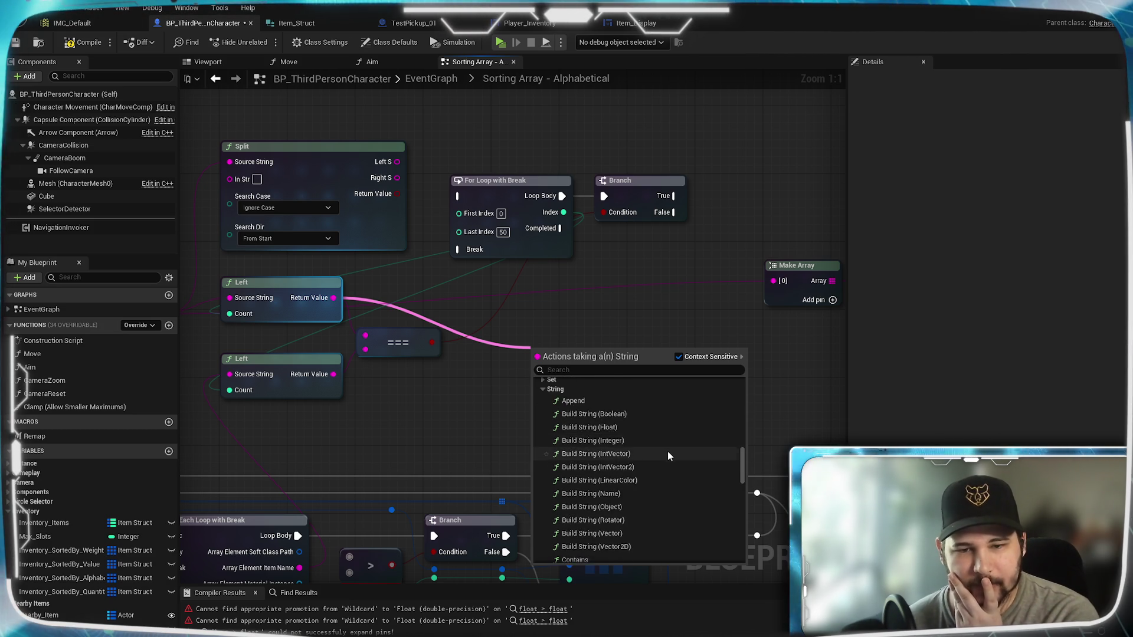
scroll(668, 455, down, 2)
scroll(667, 451, down, 3)
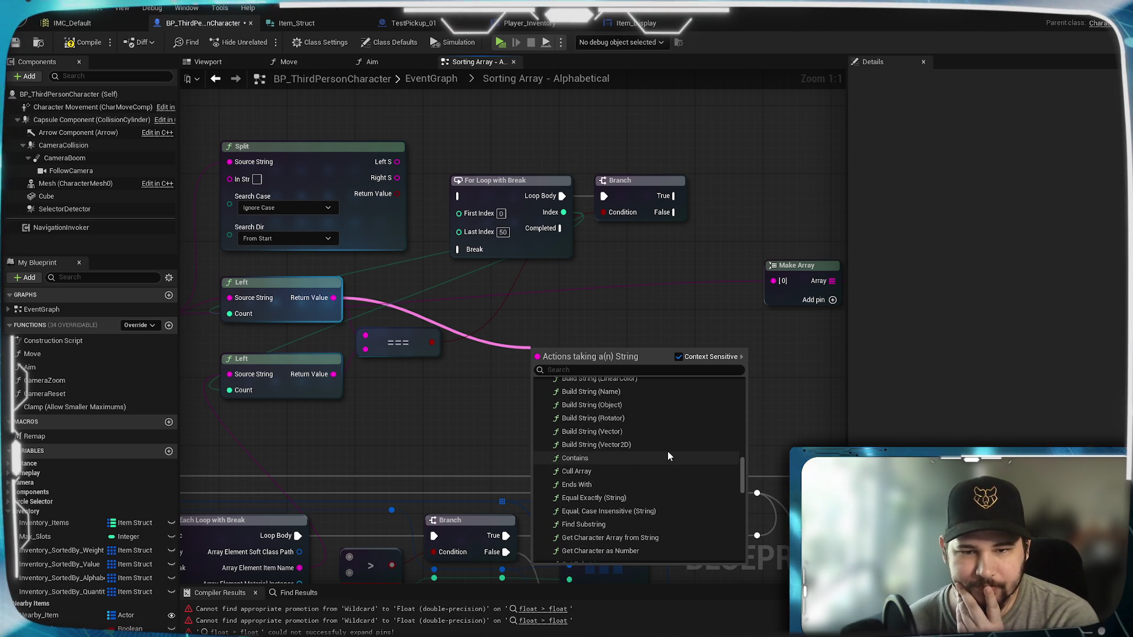
scroll(667, 452, down, 2)
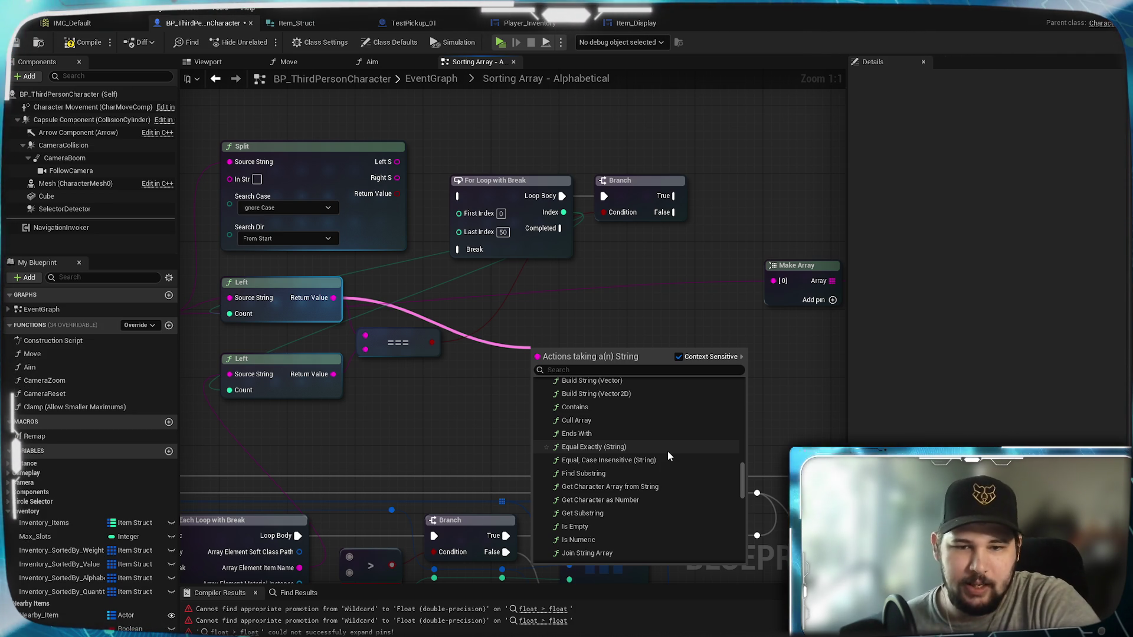
scroll(667, 452, down, 2)
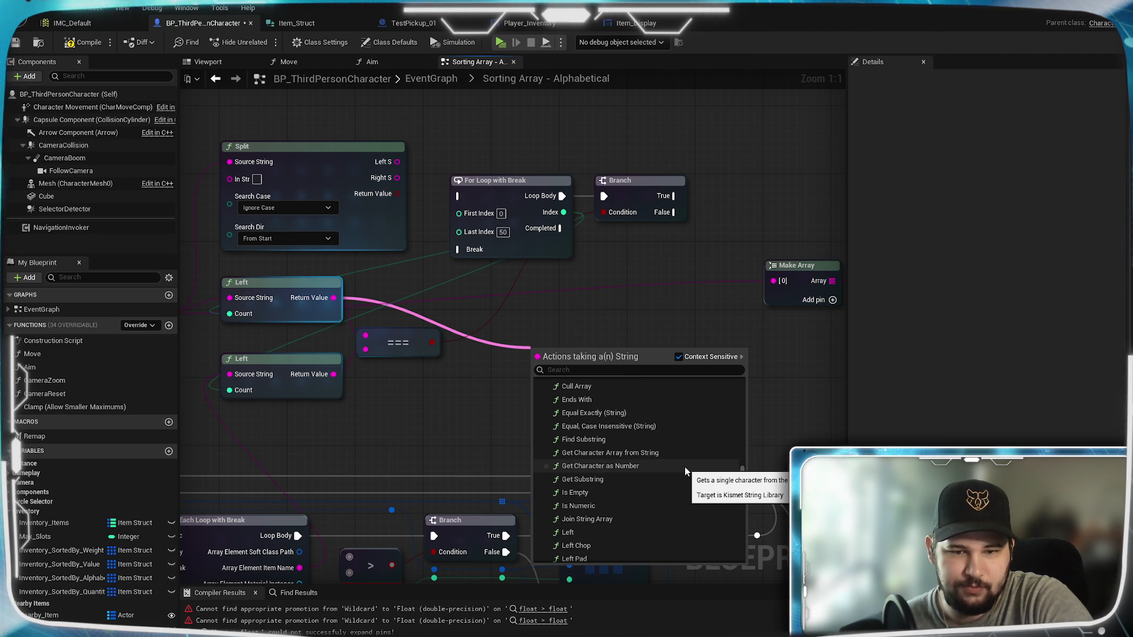
scroll(684, 466, down, 1)
scroll(684, 466, down, 5)
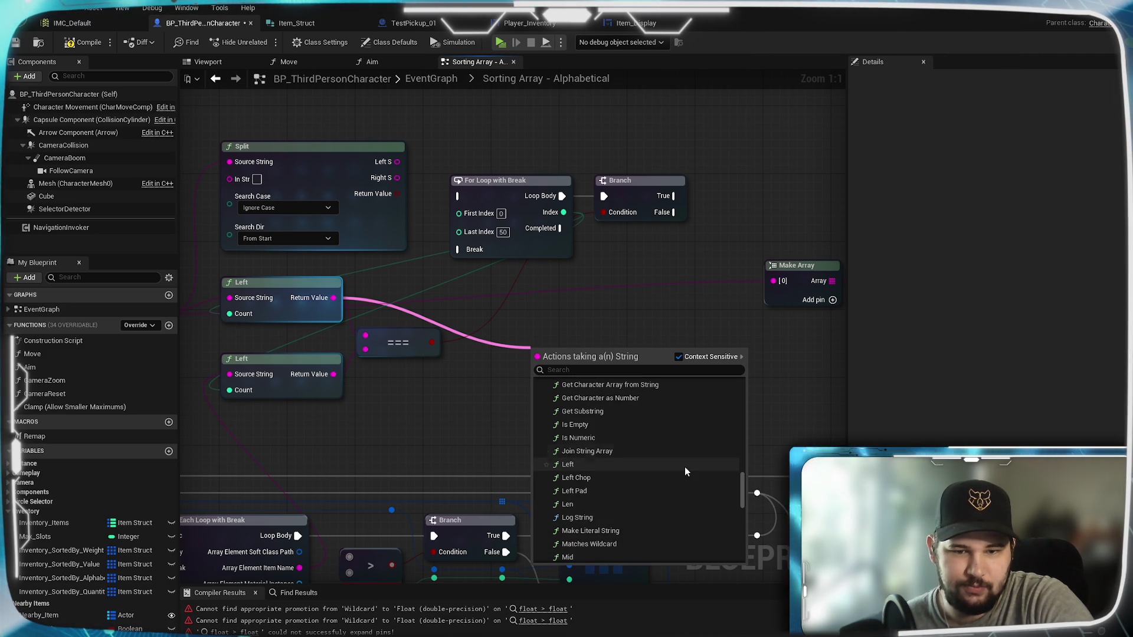
scroll(684, 467, down, 1)
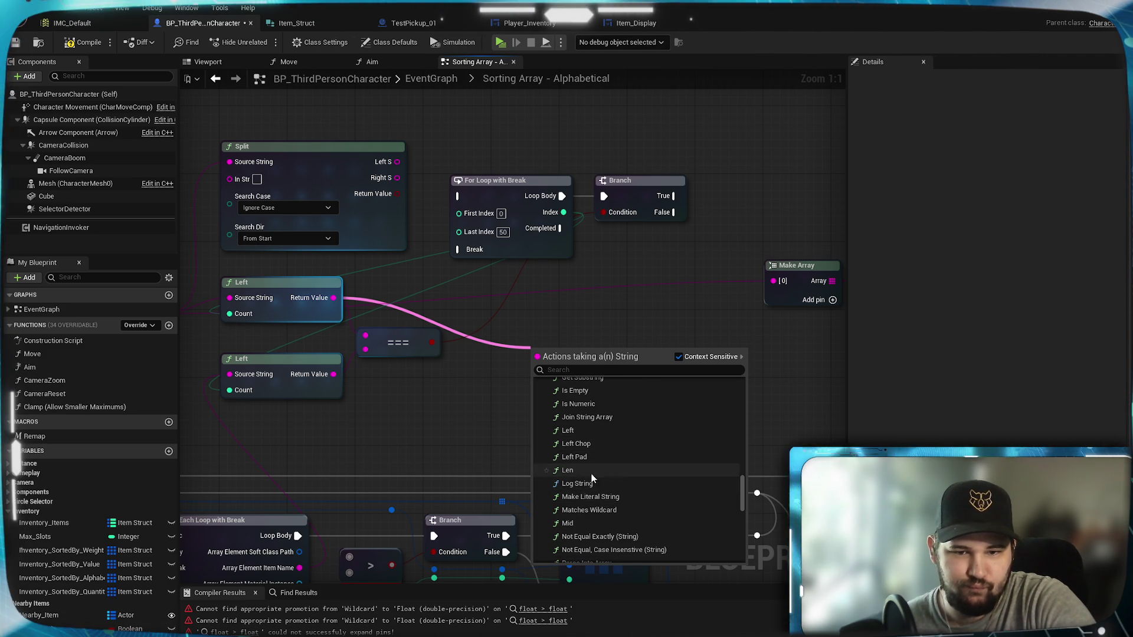
scroll(619, 494, down, 1)
scroll(630, 494, down, 2)
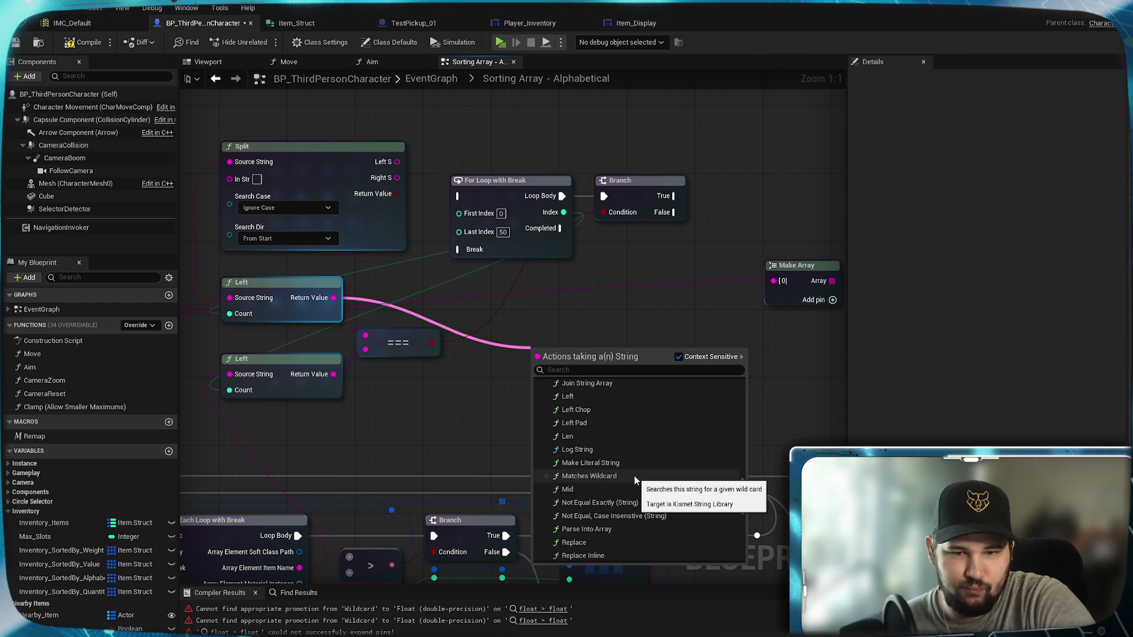
scroll(636, 496, down, 2)
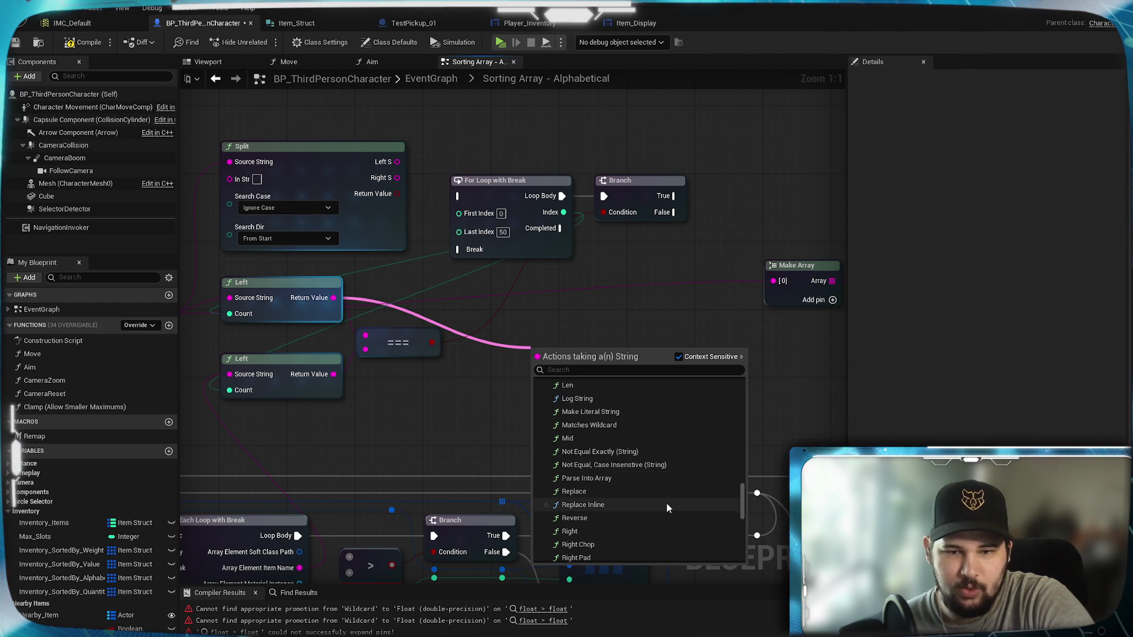
scroll(631, 475, down, 2)
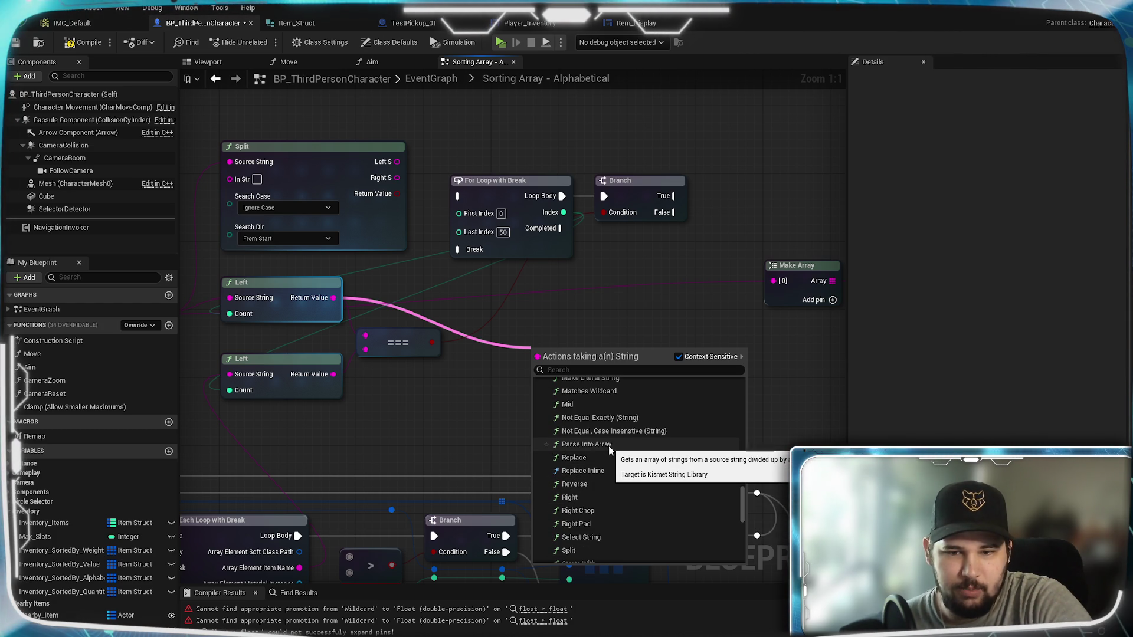
scroll(627, 461, down, 2)
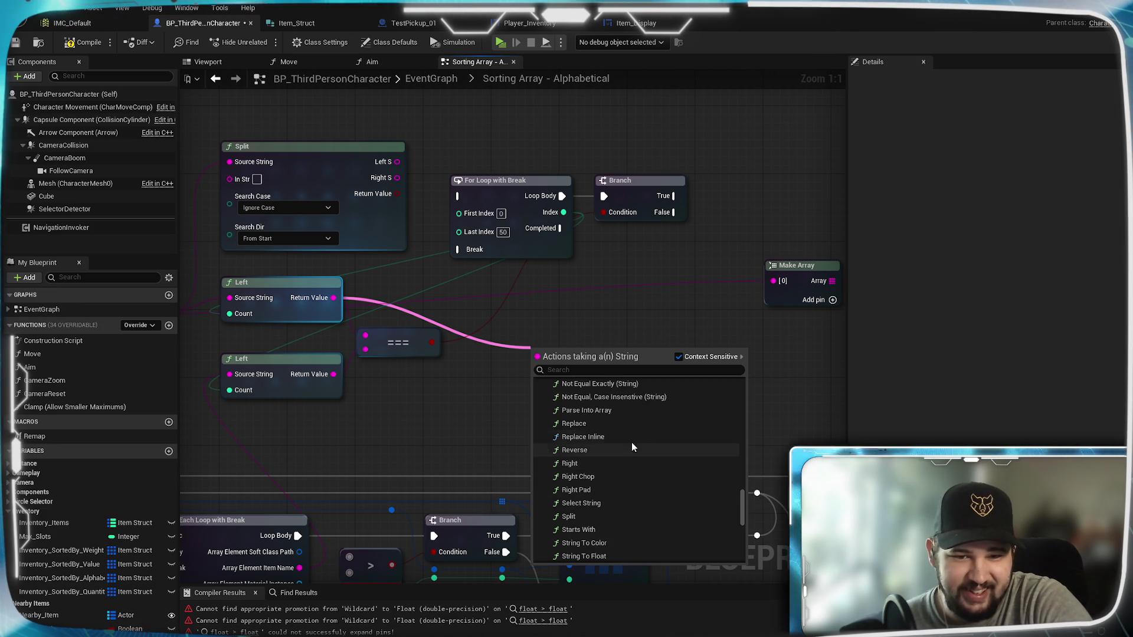
scroll(617, 472, down, 1)
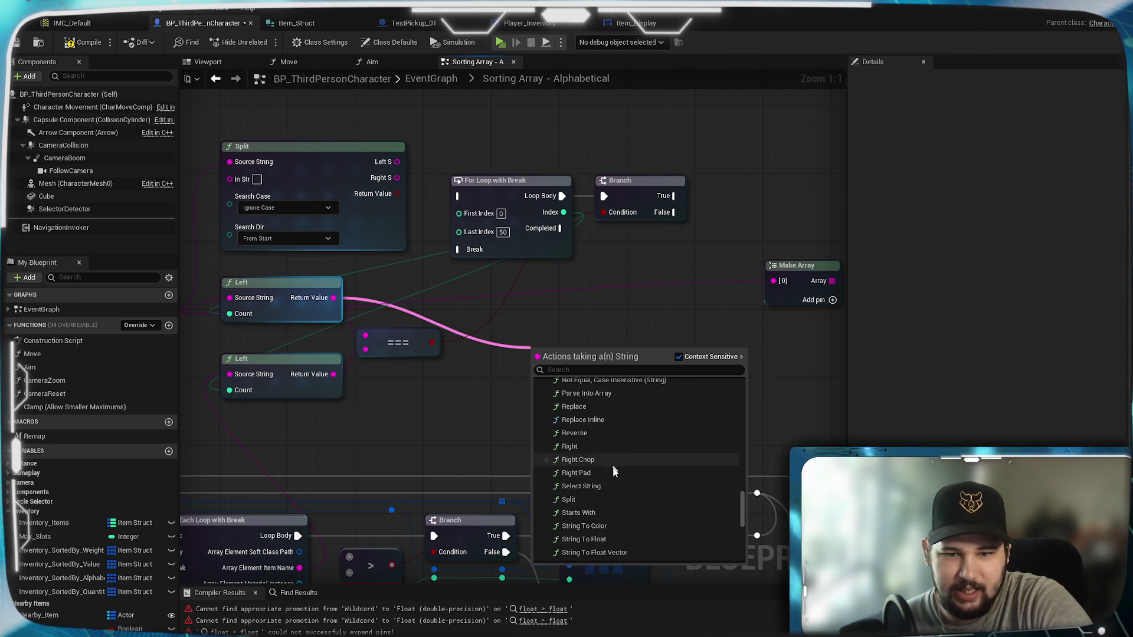
scroll(635, 472, down, 3)
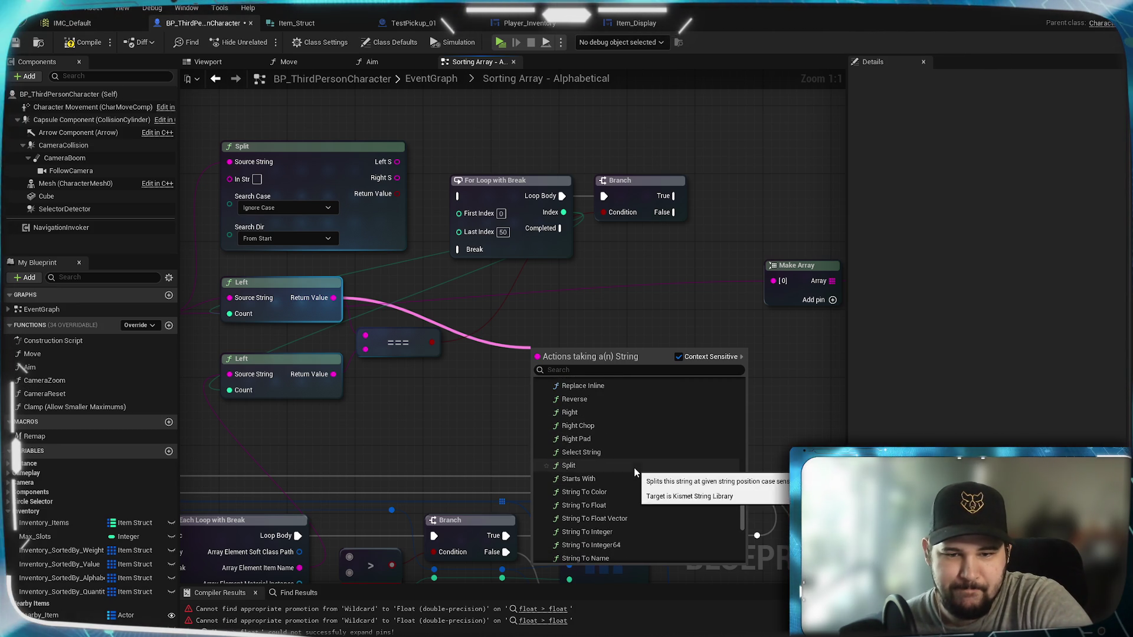
scroll(635, 472, down, 5)
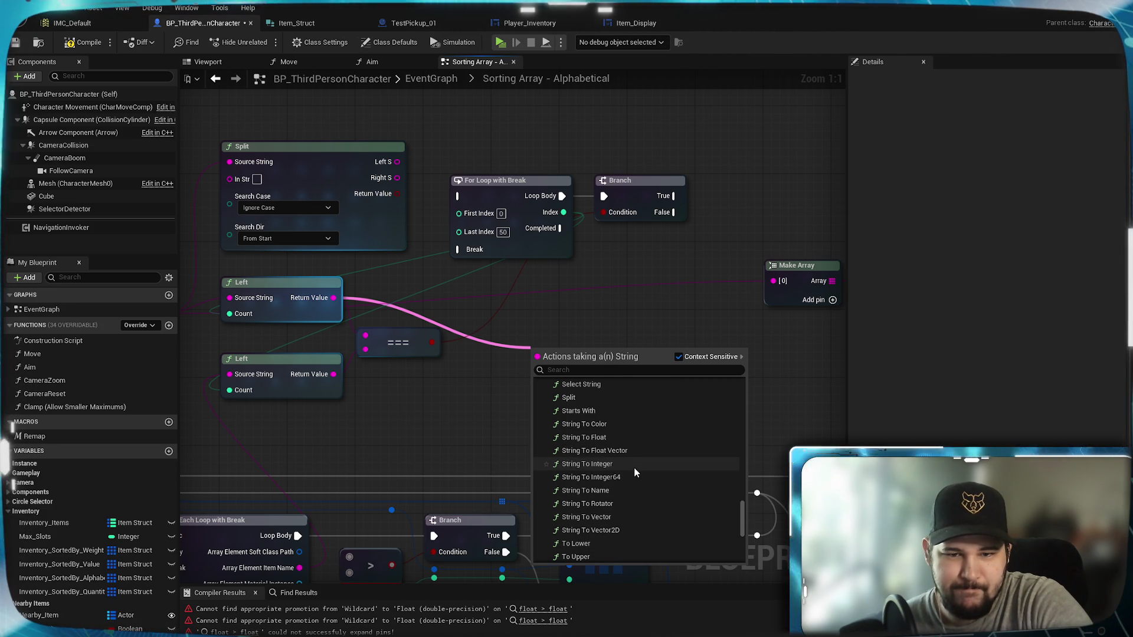
scroll(635, 472, down, 3)
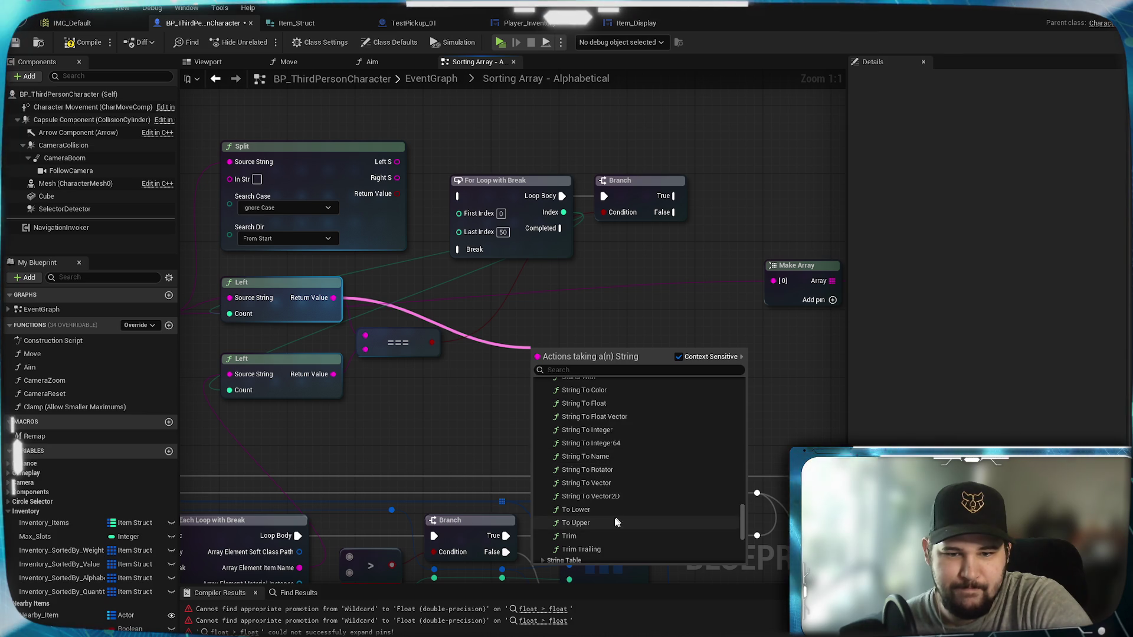
scroll(642, 515, down, 3)
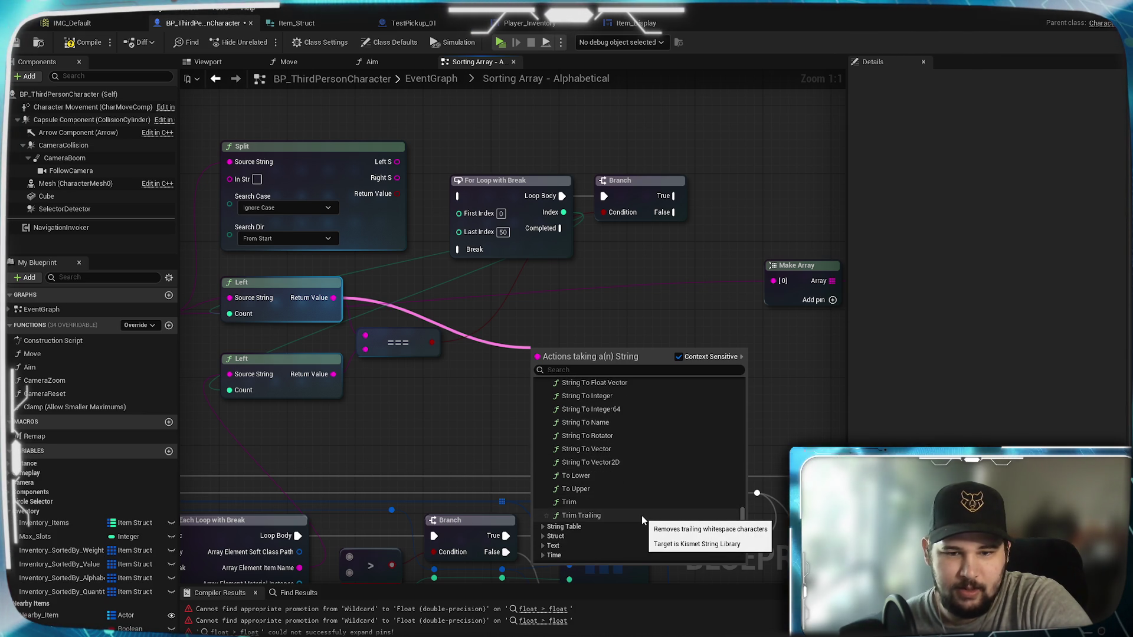
scroll(642, 516, up, 10)
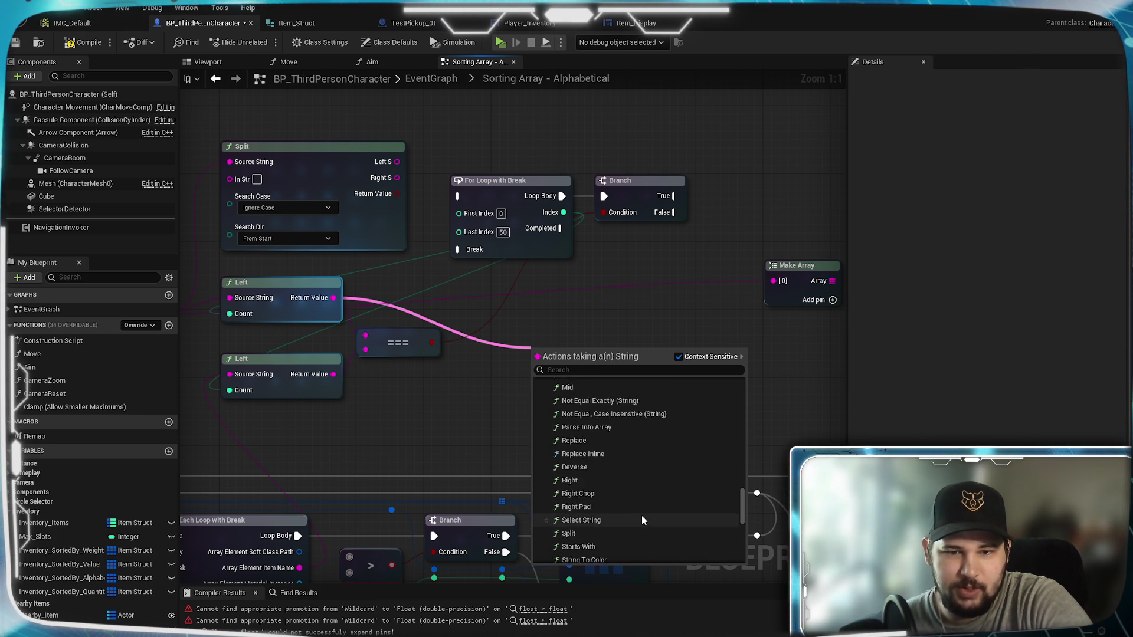
scroll(642, 520, up, 5)
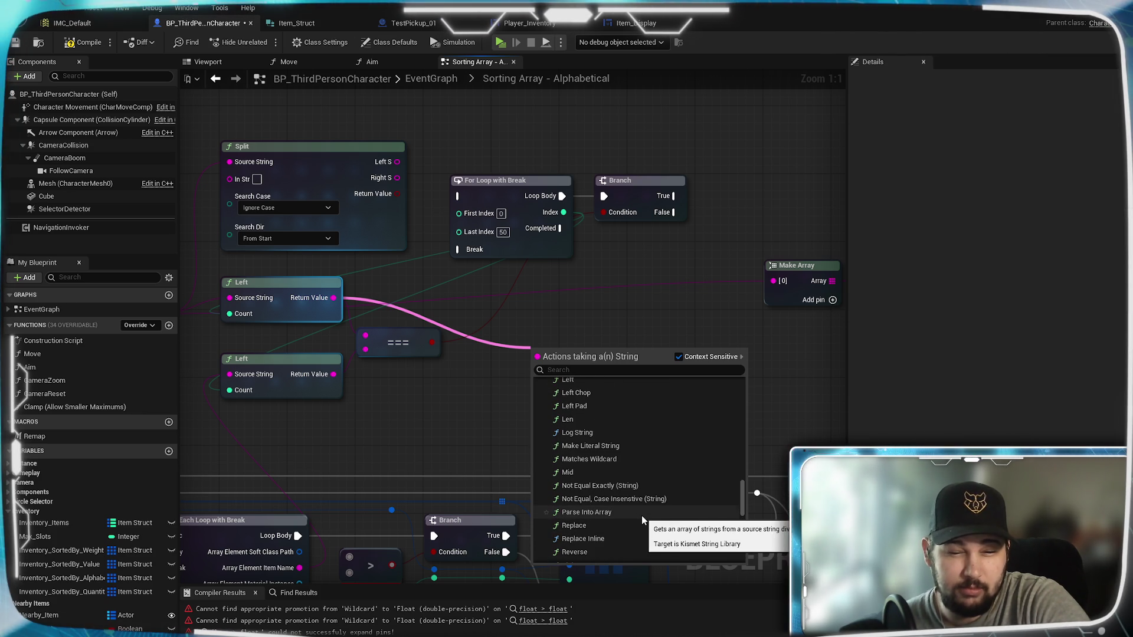
scroll(642, 515, up, 2)
scroll(629, 498, up, 4)
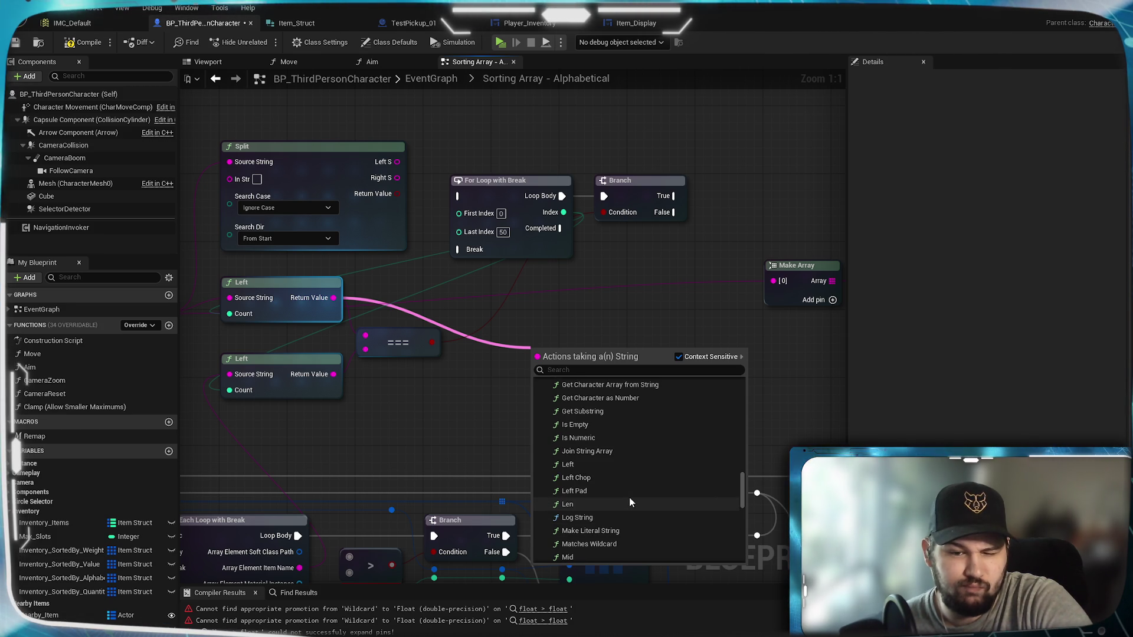
click(617, 305)
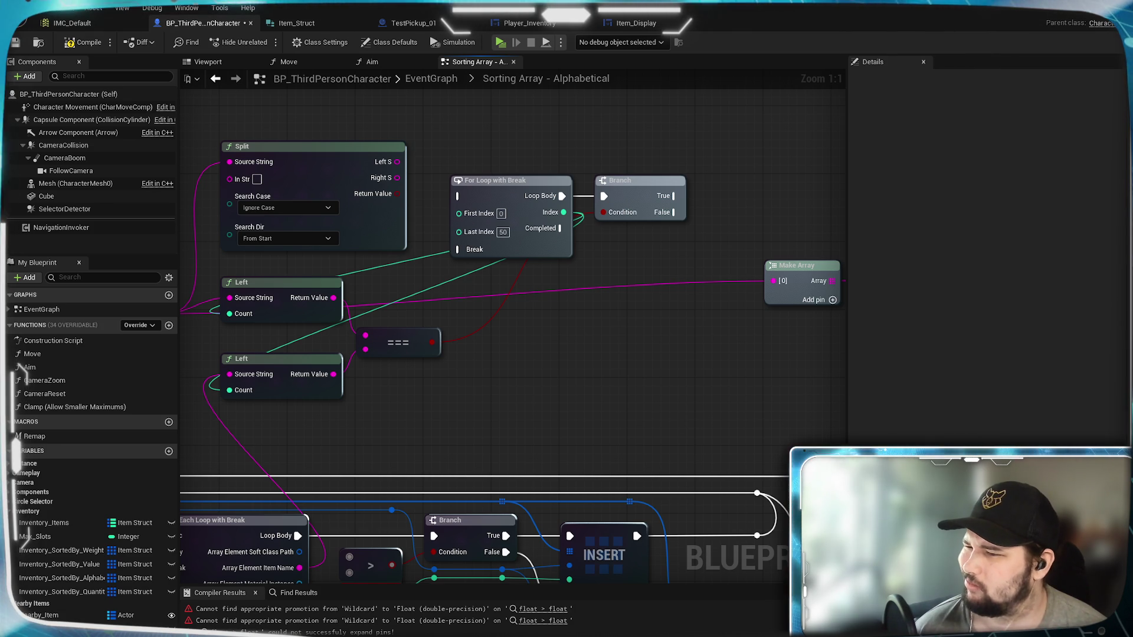
click(424, 383)
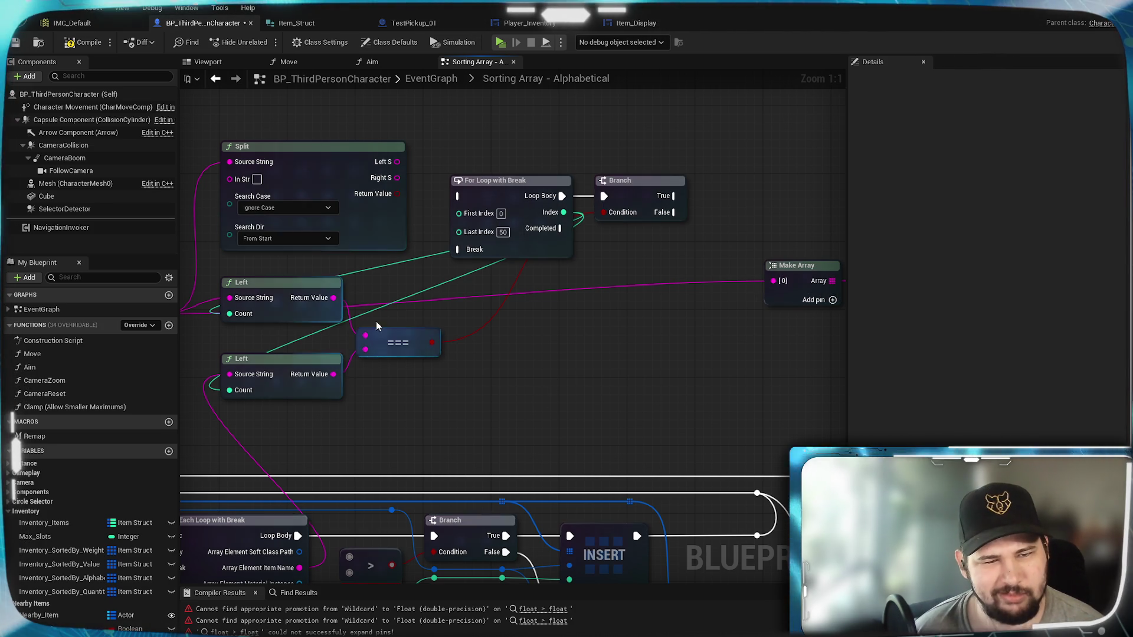
drag(333, 297, 567, 363)
text(<<)
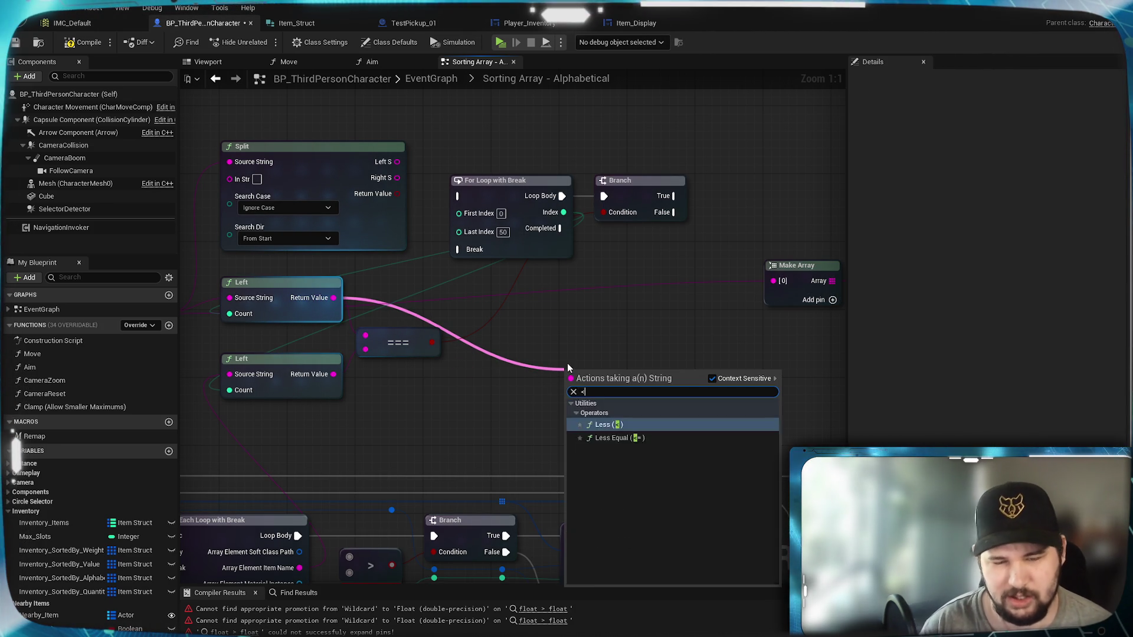
key(BackSpace)
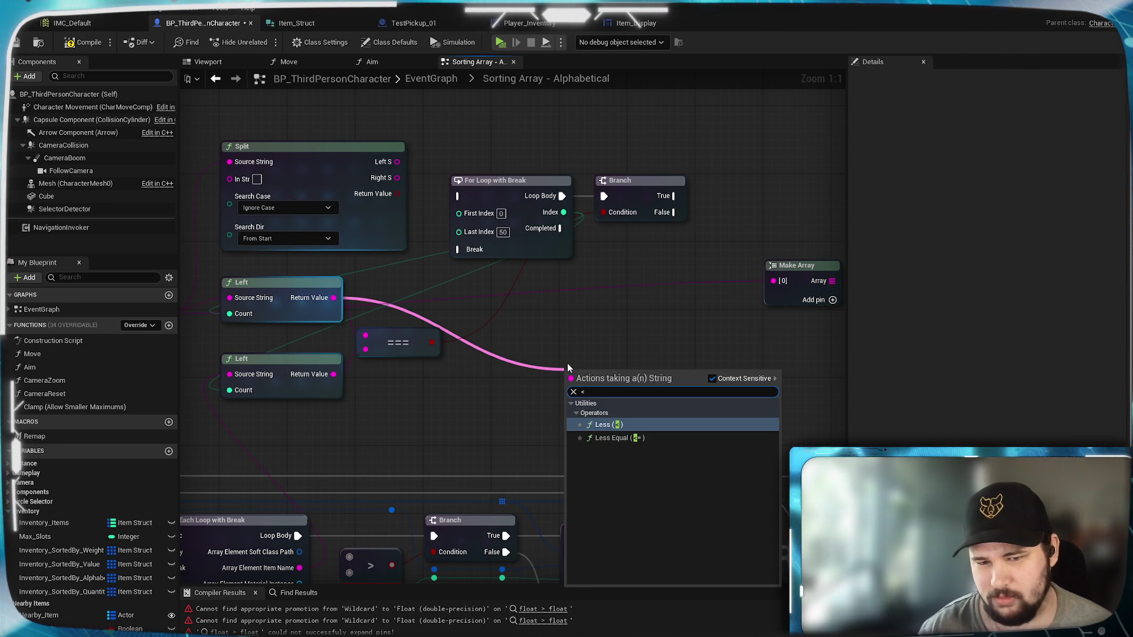
key(Return)
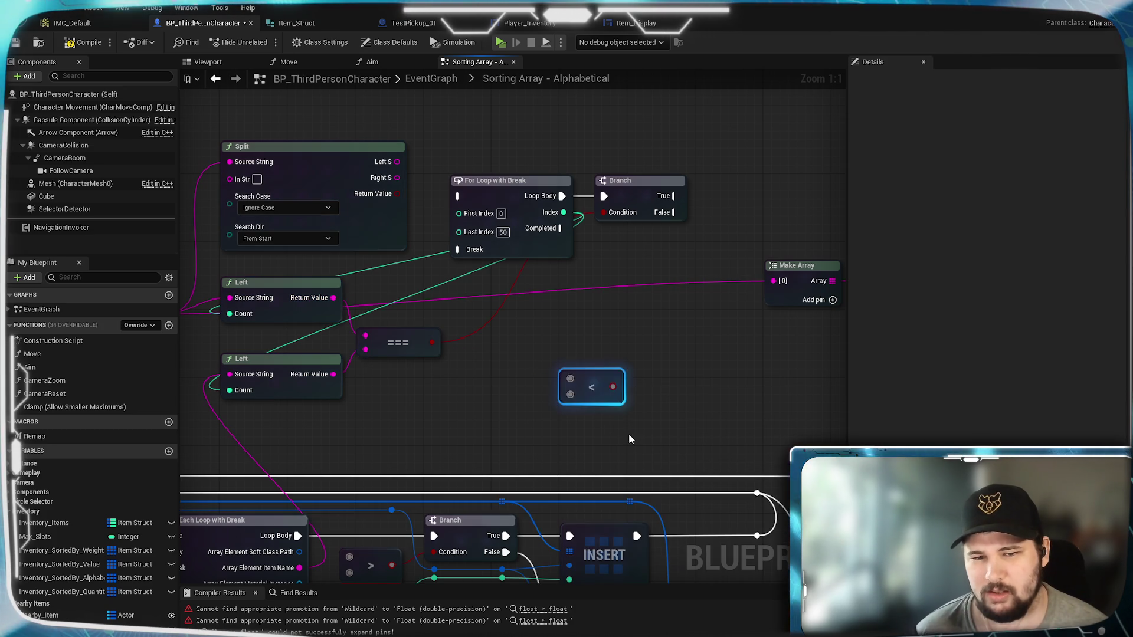
mouse_move(334, 297)
mouse_down()
mouse_move(550, 380)
mouse_move(568, 375)
mouse_up()
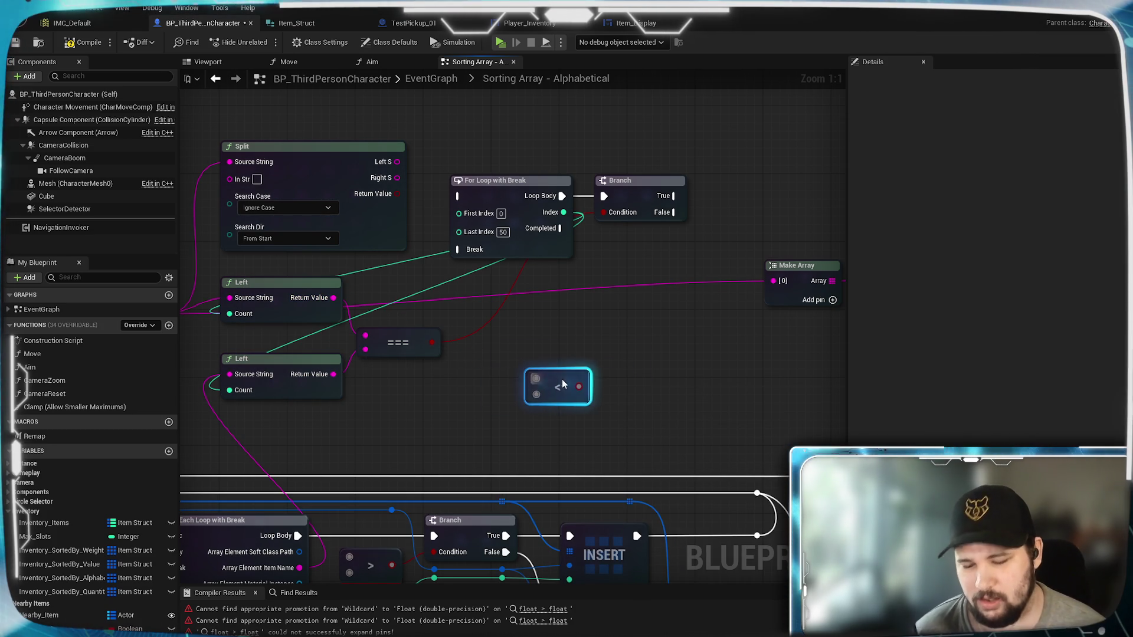
key(Delete)
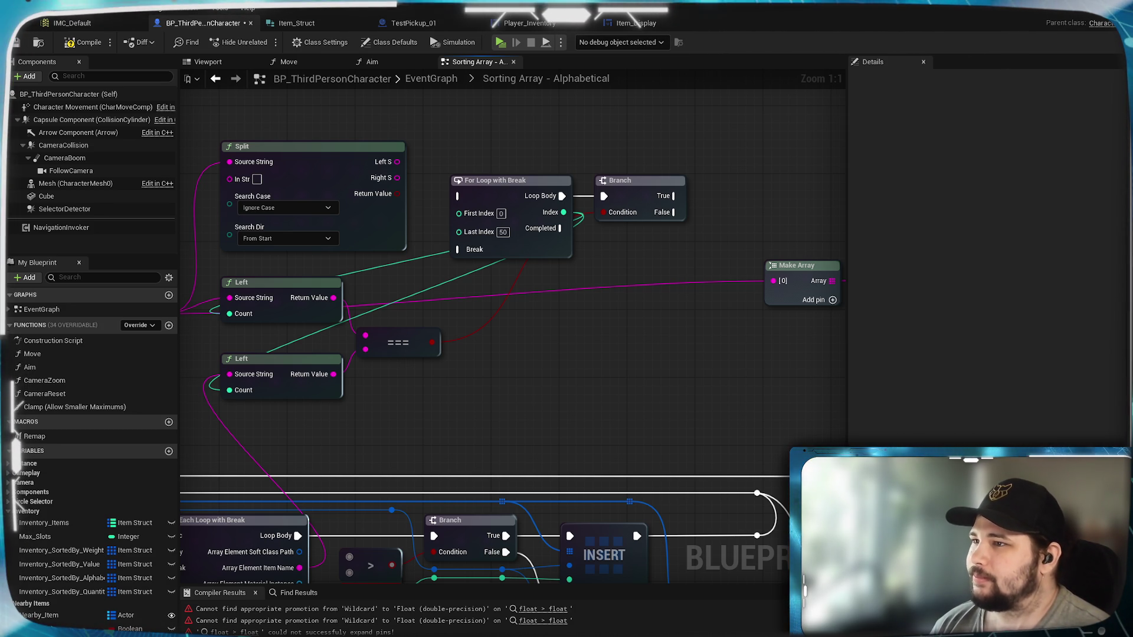
drag(468, 385, 574, 369)
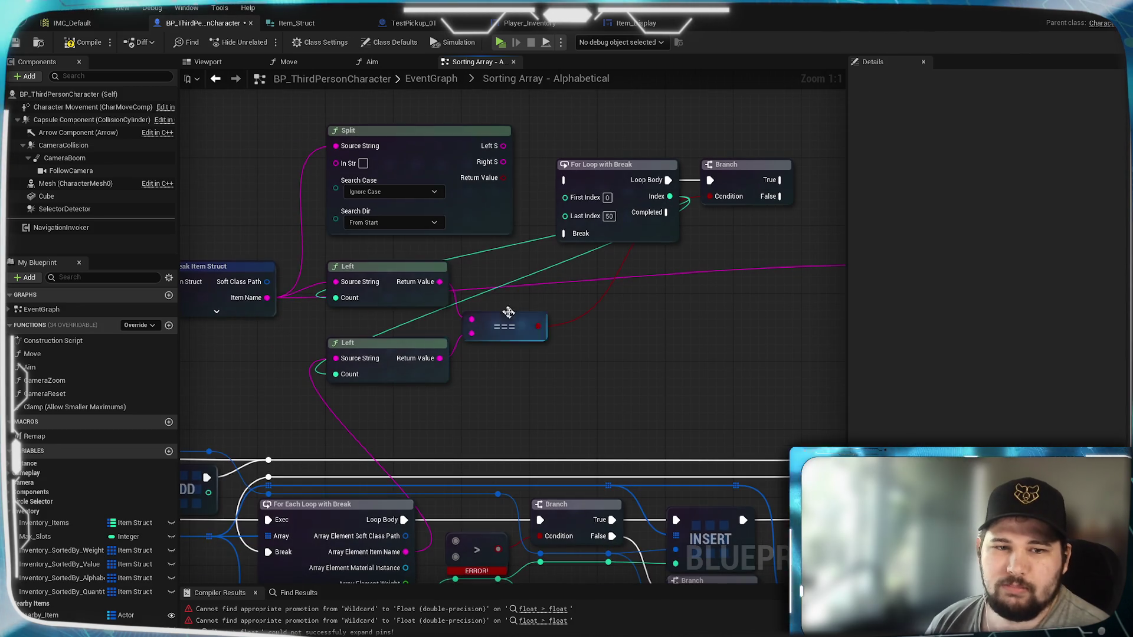
Add a To Byte (Integer) node from the upper Left output via 'to byte', placed right of ===
mouse_move(441, 281)
mouse_down()
mouse_move(502, 321)
mouse_move(540, 318)
mouse_up()
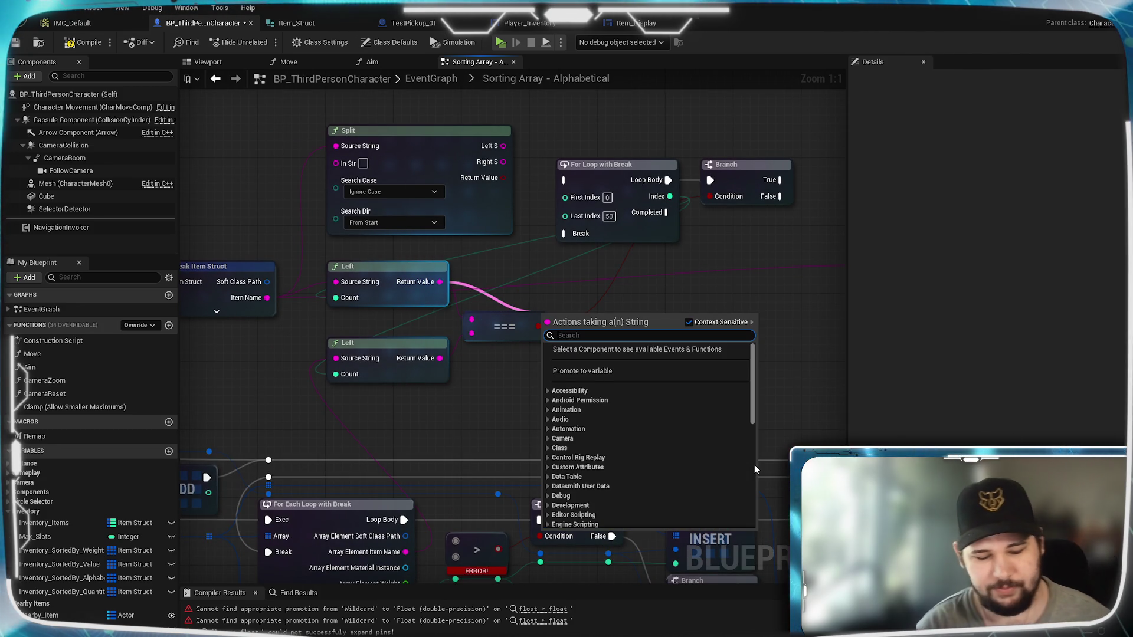
text(to byte)
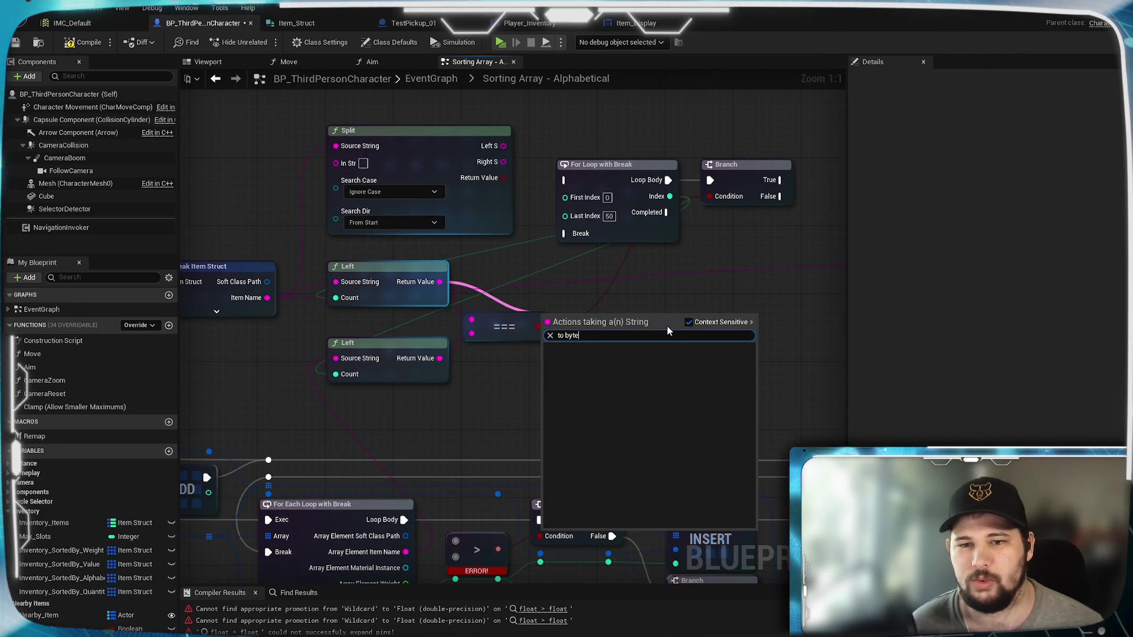
click(688, 323)
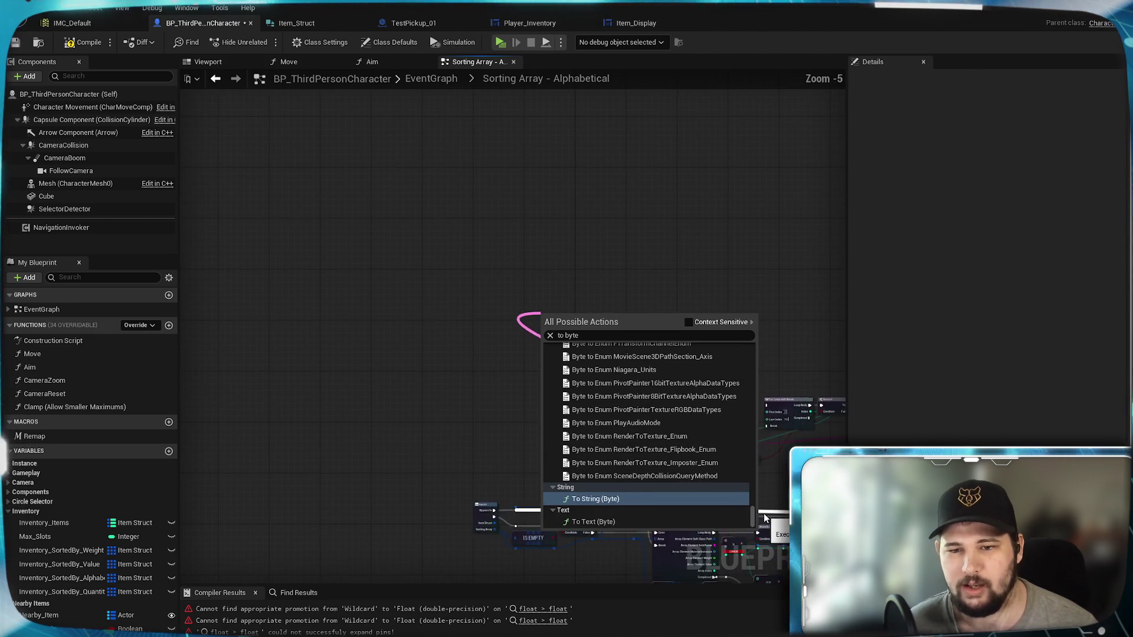
drag(753, 511, 778, 349)
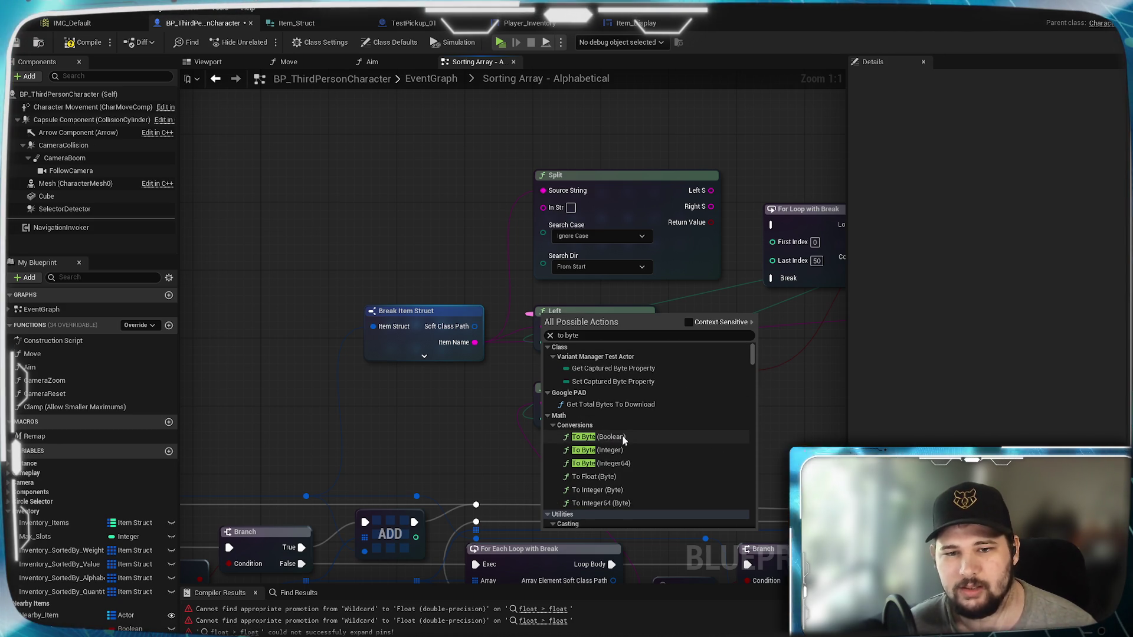
scroll(633, 451, down, 1)
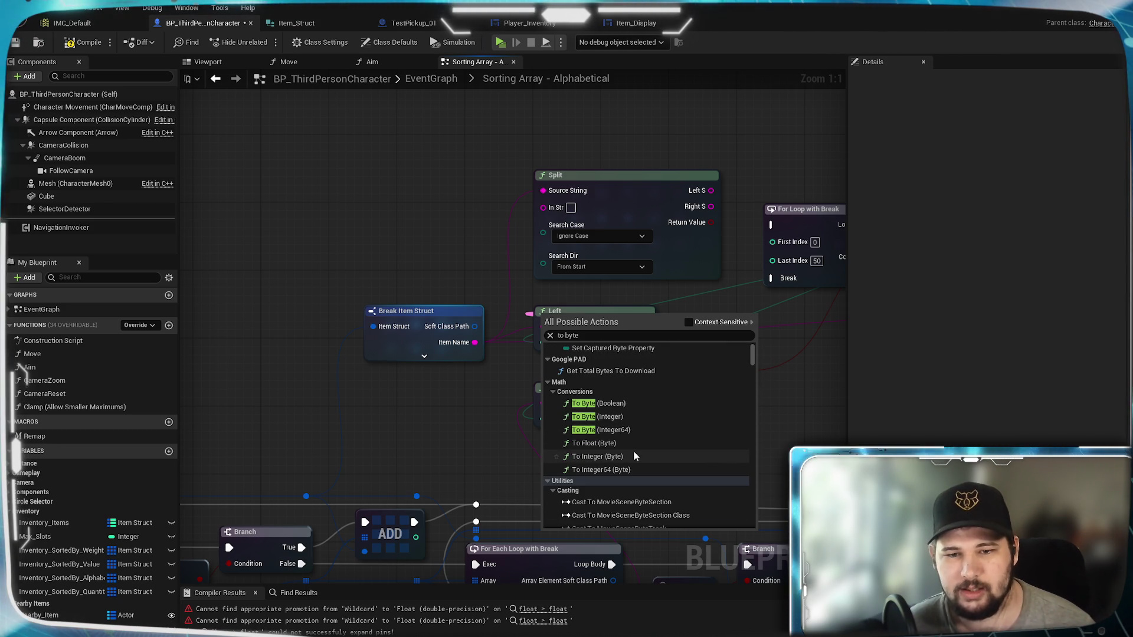
click(665, 420)
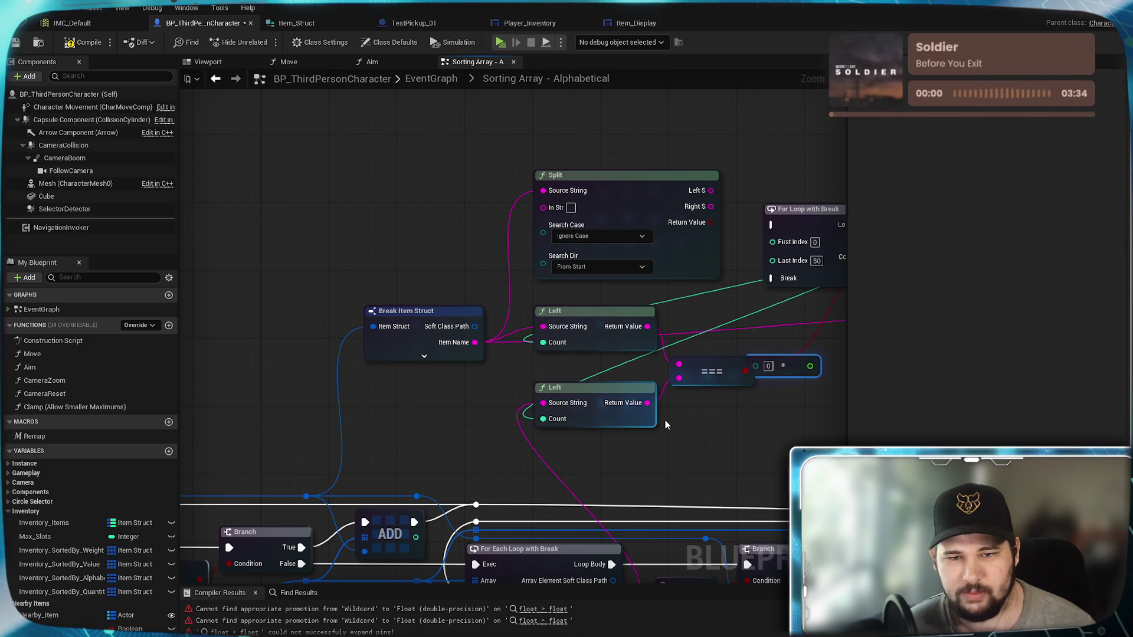
drag(681, 464, 439, 462)
drag(551, 367, 650, 388)
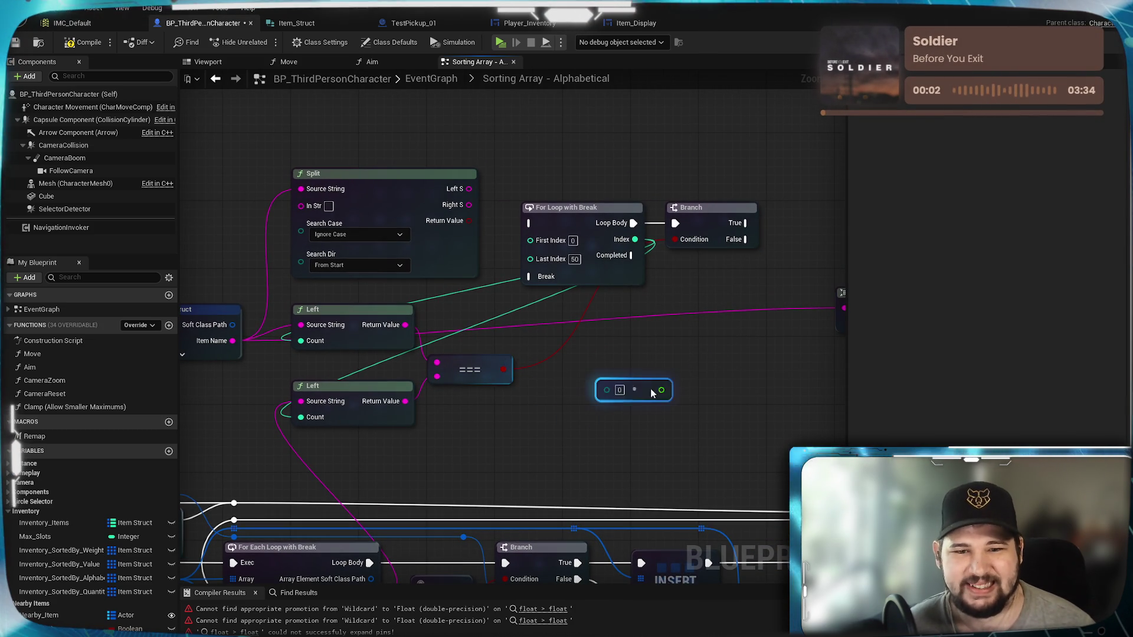
Delete the byte node and add a String To Integer node fed by the upper Left output
key(Delete)
drag(405, 324, 553, 378)
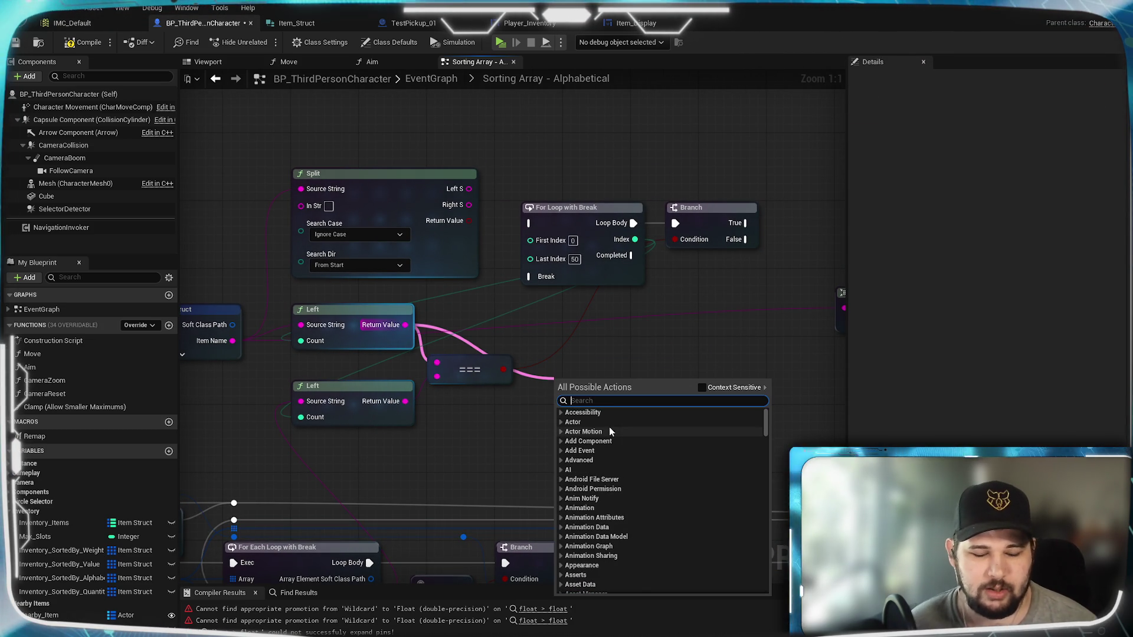
text(to int)
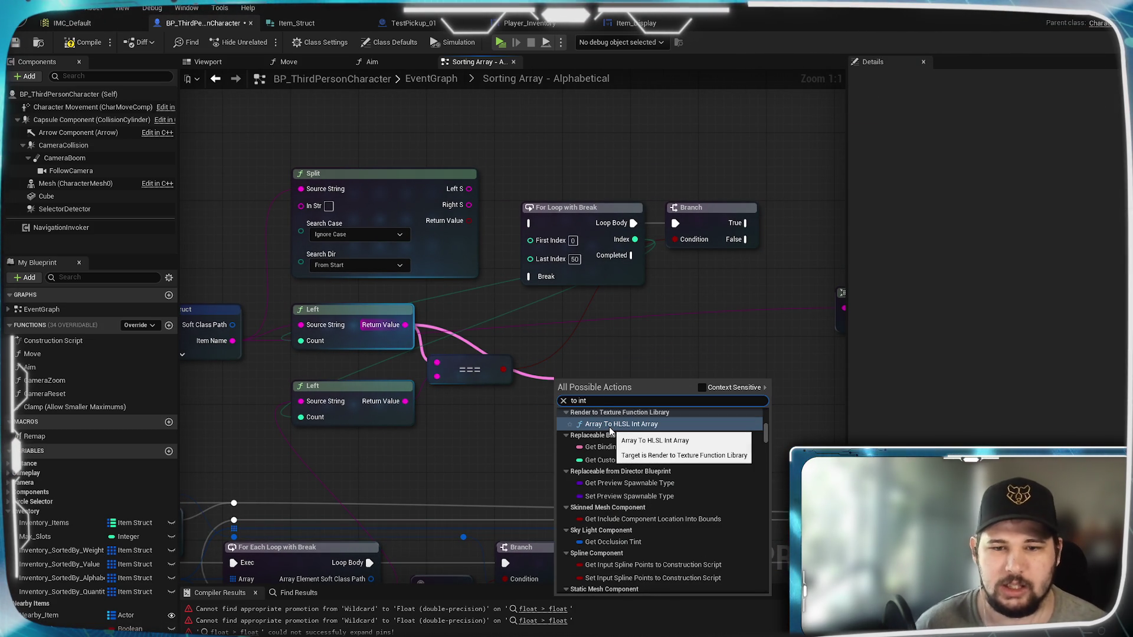
click(710, 388)
scroll(737, 444, down, 3)
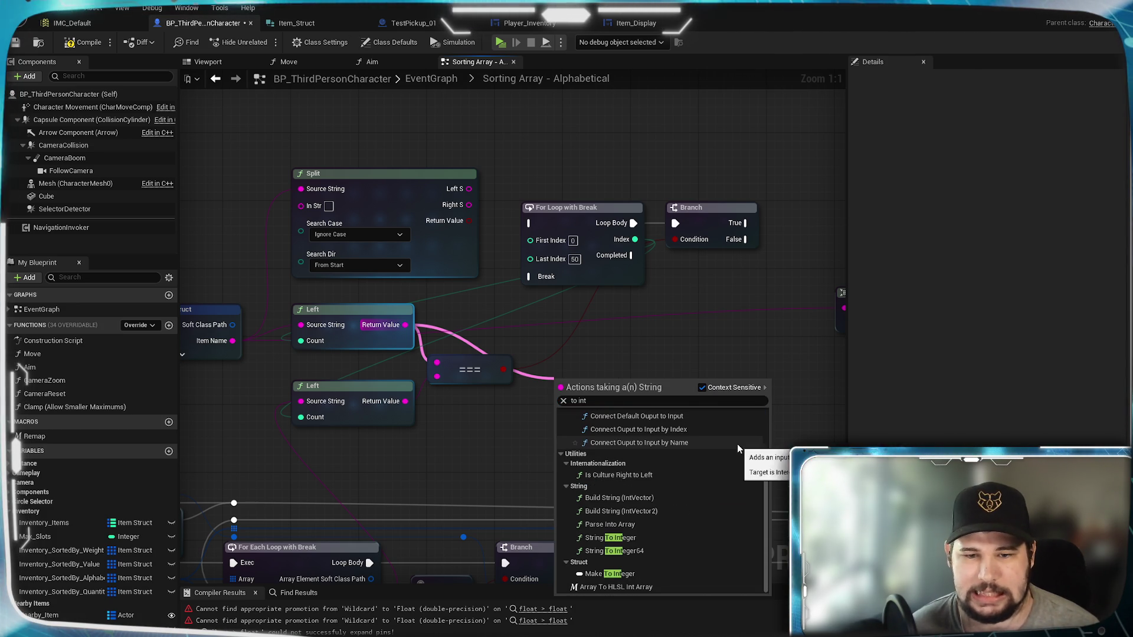
click(662, 539)
click(617, 389)
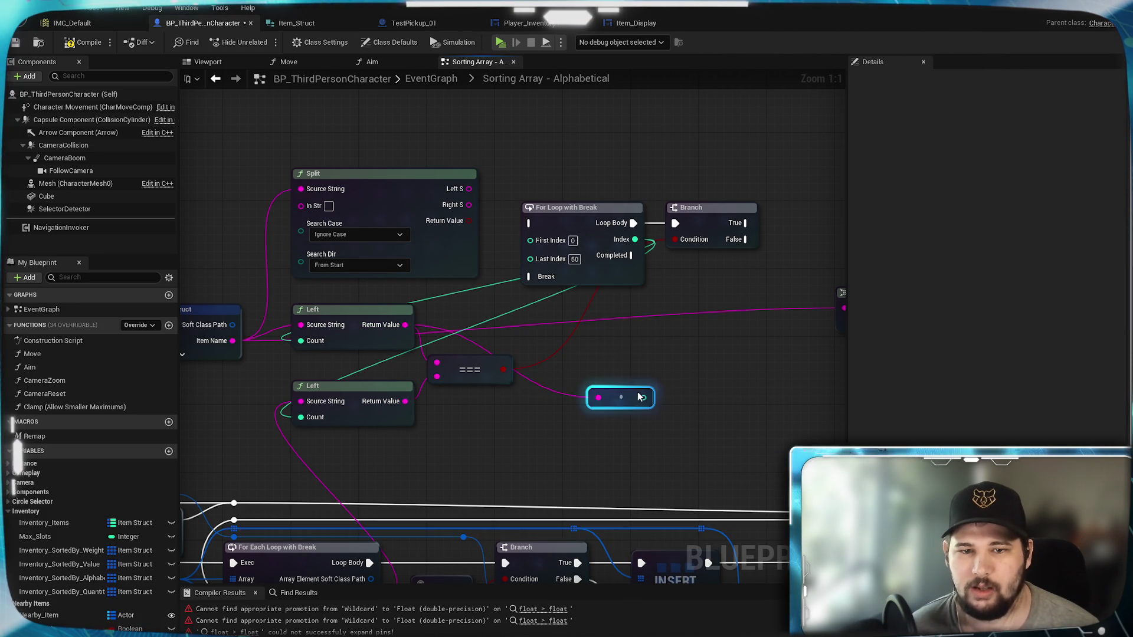
drag(684, 396, 513, 413)
Add a second String To Integer node for the lower Left output, aligned under the first
drag(351, 421, 523, 422)
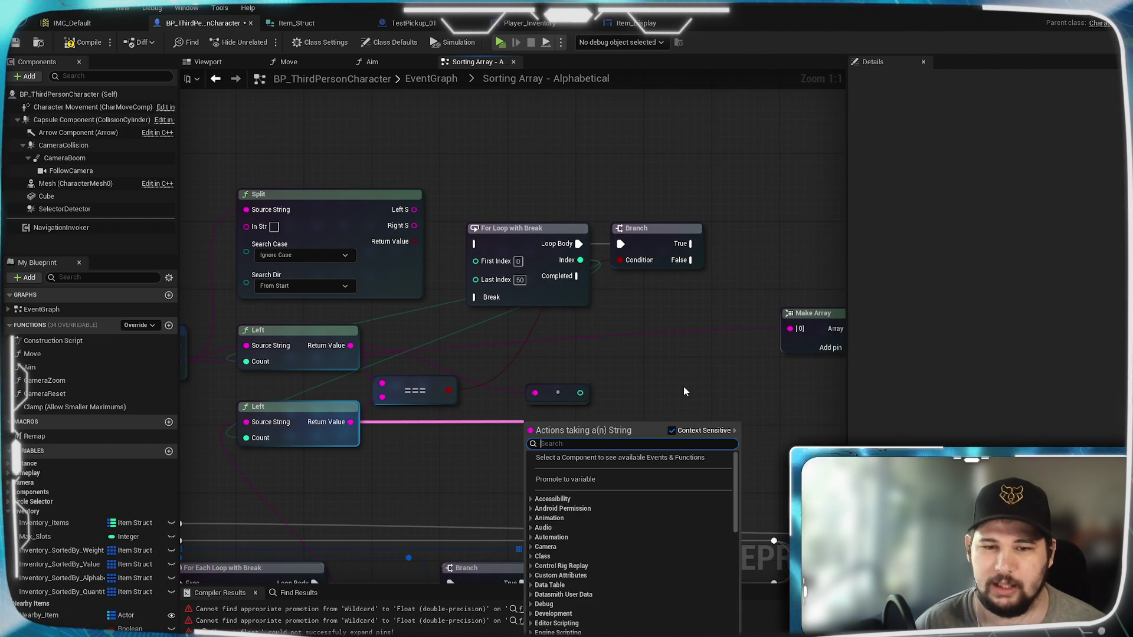
text(int)
key(BackSpace)
key(BackSpace)
key(BackSpace)
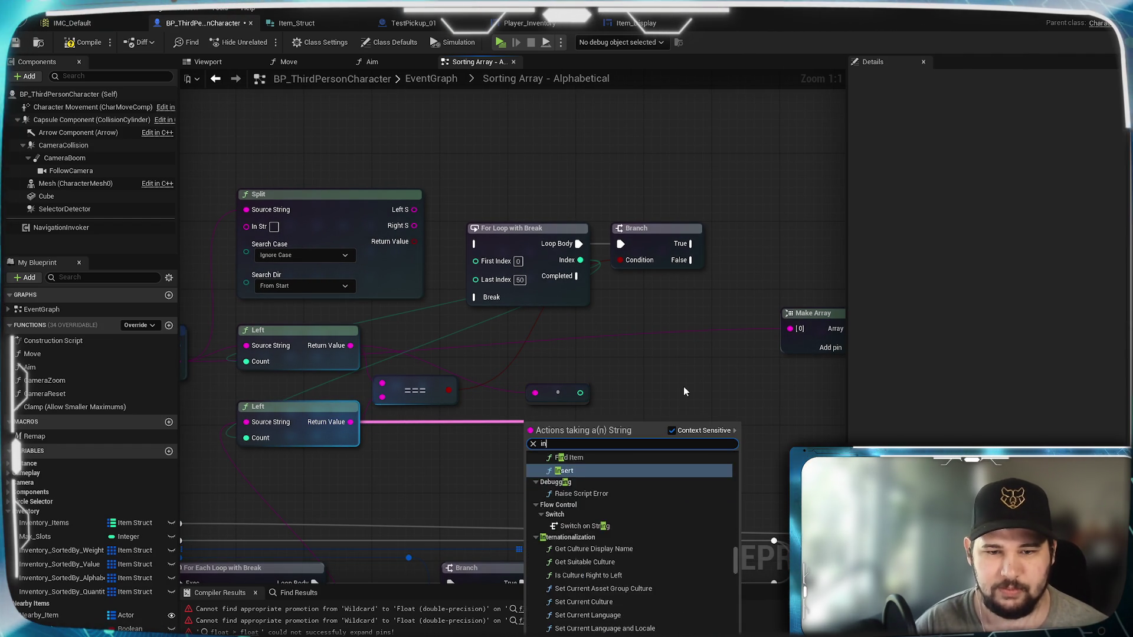
text(to int)
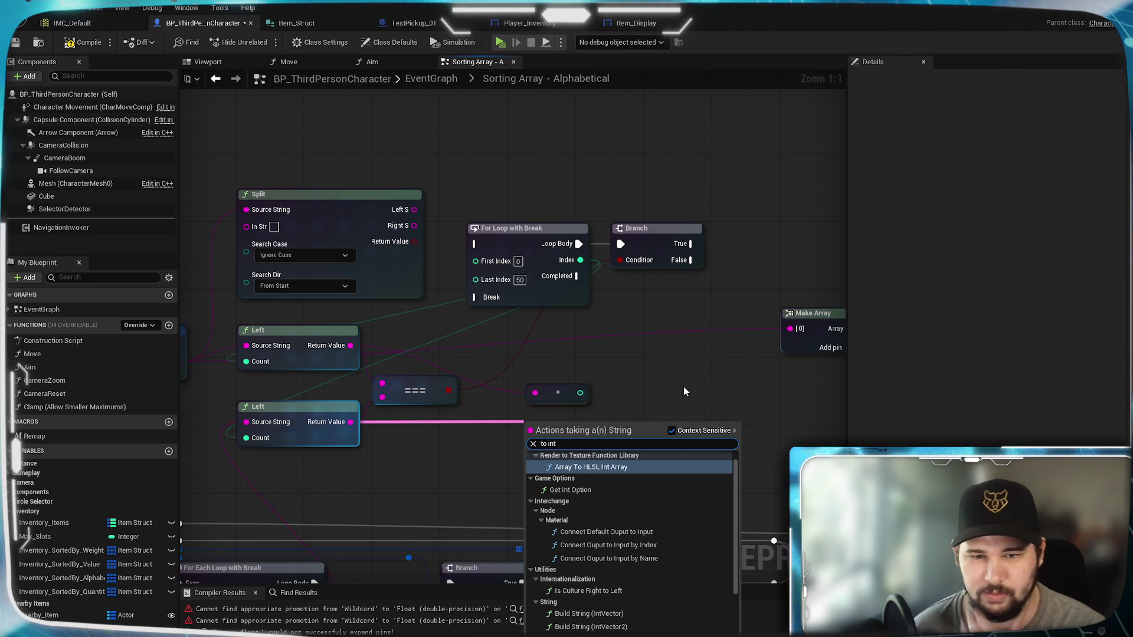
scroll(684, 387, down, 1)
scroll(674, 497, down, 3)
click(649, 581)
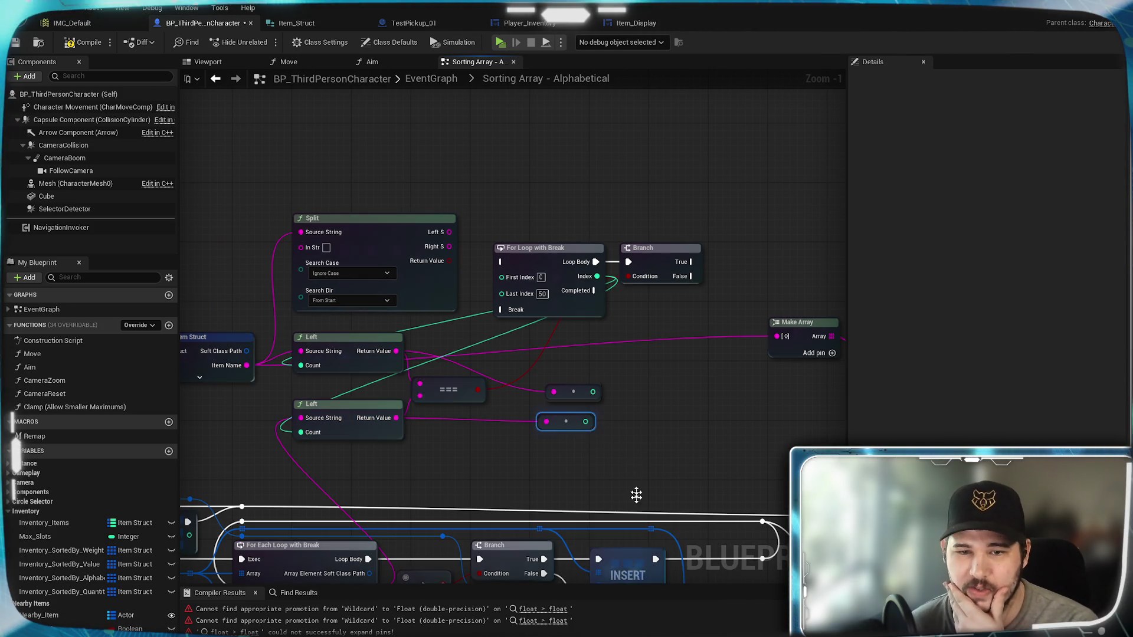
drag(593, 427, 636, 399)
Add a Less (<) node fed by the first integer and wire the lower integer into its second input
text(>)
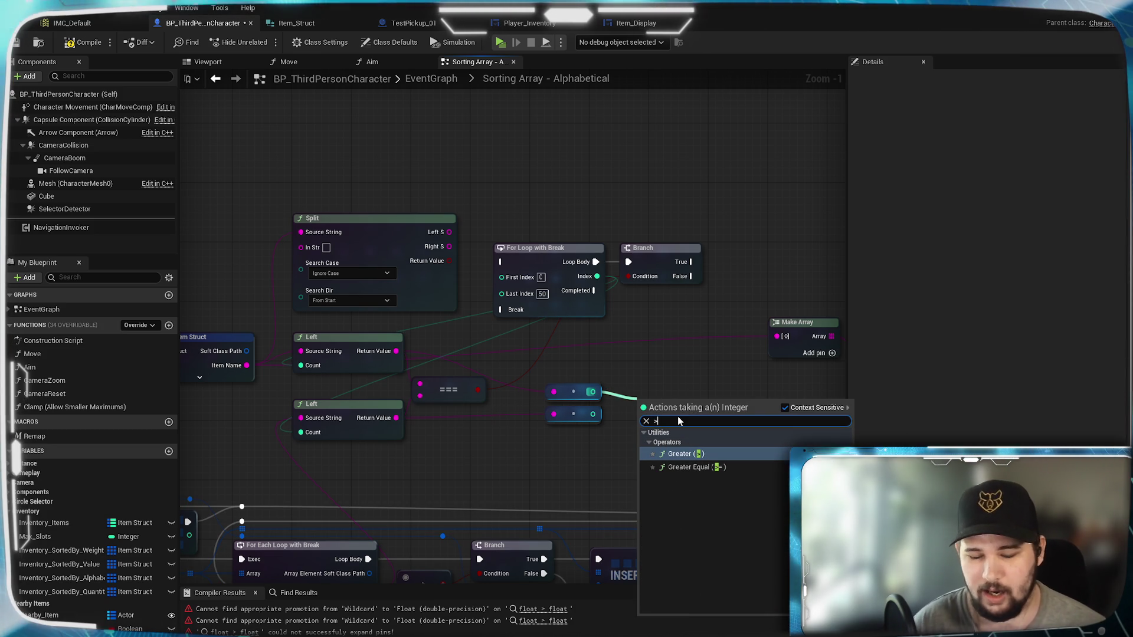
key(BackSpace)
text(<)
key(Return)
mouse_move(593, 414)
mouse_down()
mouse_move(643, 422)
mouse_move(654, 394)
mouse_up()
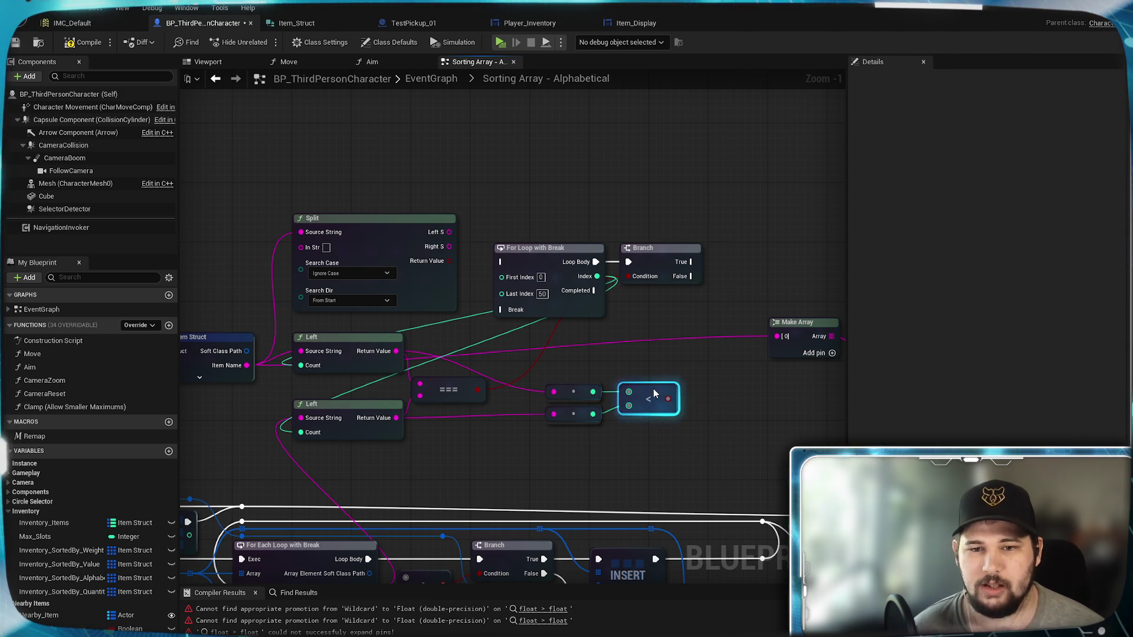
Pan across the graph to review the Sort String Array, Break Item Struct, Branch and comparison nodes
drag(694, 360, 589, 438)
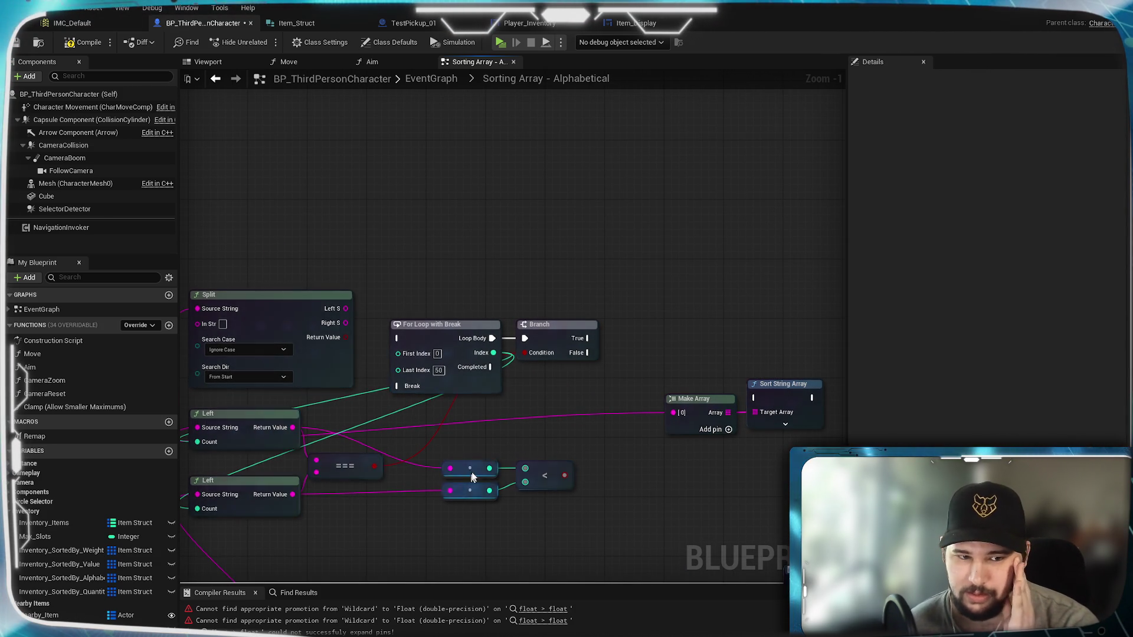
drag(490, 468, 635, 420)
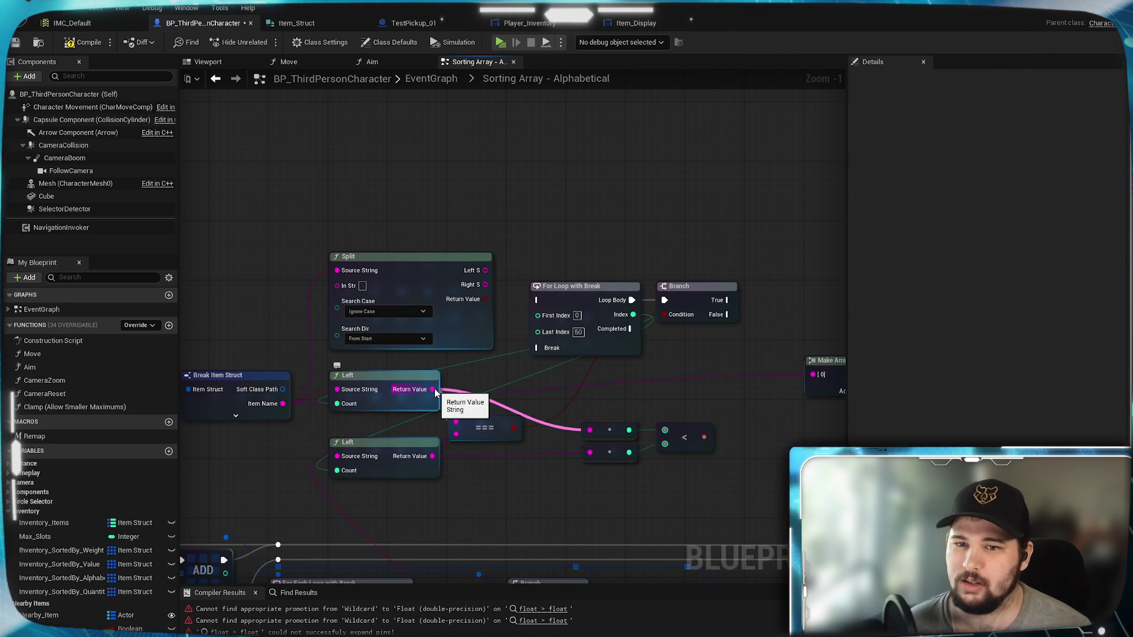
drag(435, 392, 280, 390)
mouse_move(557, 342)
mouse_down()
mouse_move(672, 298)
mouse_move(618, 325)
mouse_up()
click(393, 406)
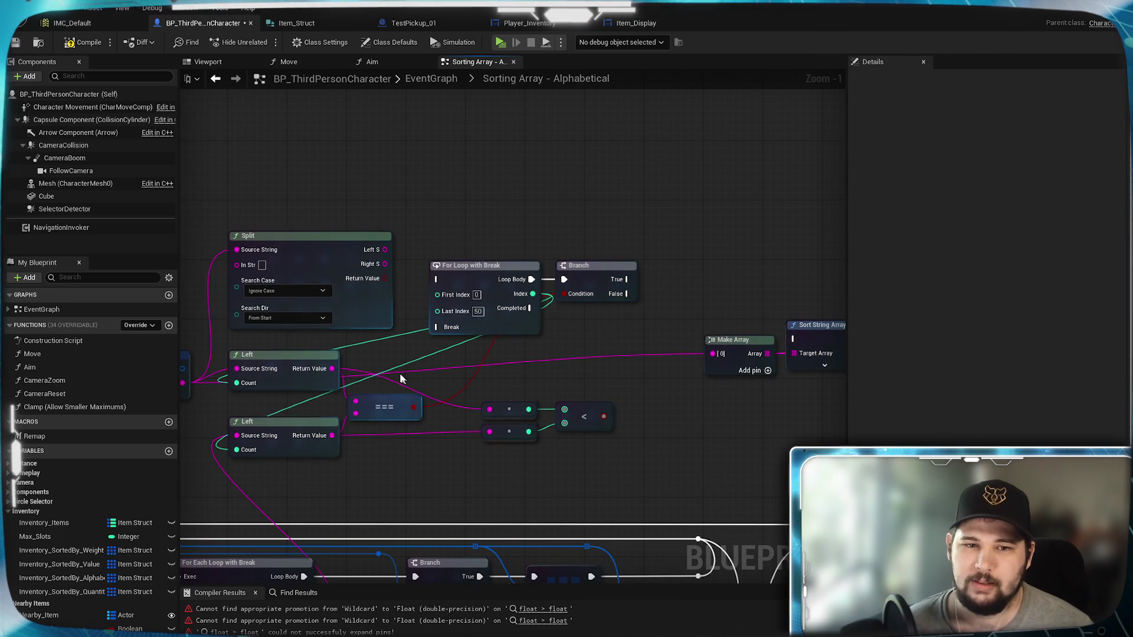
click(612, 271)
click(321, 373)
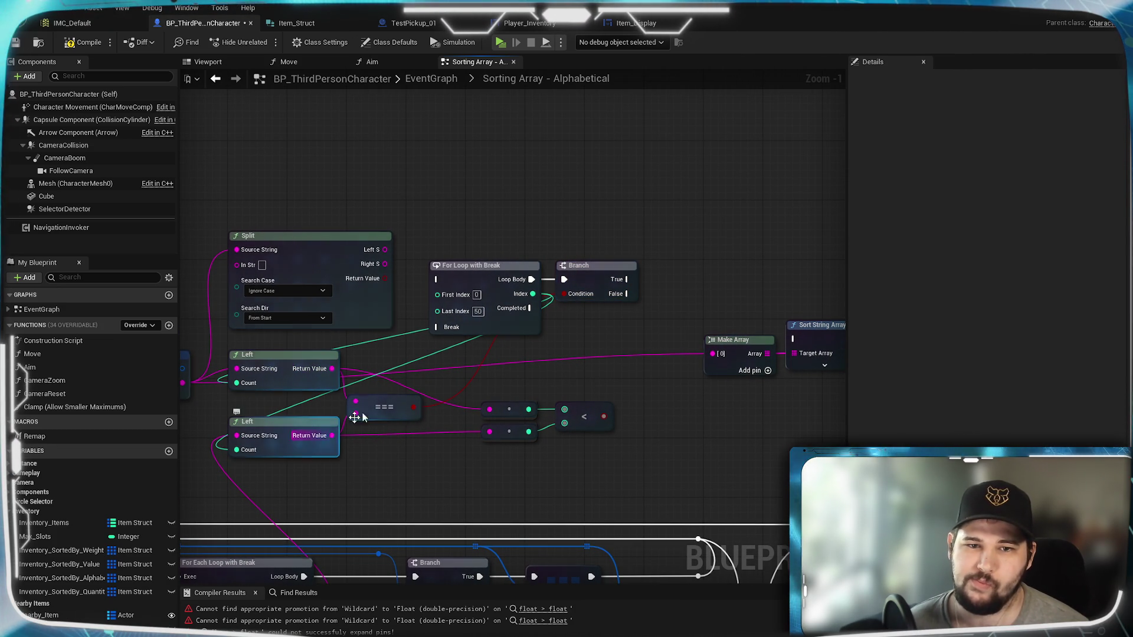
drag(599, 314, 564, 299)
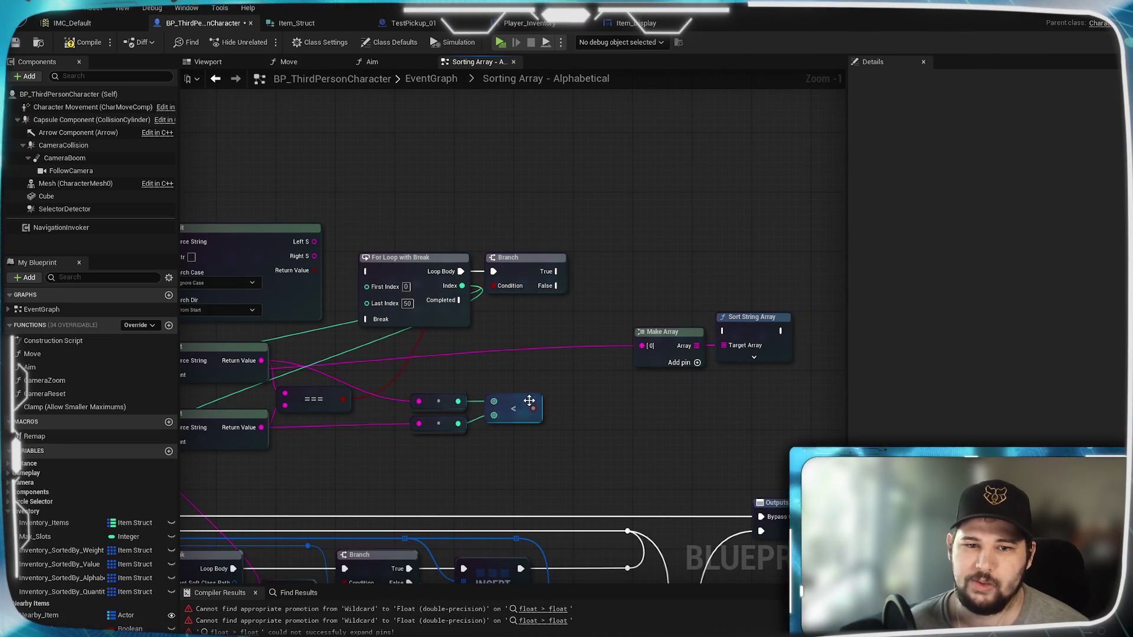
Place the Less node and a second Branch beside the first Branch, wiring its False output in
mouse_move(542, 410)
mouse_down()
mouse_move(617, 299)
mouse_move(599, 323)
mouse_move(568, 311)
mouse_move(557, 322)
mouse_move(609, 309)
mouse_up()
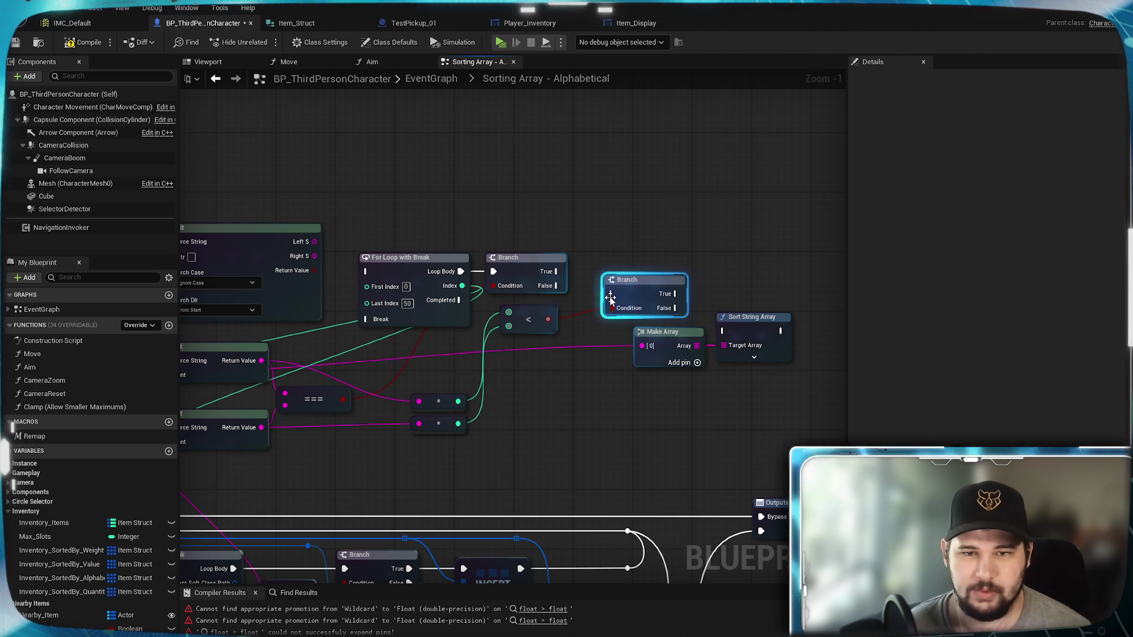
drag(539, 319, 524, 401)
mouse_move(626, 279)
mouse_down()
mouse_move(610, 272)
mouse_move(597, 286)
mouse_up()
click(746, 319)
Delete the unused Make Array and Sort String Array nodes and move the second Branch further right
ctrl+click(661, 332)
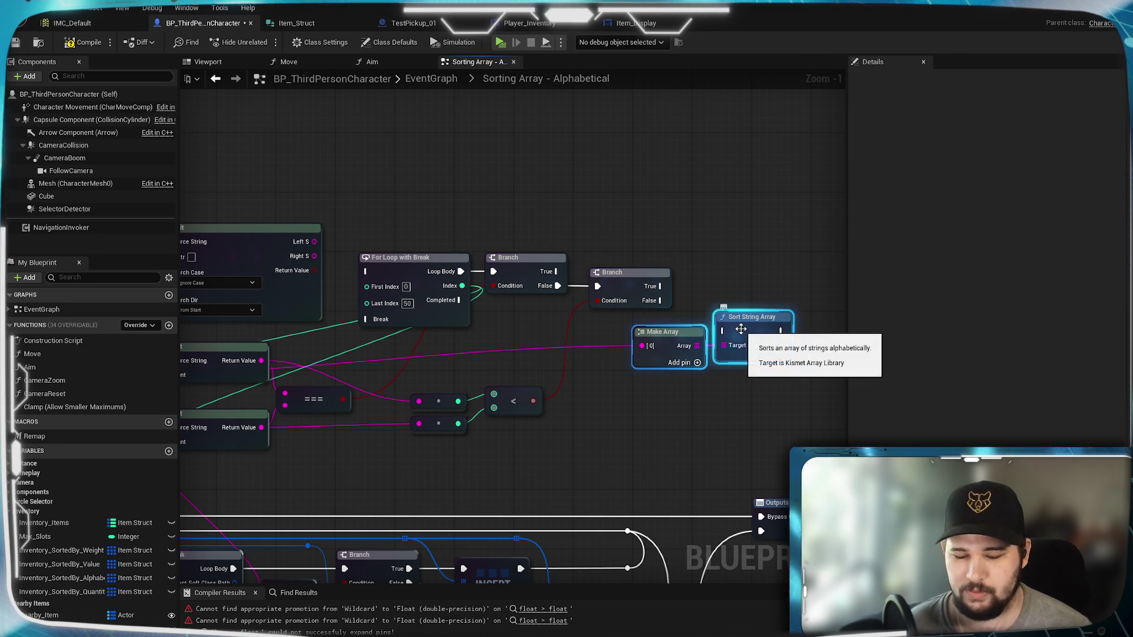
key(Delete)
key(ctrl+z)
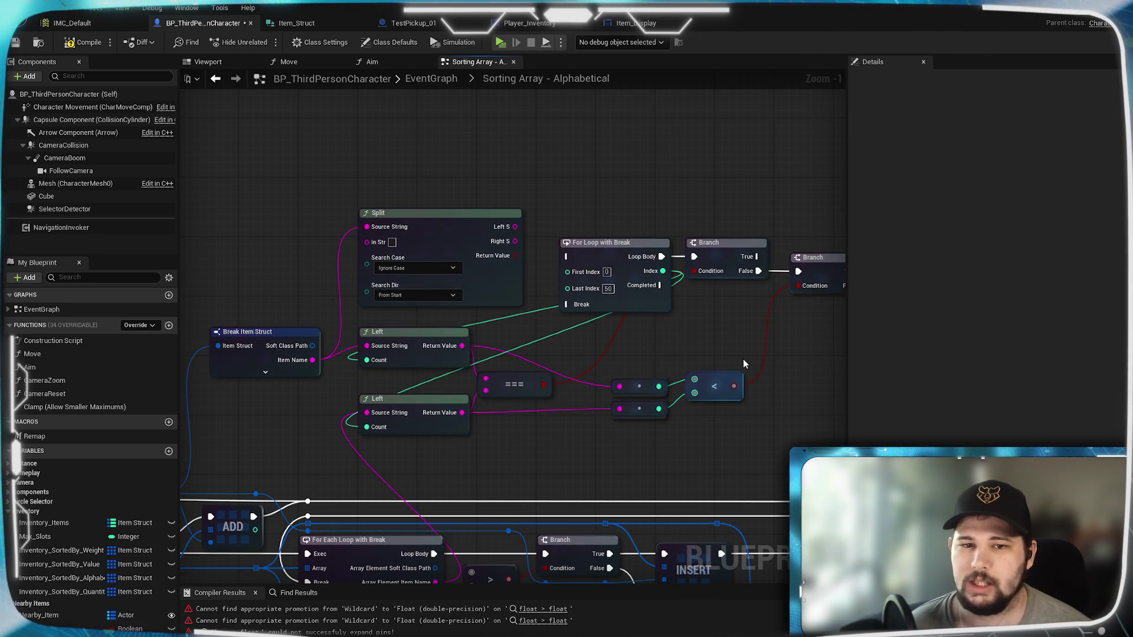
key(ctrl+y)
mouse_move(490, 369)
mouse_down()
mouse_move(718, 328)
mouse_move(551, 334)
mouse_move(602, 354)
mouse_up()
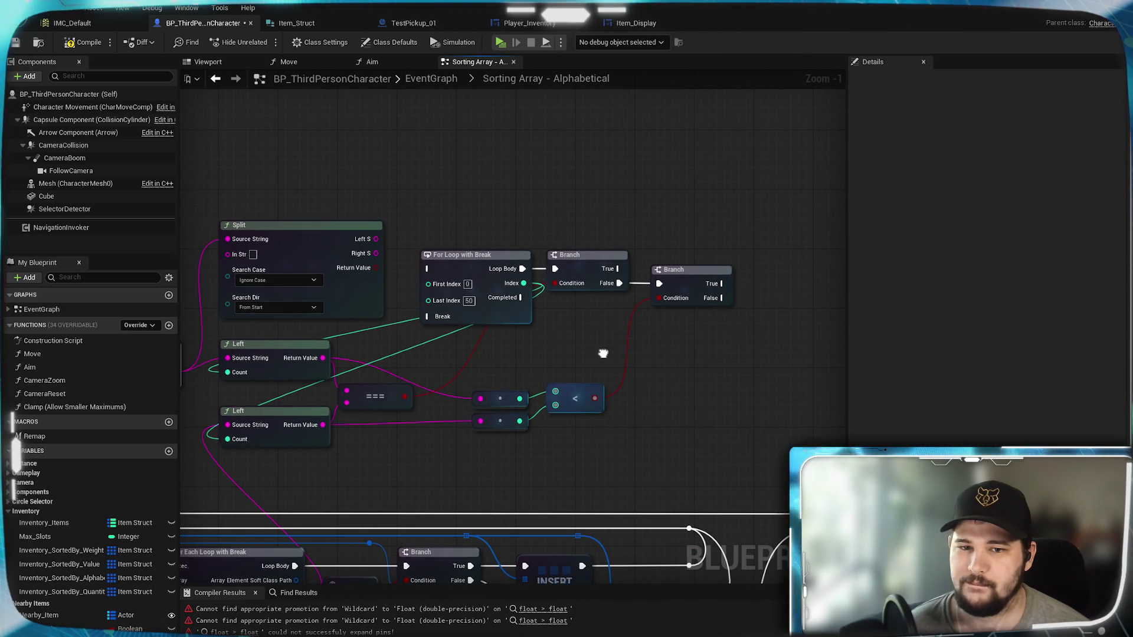
mouse_move(693, 276)
mouse_down()
mouse_move(779, 269)
mouse_move(734, 297)
mouse_move(779, 276)
mouse_up()
mouse_move(555, 358)
mouse_down()
mouse_move(777, 300)
mouse_move(431, 331)
mouse_up()
Add a Print String node on the first Branch's False path, between the two Branches
drag(495, 256, 574, 346)
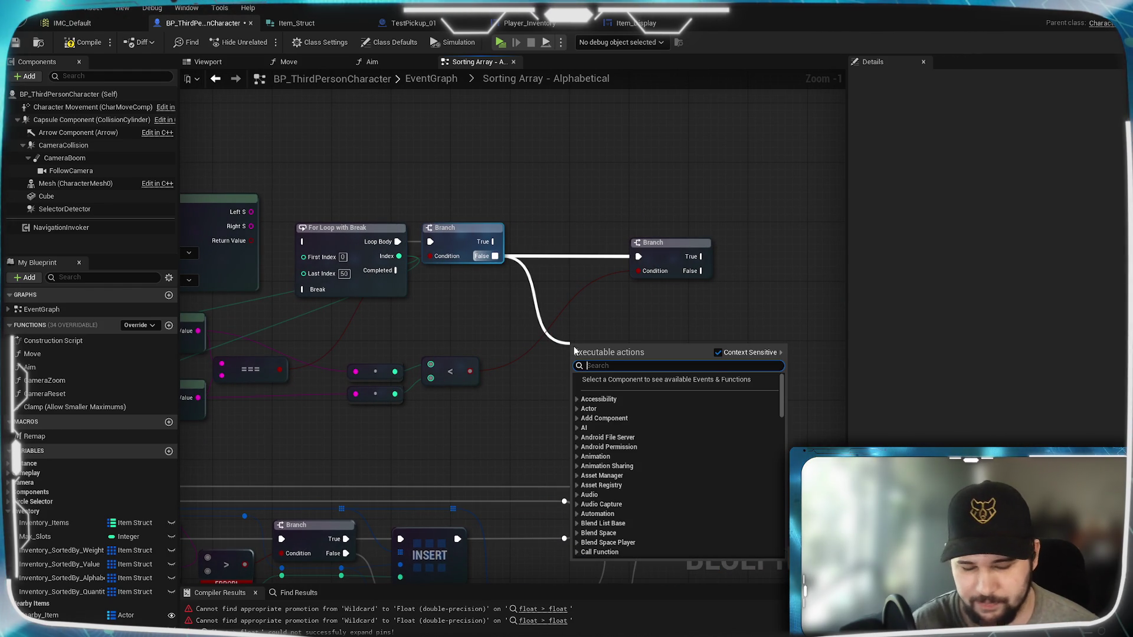
text(print)
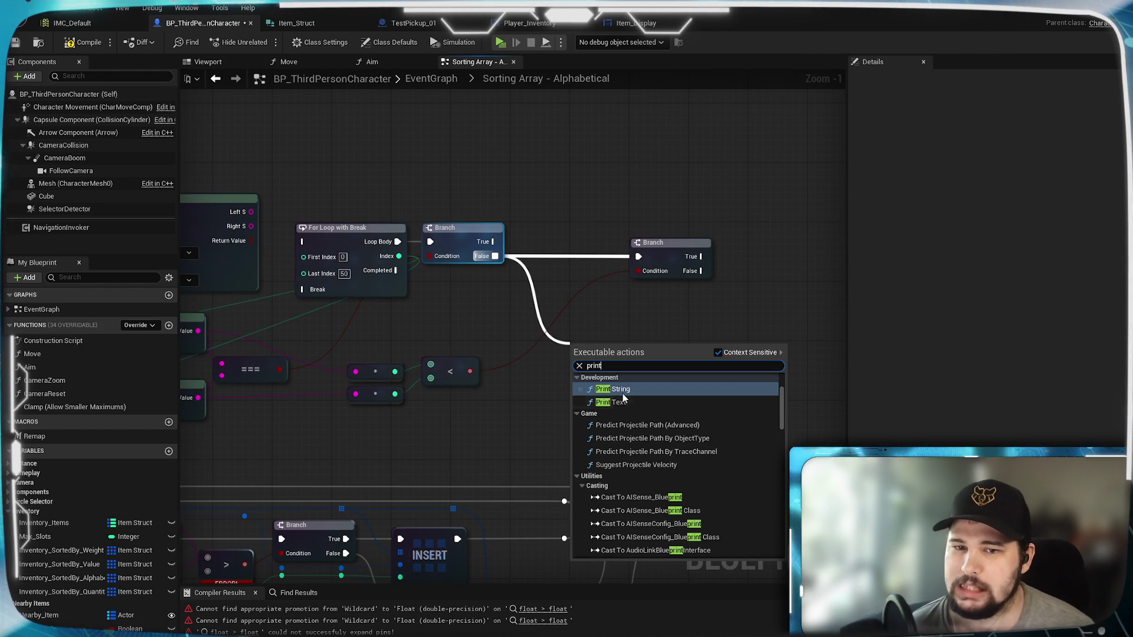
click(622, 392)
mouse_move(619, 348)
mouse_down()
mouse_move(568, 282)
mouse_move(702, 271)
mouse_move(607, 303)
mouse_up()
Feed Print String from an Append node taking the upper Left result in A and lower in C
text(append)
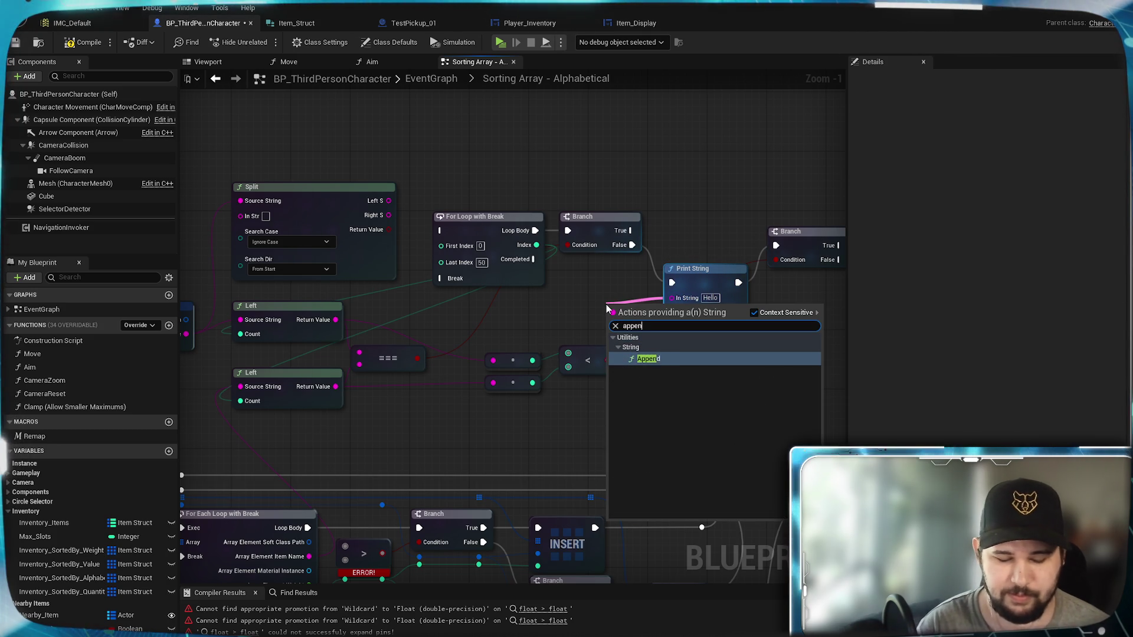
click(649, 359)
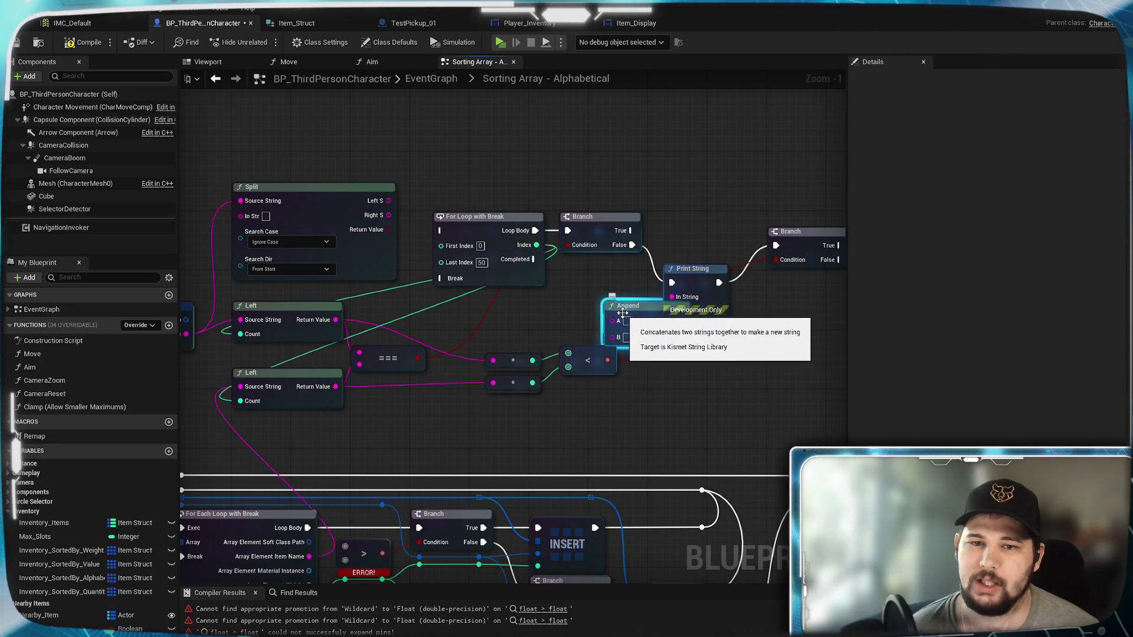
drag(616, 302, 569, 295)
drag(335, 319, 567, 305)
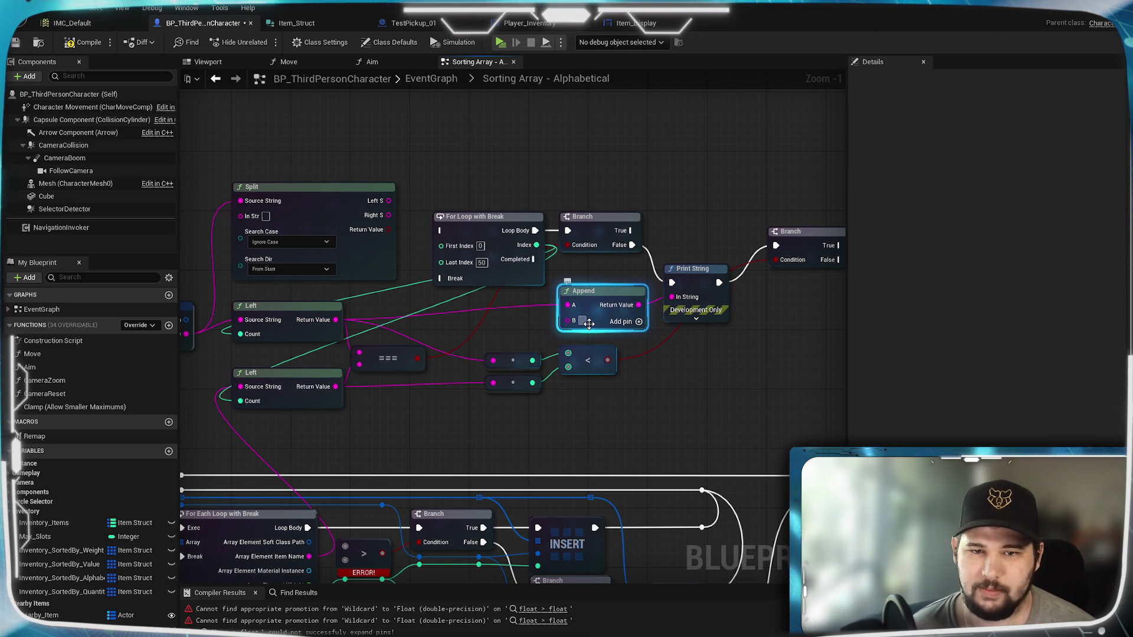
click(640, 322)
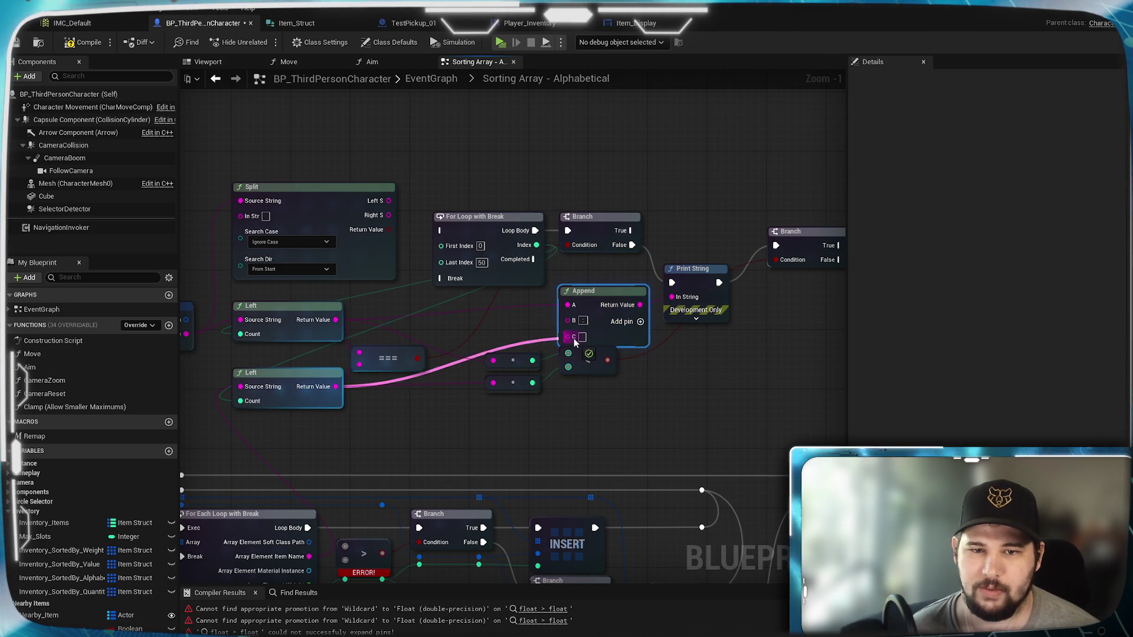
drag(573, 338, 573, 337)
mouse_move(589, 292)
mouse_down()
mouse_move(583, 281)
mouse_move(597, 284)
mouse_up()
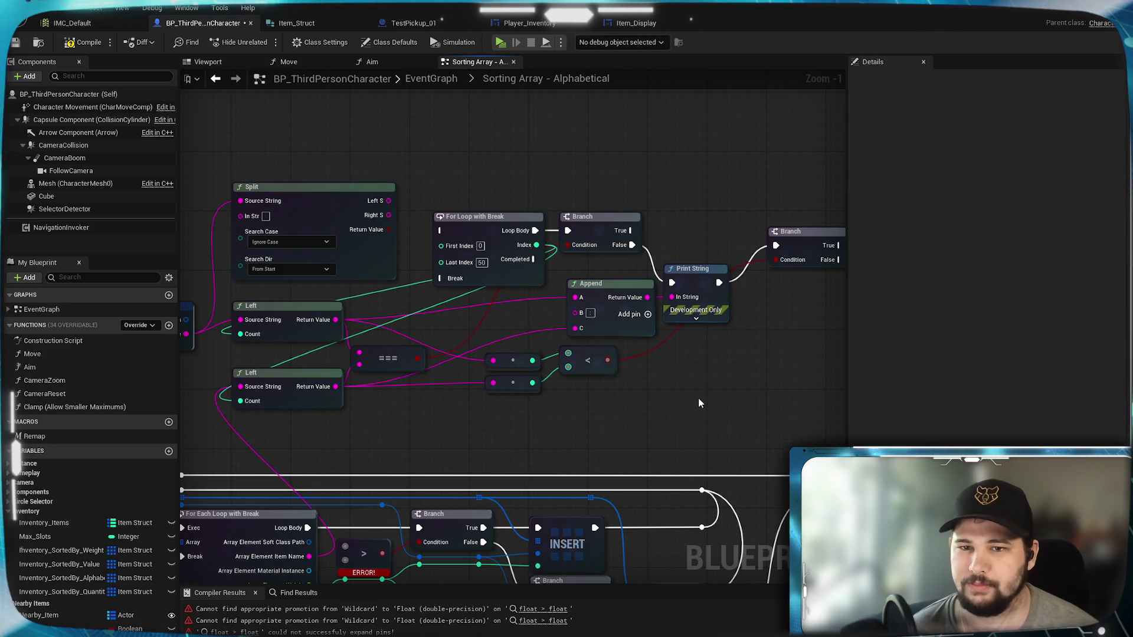
Run the For Loop from the For Each Loop body and wire out the For Loop's Completed pin
mouse_move(739, 380)
mouse_down()
mouse_move(668, 389)
mouse_move(618, 256)
mouse_up()
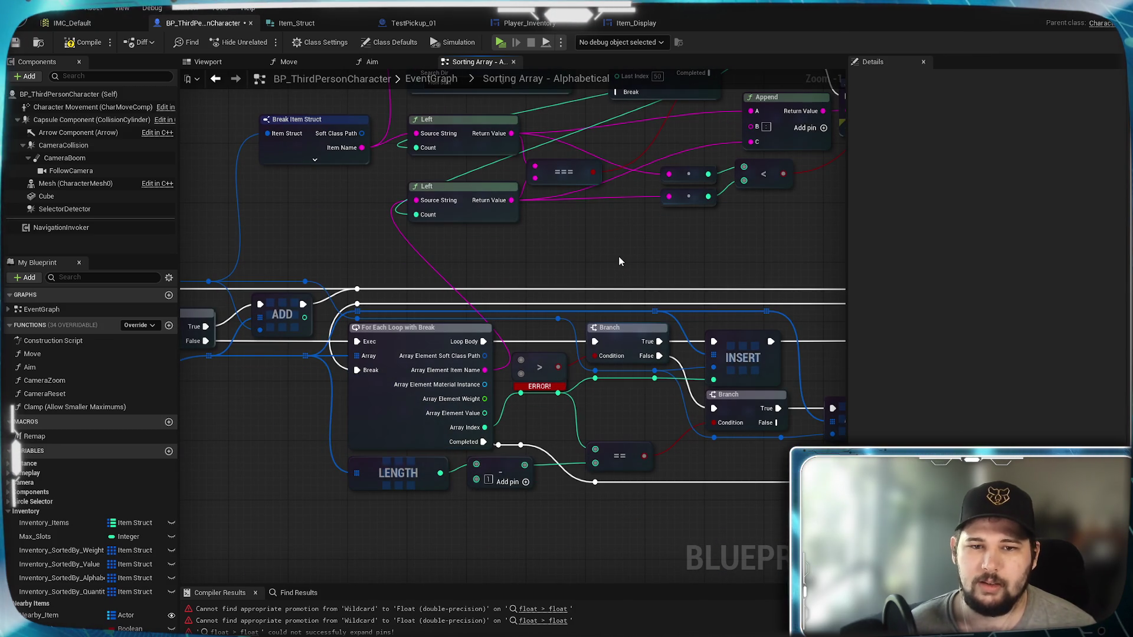
drag(618, 256, 478, 375)
mouse_move(344, 460)
mouse_down()
mouse_move(378, 466)
mouse_move(466, 161)
mouse_move(477, 164)
mouse_up()
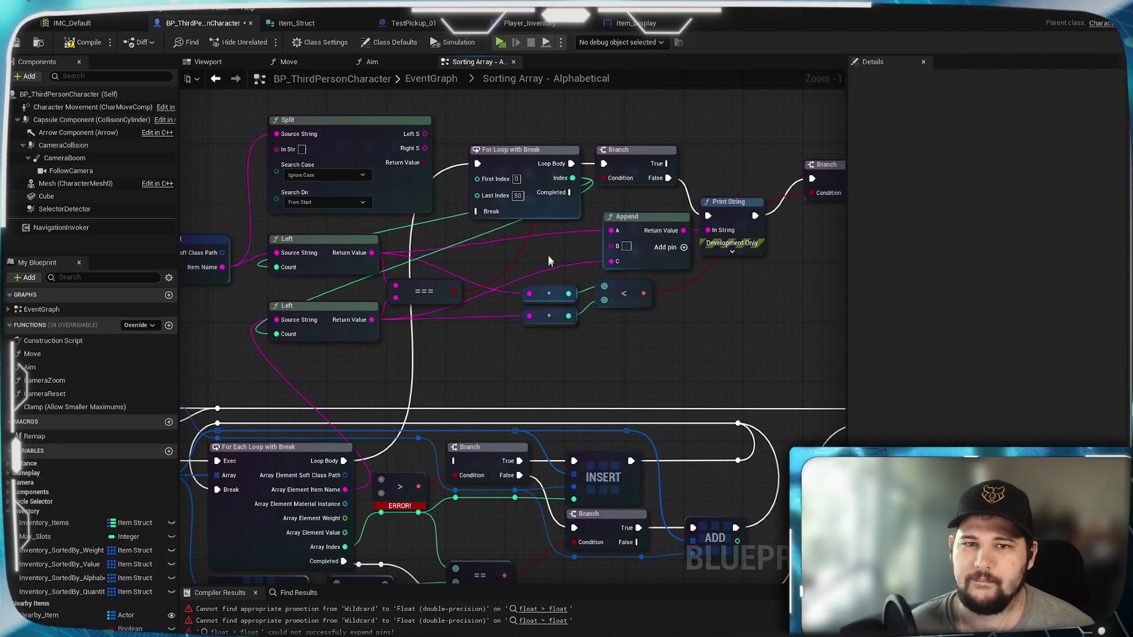
drag(571, 192, 572, 199)
mouse_move(515, 342)
mouse_down()
mouse_move(524, 356)
mouse_move(431, 372)
mouse_move(419, 423)
mouse_move(455, 384)
mouse_move(440, 458)
mouse_move(566, 401)
mouse_move(477, 363)
mouse_up()
Reframe the graph around the Branch nodes, then compile and save the blueprint
mouse_move(693, 334)
mouse_down()
mouse_move(534, 334)
mouse_move(703, 260)
mouse_move(646, 359)
mouse_move(652, 235)
mouse_move(662, 331)
mouse_move(463, 359)
mouse_move(759, 282)
mouse_up()
mouse_move(598, 318)
mouse_down()
mouse_move(428, 318)
mouse_move(518, 303)
mouse_move(526, 268)
mouse_up()
drag(417, 374, 349, 485)
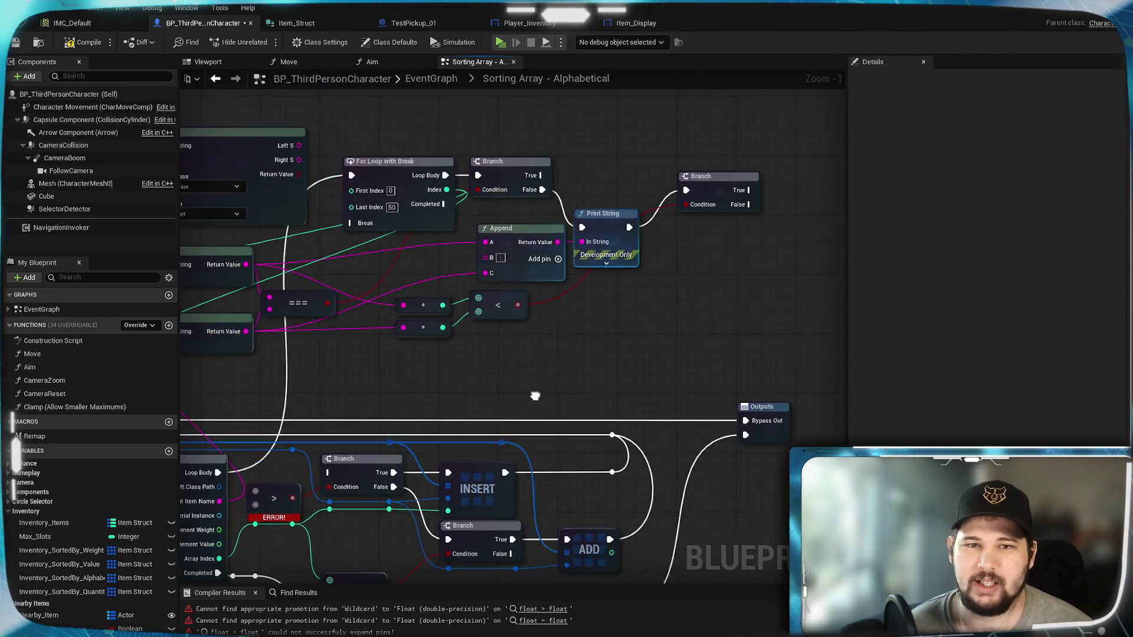
click(83, 42)
click(16, 42)
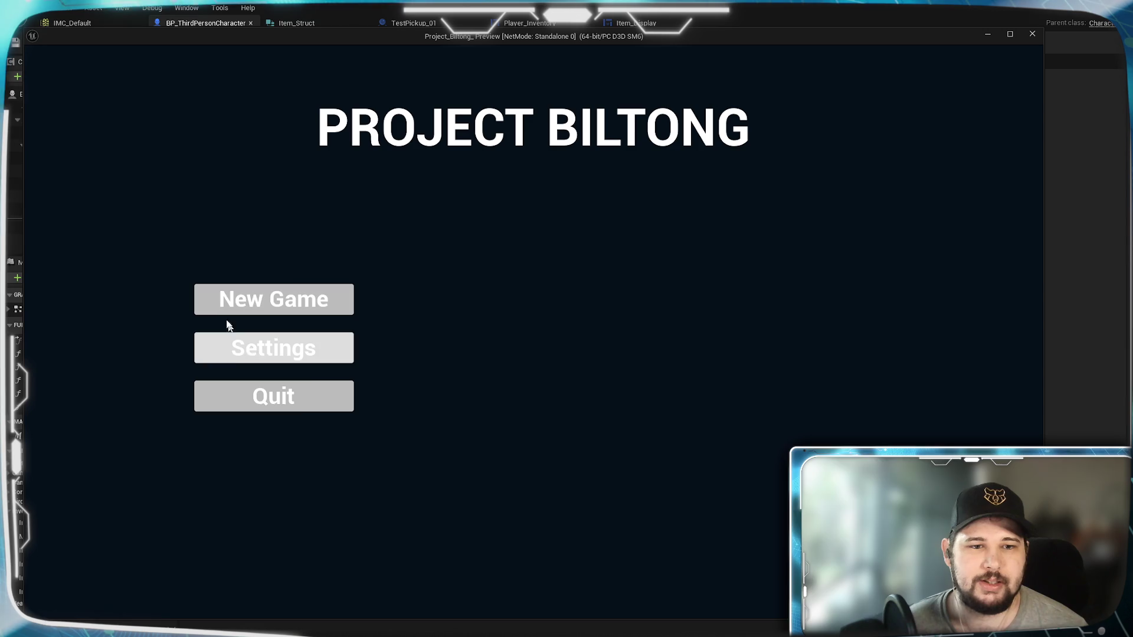
Start a New Game, walk over and pick up items, check the inventory, then stop playing
click(295, 300)
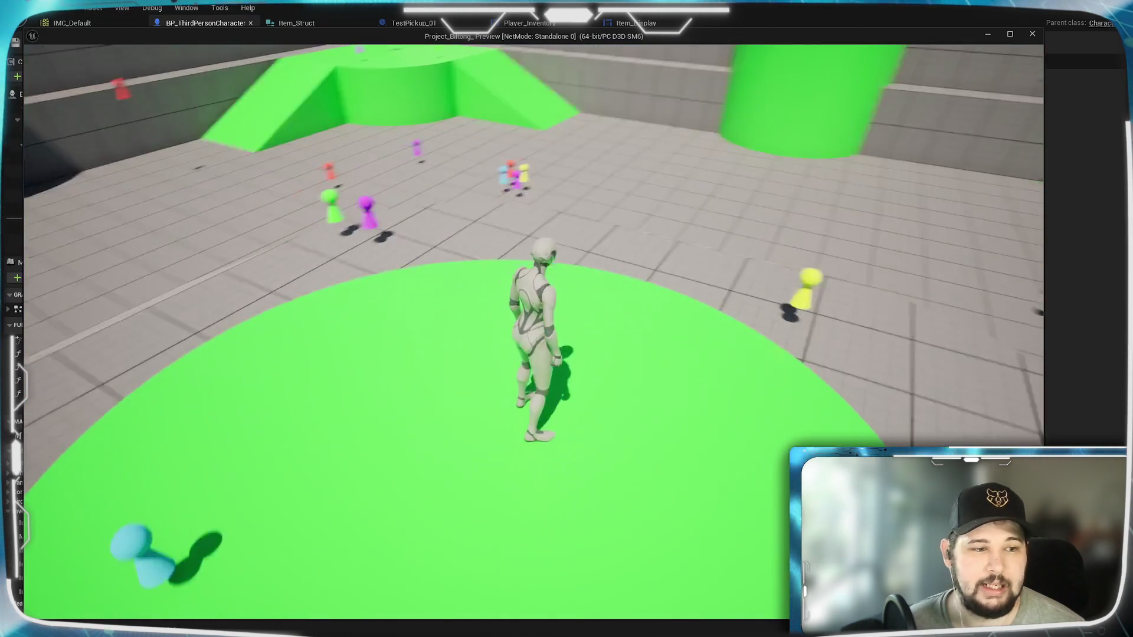
key(w)
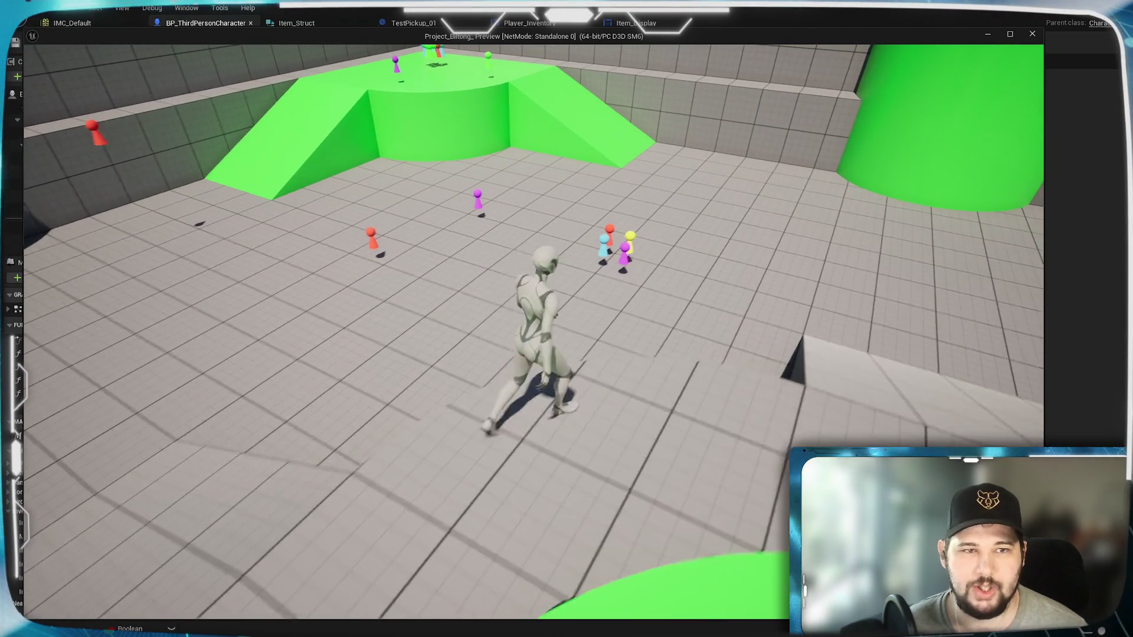
key(e)
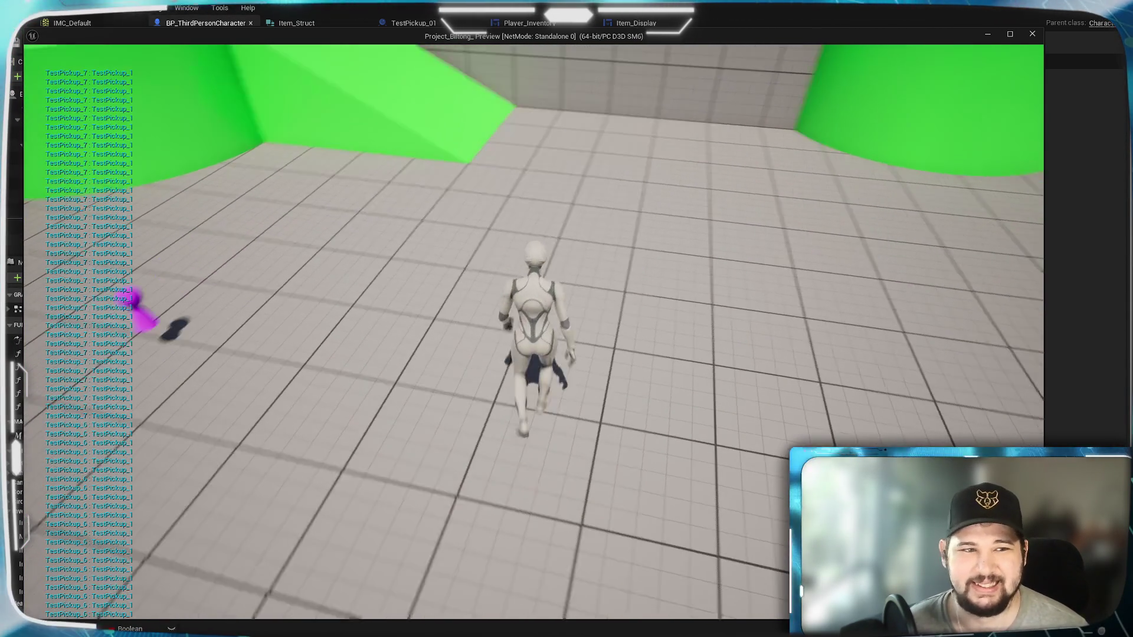
key(w)
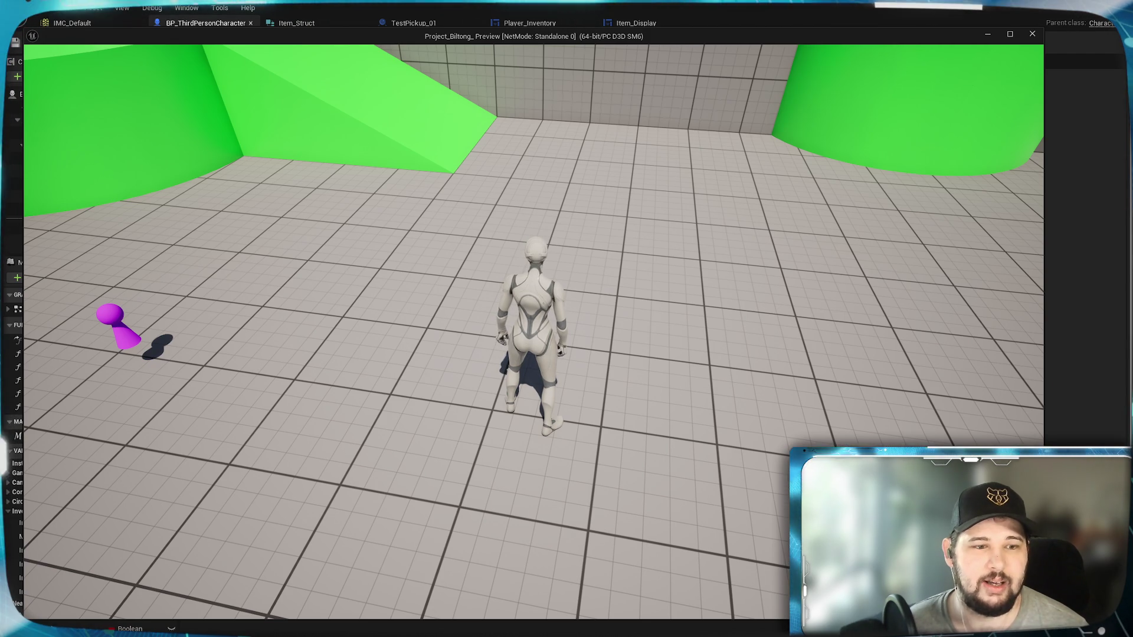
key(w)
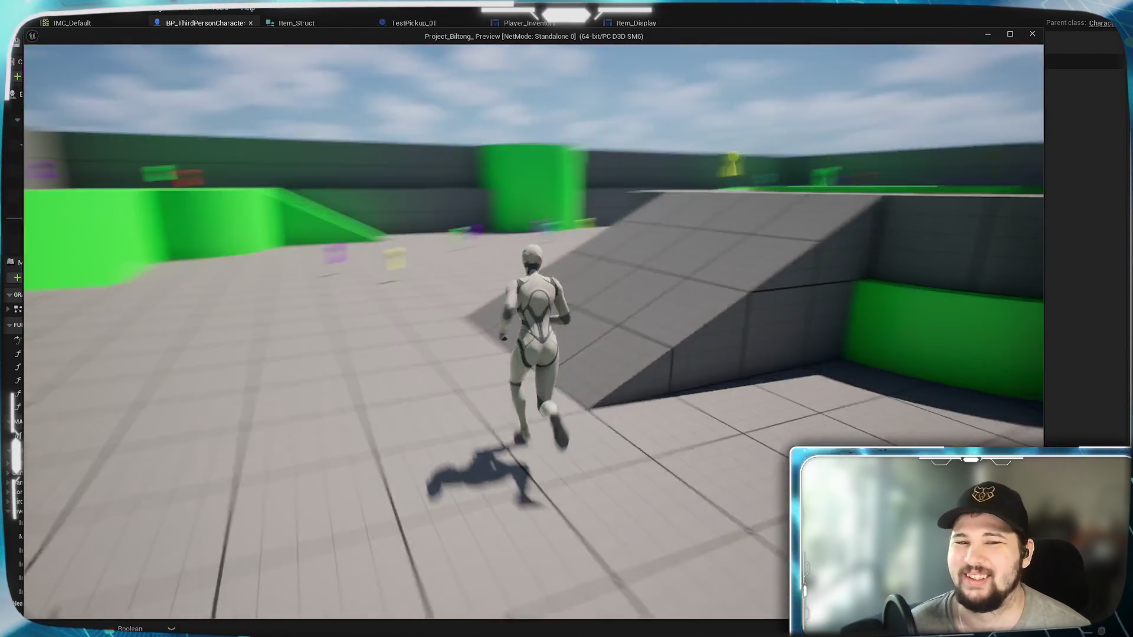
key(i)
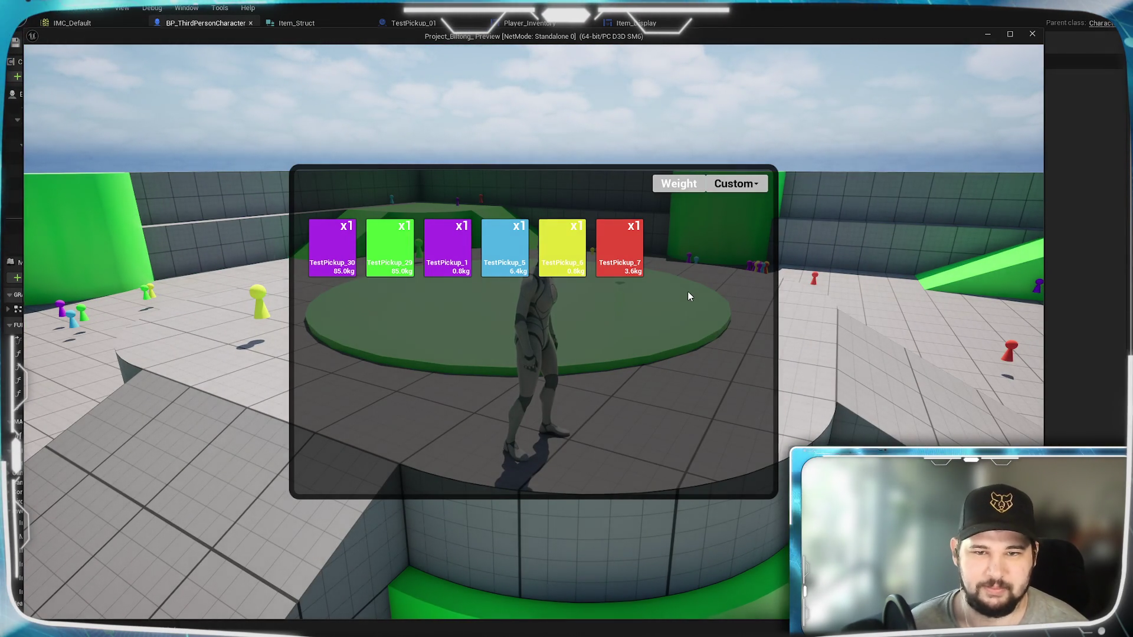
key(Escape)
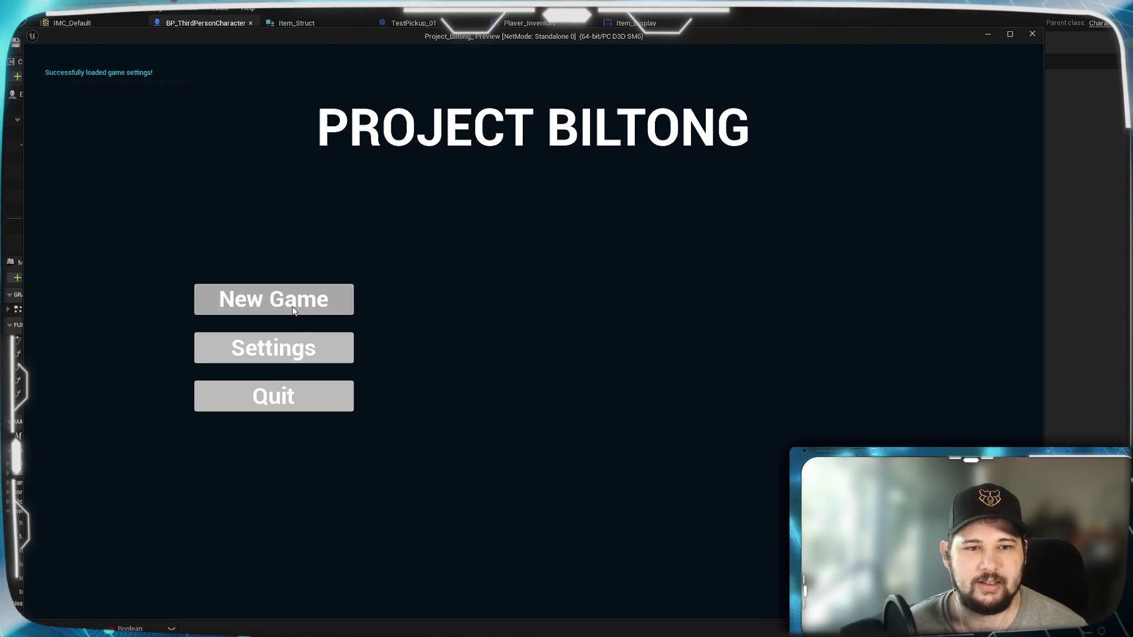
Relaunch a New Game and pick up the blue and magenta pickups to see the compared names
click(292, 307)
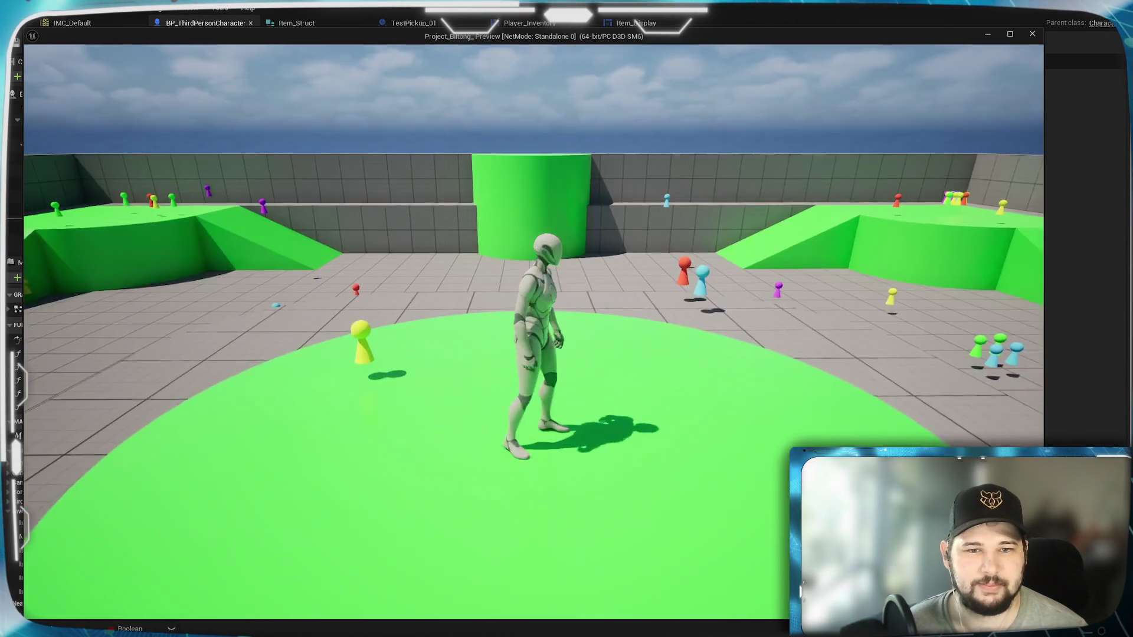
key(w)
key(e)
key(w)
key(e)
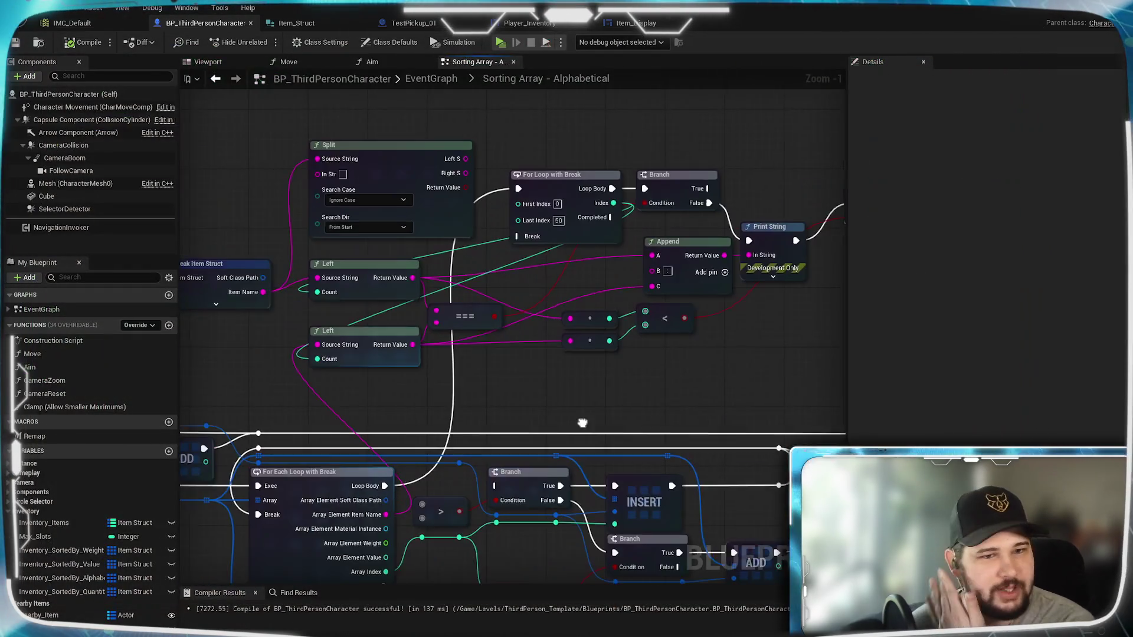
drag(582, 423, 589, 425)
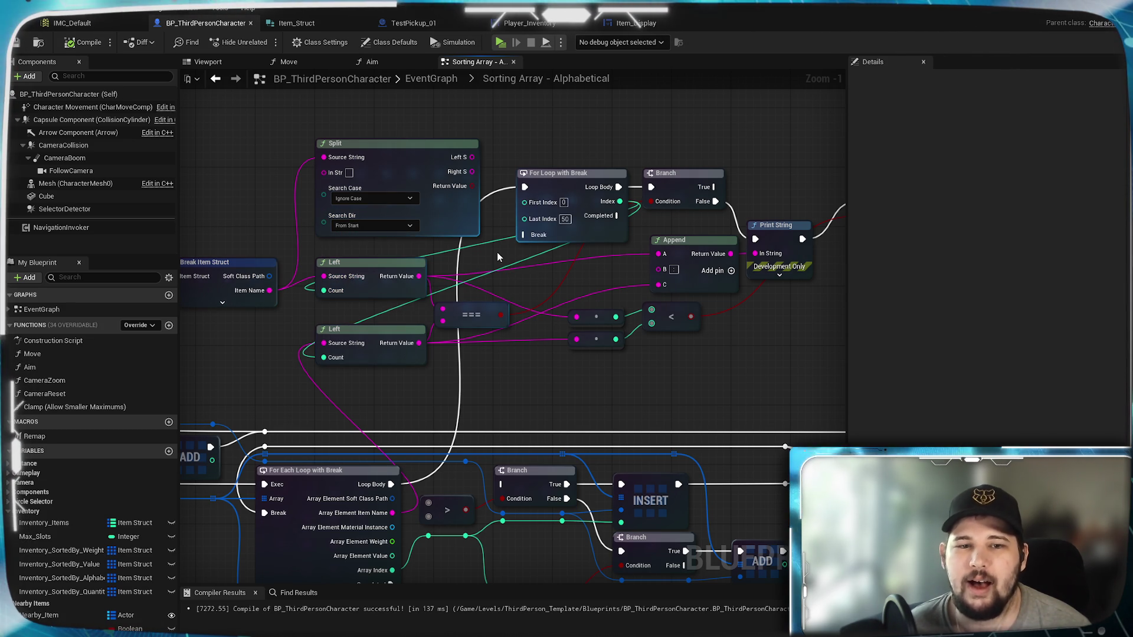
Drag a wire off the upper Left result and browse the Utilities > String actions list
drag(536, 391, 536, 393)
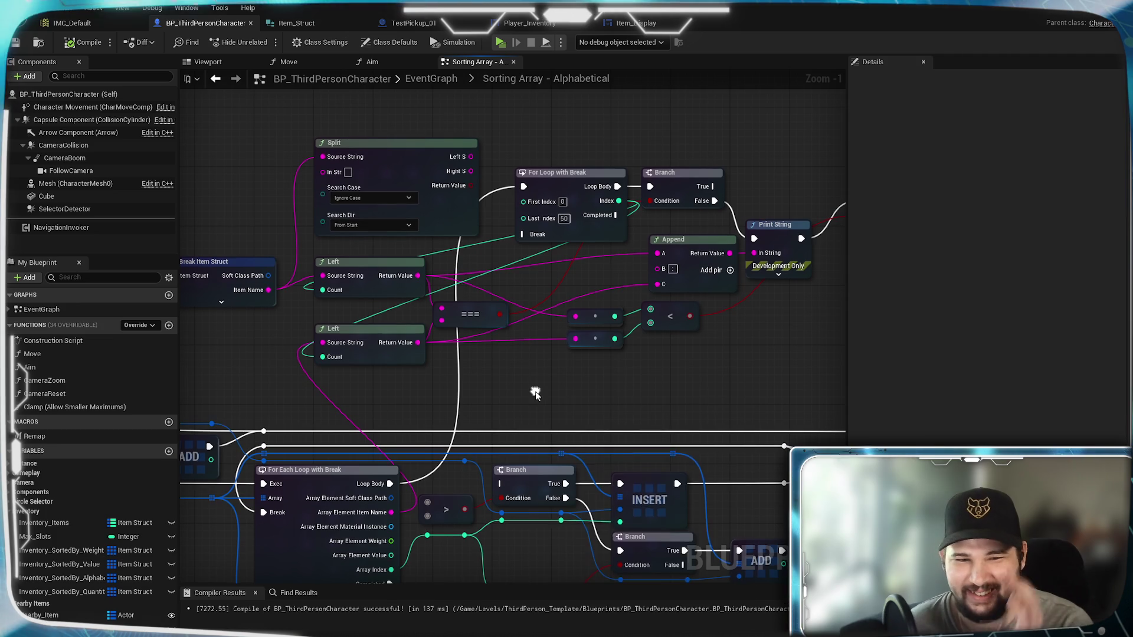
right_click(535, 394)
drag(418, 275, 529, 375)
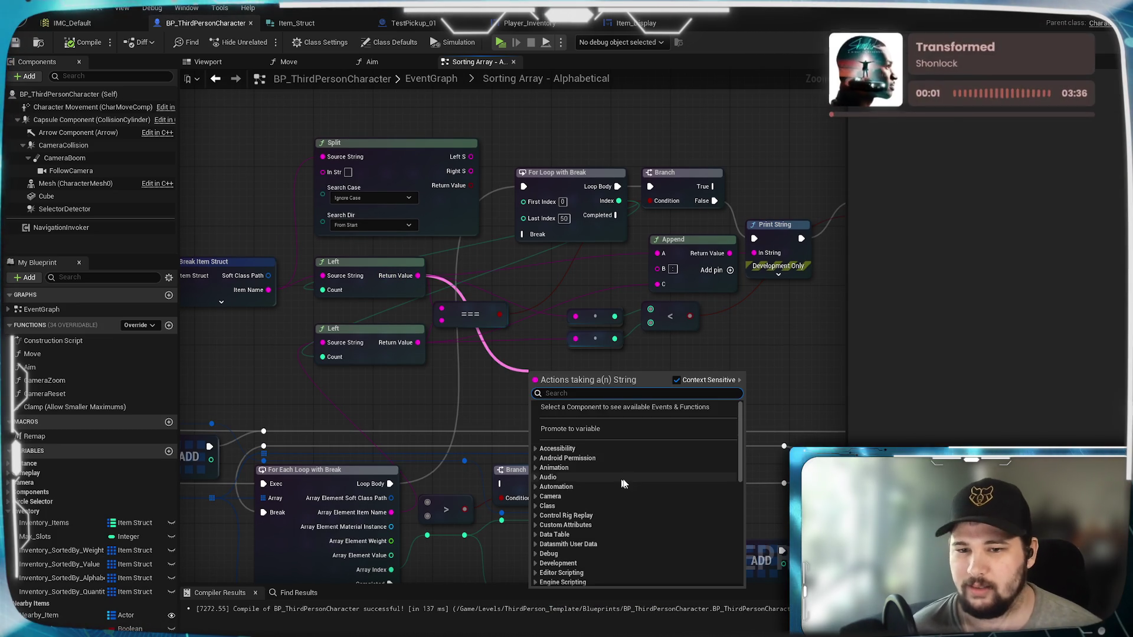
scroll(636, 479, down, 10)
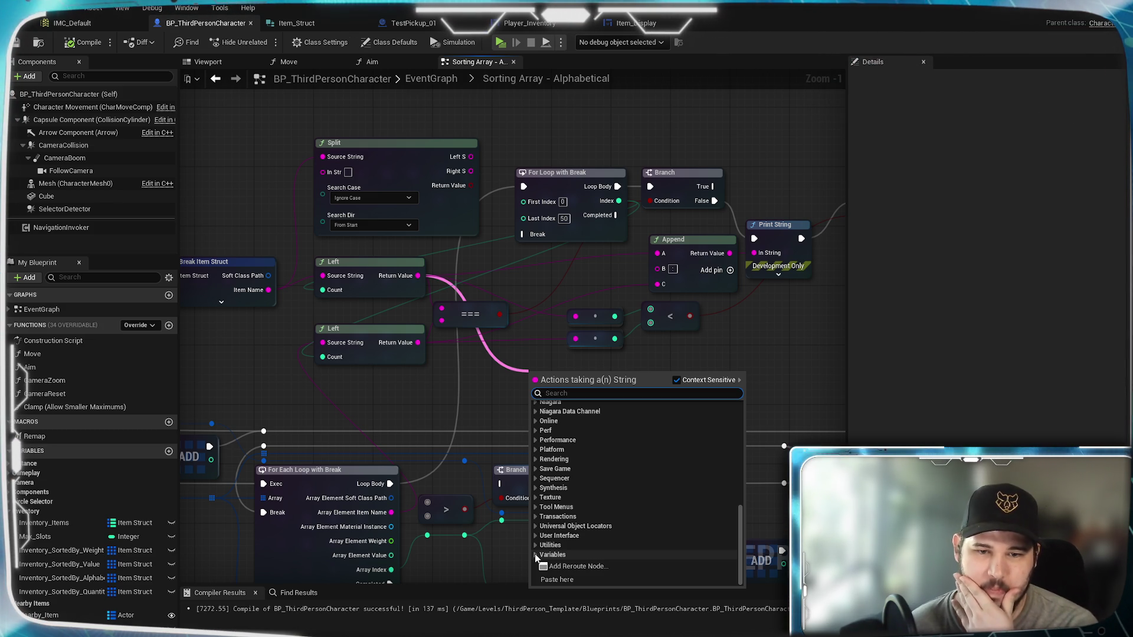
click(535, 544)
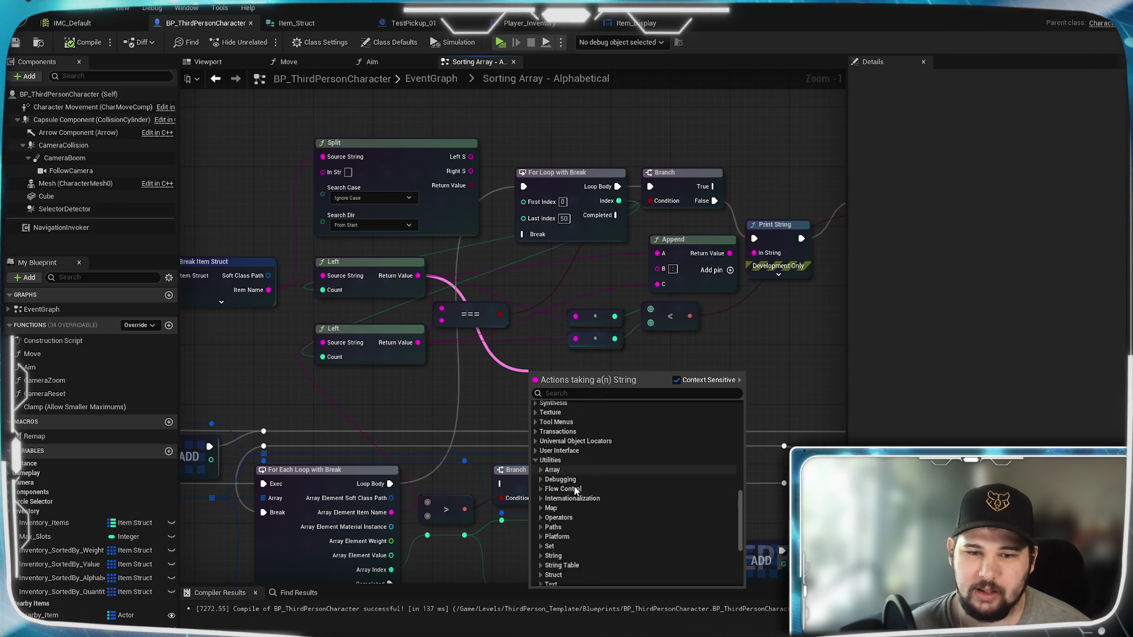
scroll(575, 486, down, 3)
click(545, 523)
scroll(657, 517, down, 5)
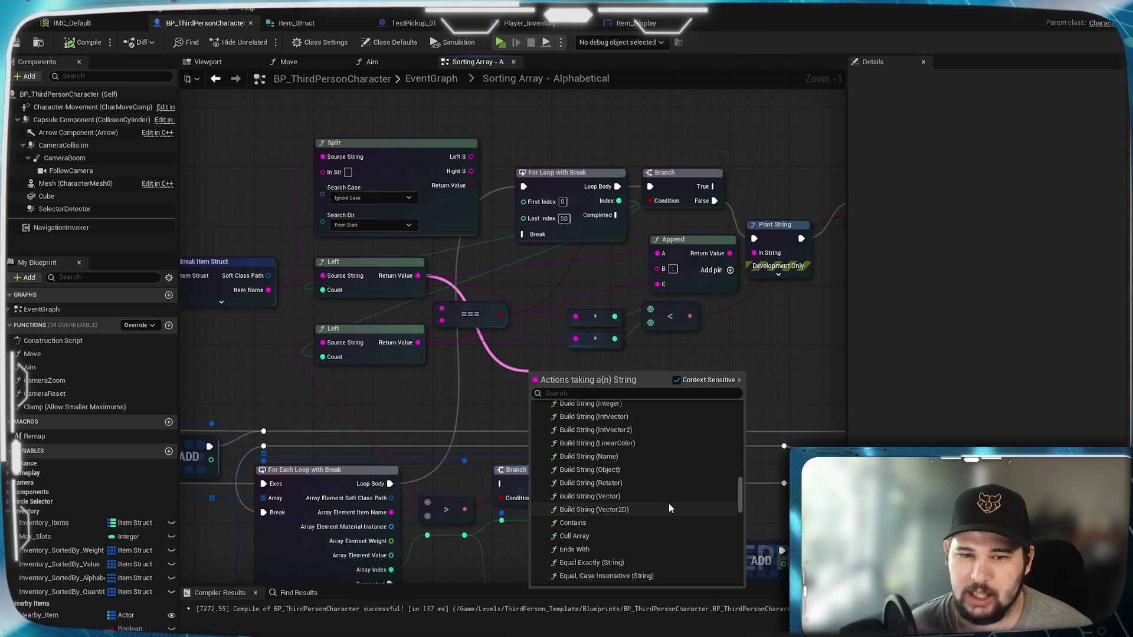
scroll(669, 505, down, 3)
scroll(668, 503, down, 2)
scroll(668, 504, down, 2)
scroll(669, 506, down, 4)
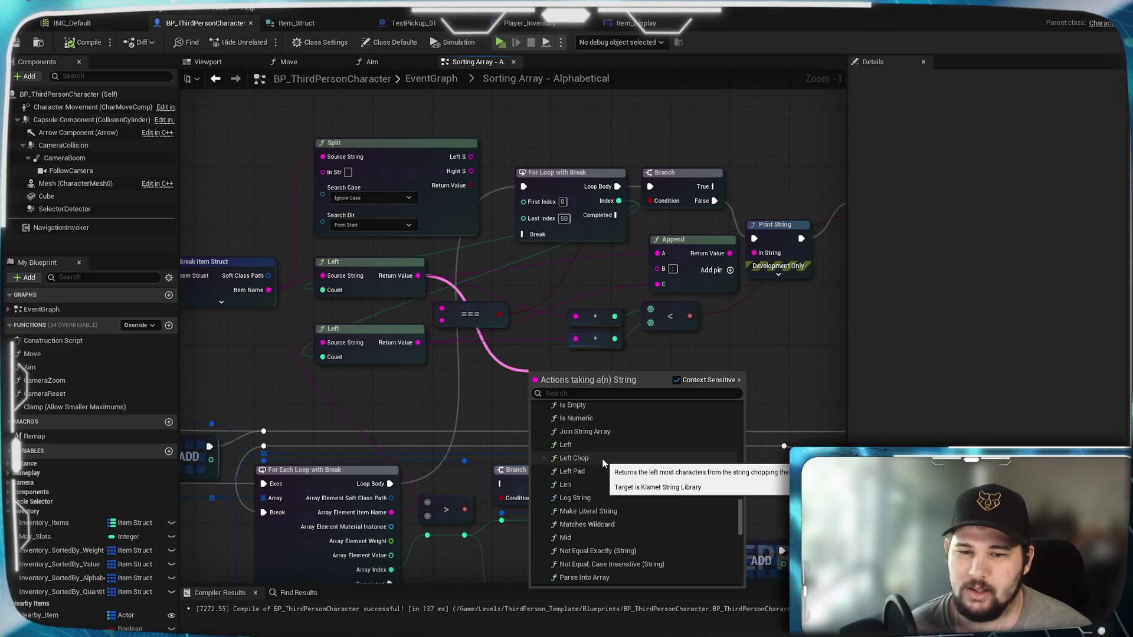
Add a Left Chop node with the item name as Source String and the loop Index as Count
click(589, 458)
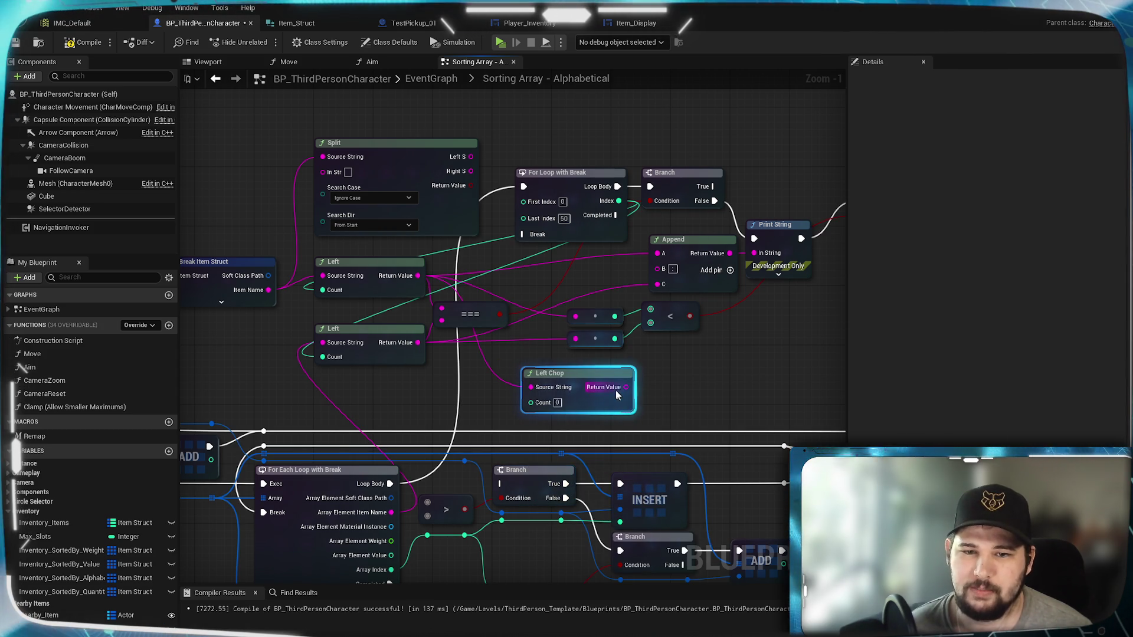
drag(561, 382, 392, 398)
drag(505, 365, 550, 360)
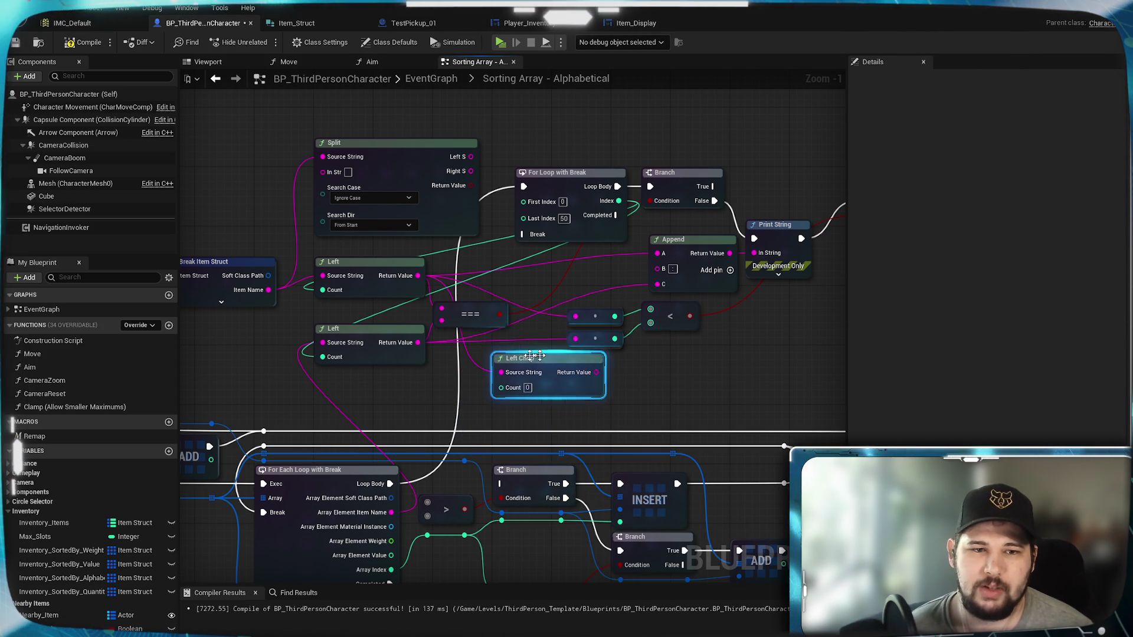
drag(268, 290, 501, 372)
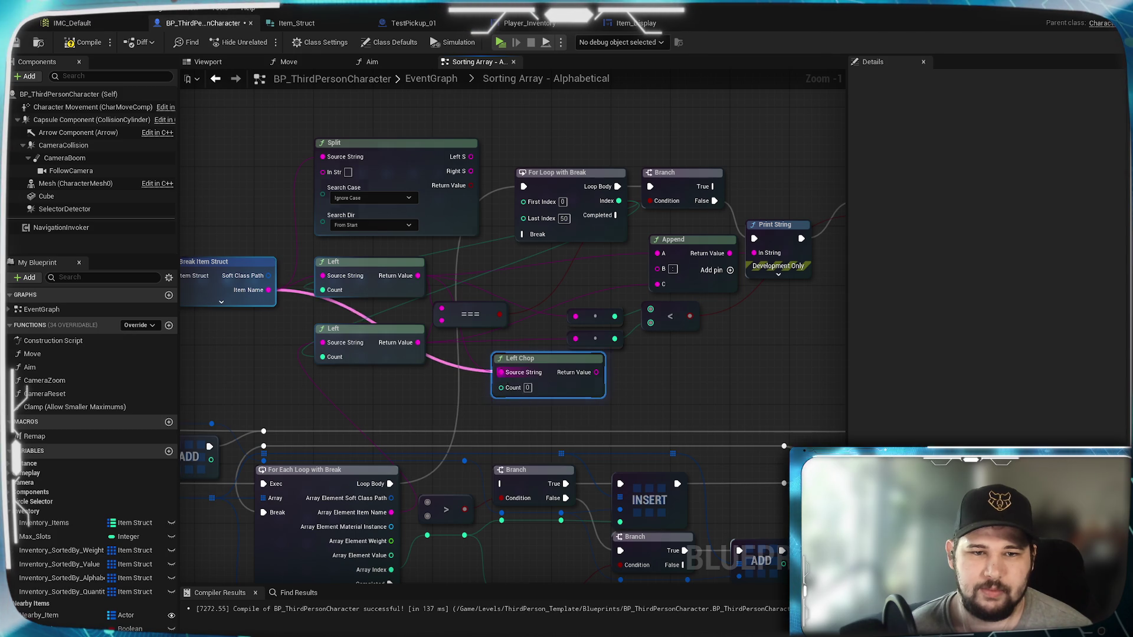
mouse_move(619, 201)
mouse_down()
mouse_move(536, 359)
mouse_move(498, 396)
mouse_move(501, 387)
mouse_up()
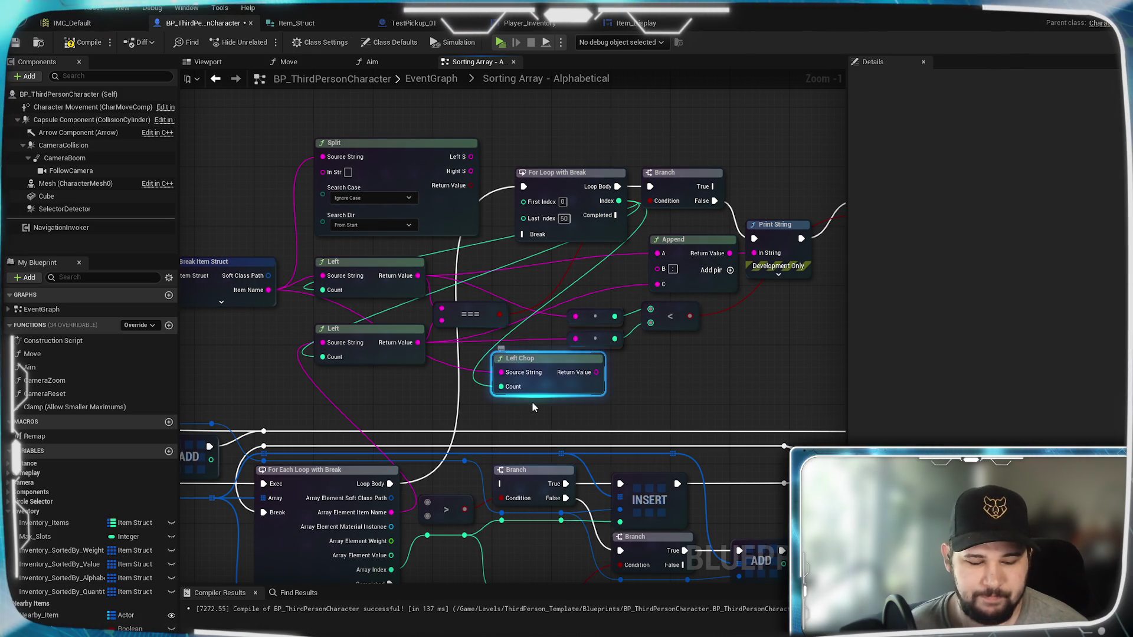
Paste a second Left Chop node and shift the upper graph's nodes up and left to make room
key(ctrl+c)
key(ctrl+v)
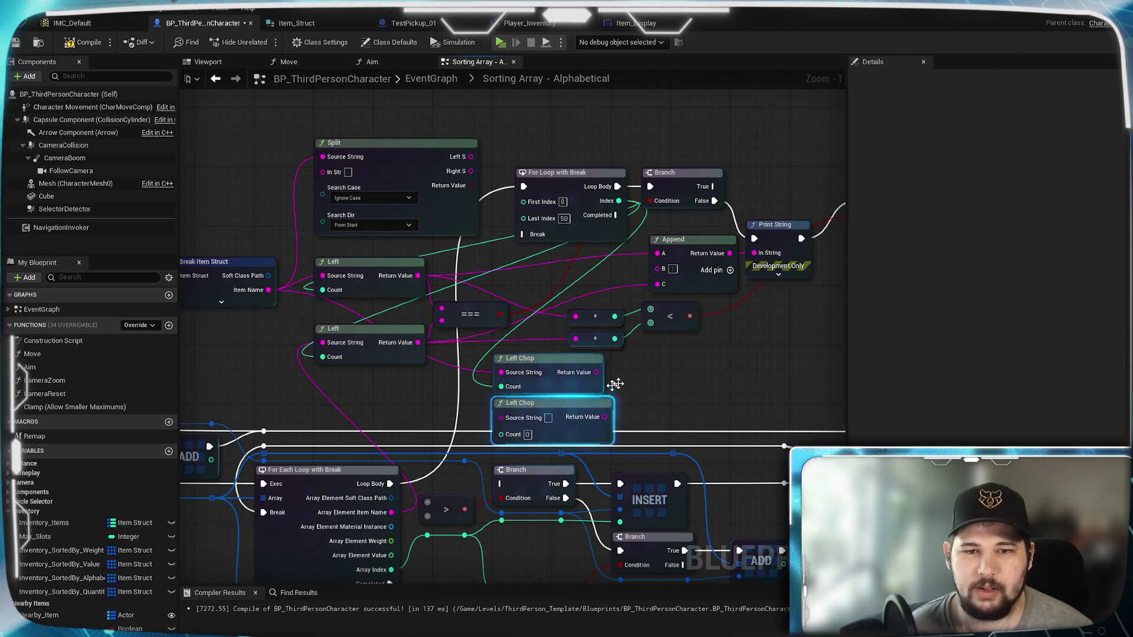
scroll(615, 384, down, 2)
drag(668, 195, 760, 307)
drag(822, 392, 245, 190)
drag(401, 236, 383, 161)
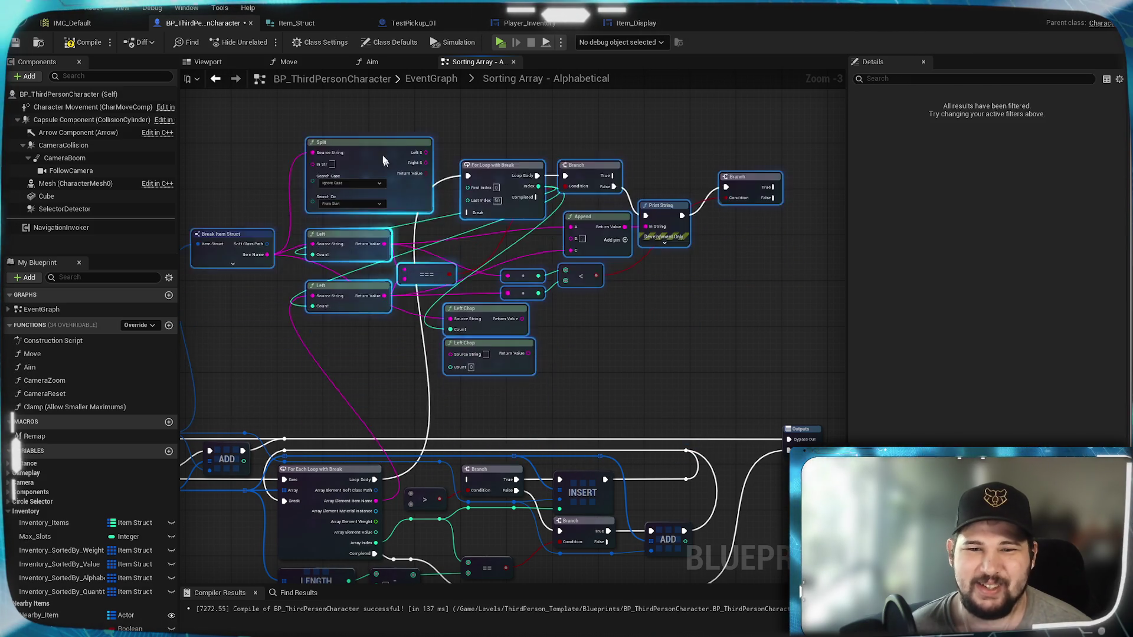
click(264, 413)
Wire the loop Index and Array Element Item Name into the lower Left Chop, then reposition both
scroll(263, 184, up, 4)
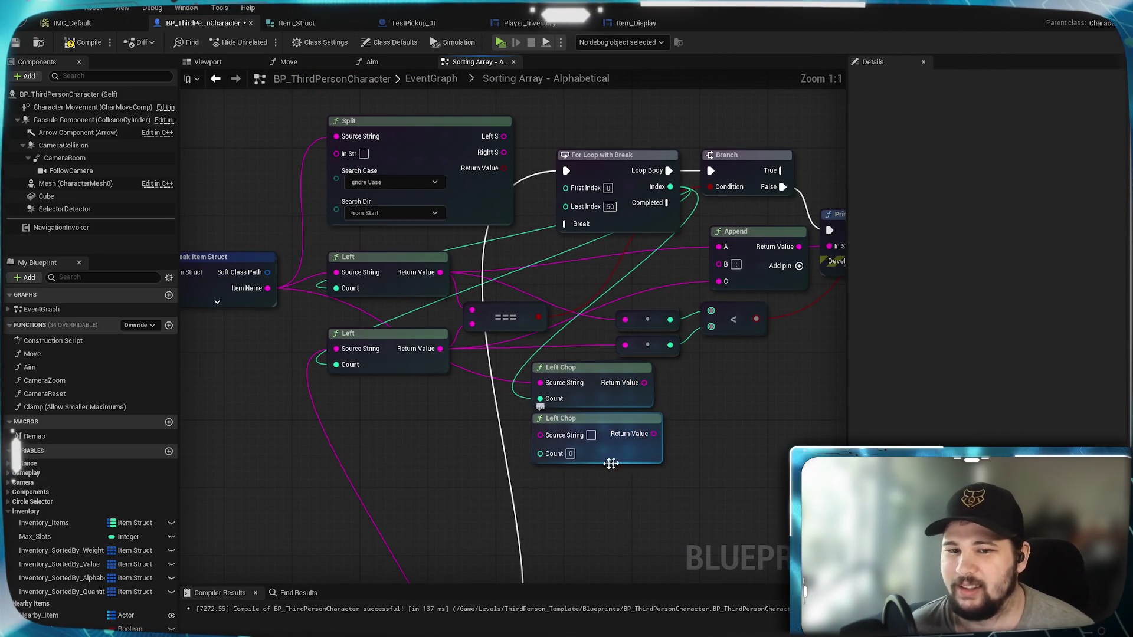
click(649, 195)
mouse_move(670, 187)
mouse_down()
mouse_move(642, 310)
mouse_move(549, 460)
mouse_up()
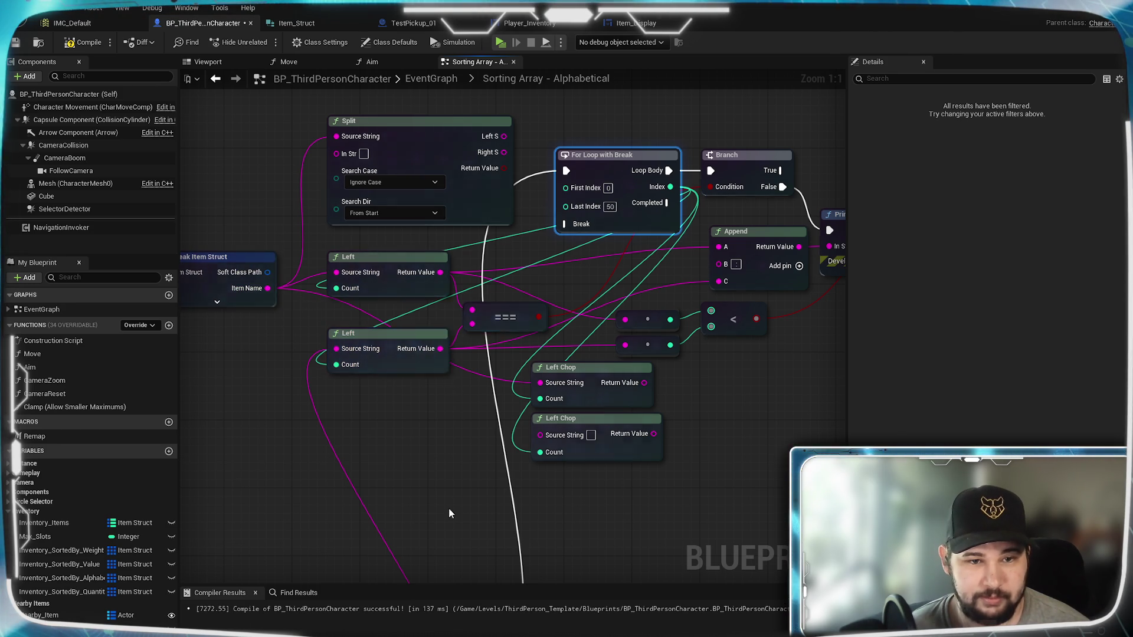
mouse_move(363, 490)
mouse_down()
mouse_move(478, 201)
mouse_move(463, 177)
mouse_up()
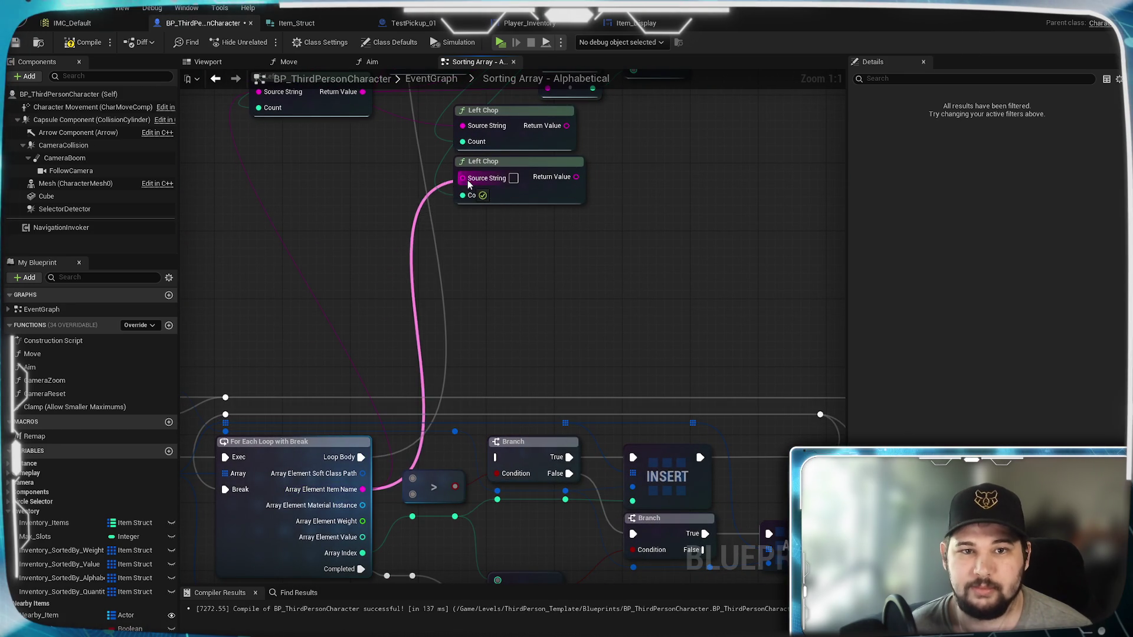
drag(582, 425, 531, 472)
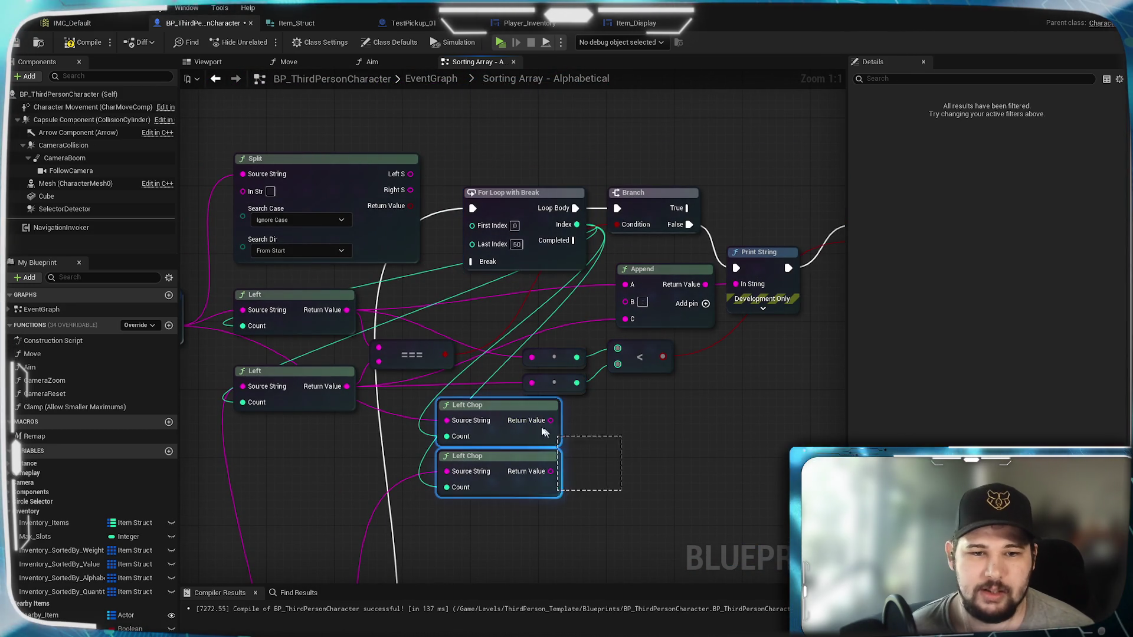
mouse_move(503, 405)
mouse_down()
mouse_move(437, 448)
mouse_move(291, 447)
mouse_move(379, 361)
mouse_up()
Route both Left Chop results into the conversion nodes and Append, then save the blueprint
mouse_move(346, 505)
mouse_down()
mouse_move(392, 350)
mouse_move(379, 361)
mouse_up()
mouse_move(346, 454)
mouse_down()
mouse_move(518, 405)
mouse_move(531, 357)
mouse_up()
drag(347, 506, 531, 383)
key(alt+Left)
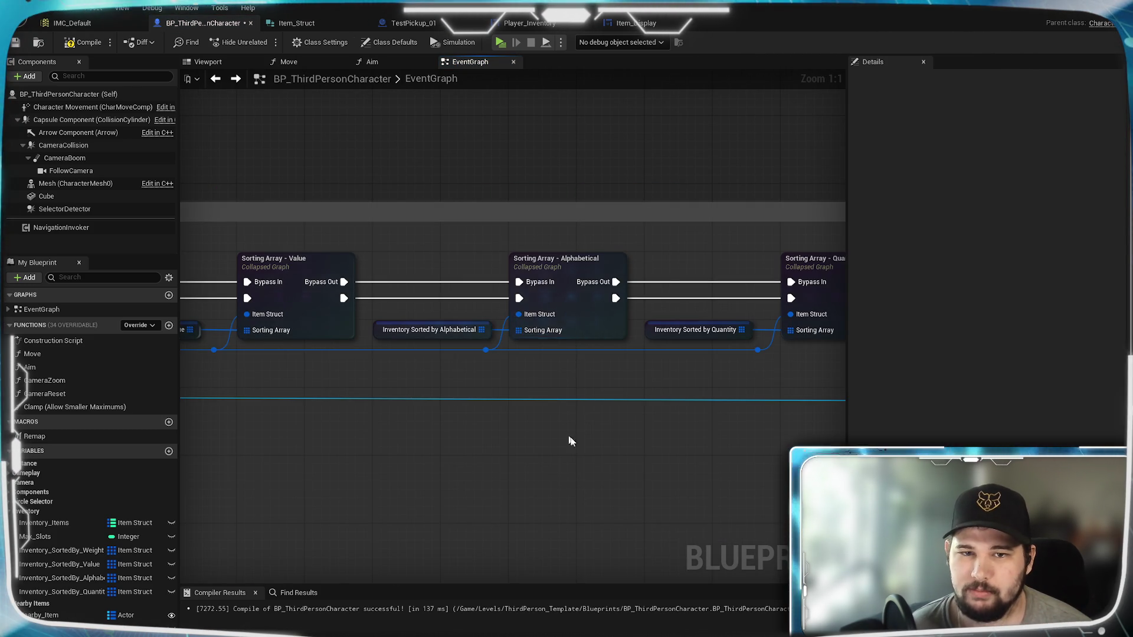
key(alt+Right)
mouse_move(346, 505)
mouse_down()
mouse_move(512, 410)
mouse_move(532, 382)
mouse_up()
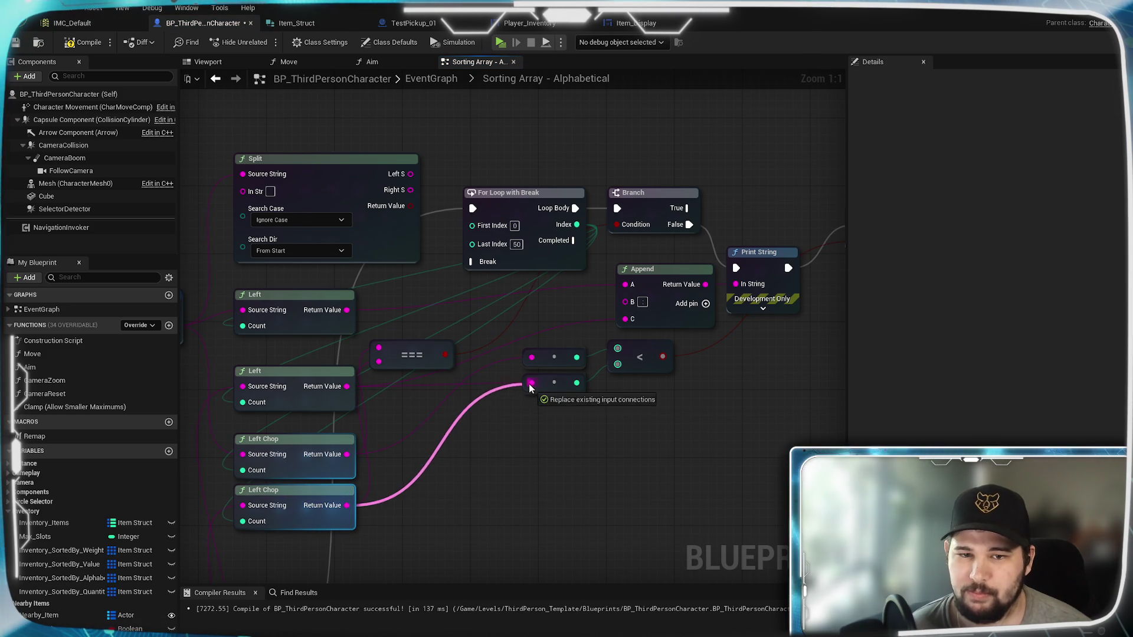
drag(347, 454, 625, 284)
mouse_move(346, 505)
mouse_down()
mouse_move(610, 317)
mouse_move(625, 319)
mouse_up()
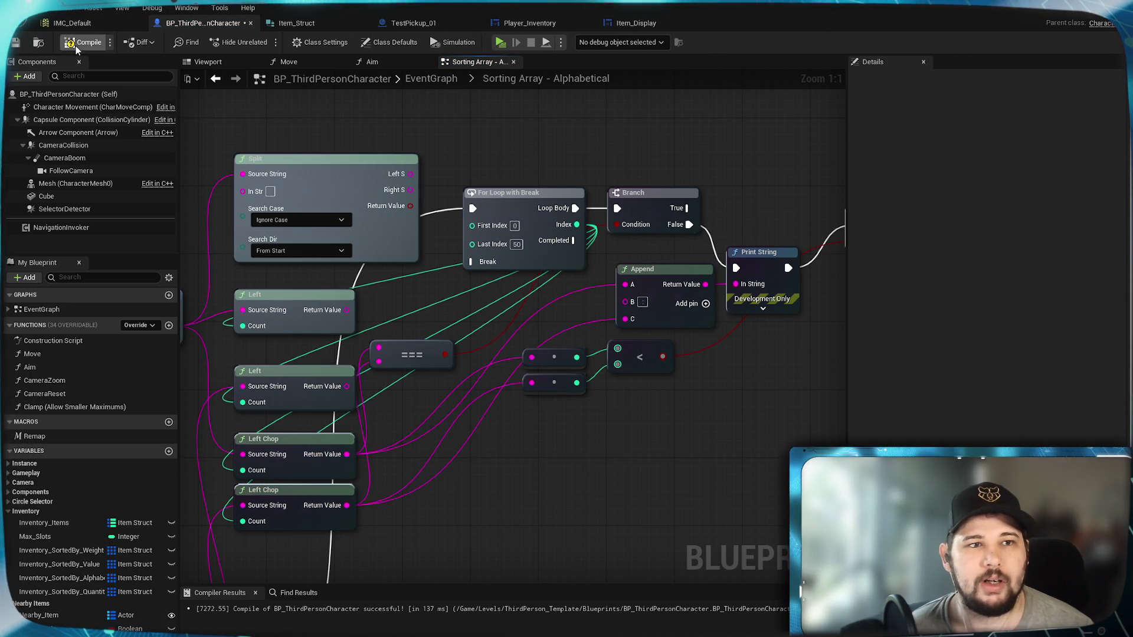
key(ctrl+s)
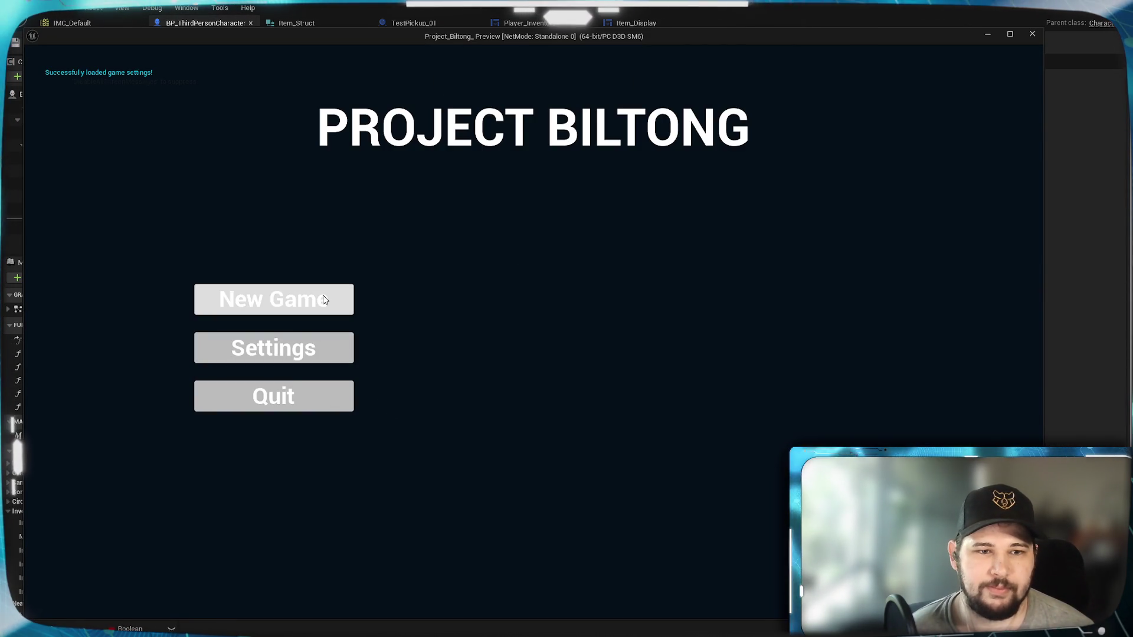
Start a New Game, collect the cyan item and another up the ramp, then close the preview
click(323, 298)
key(w)
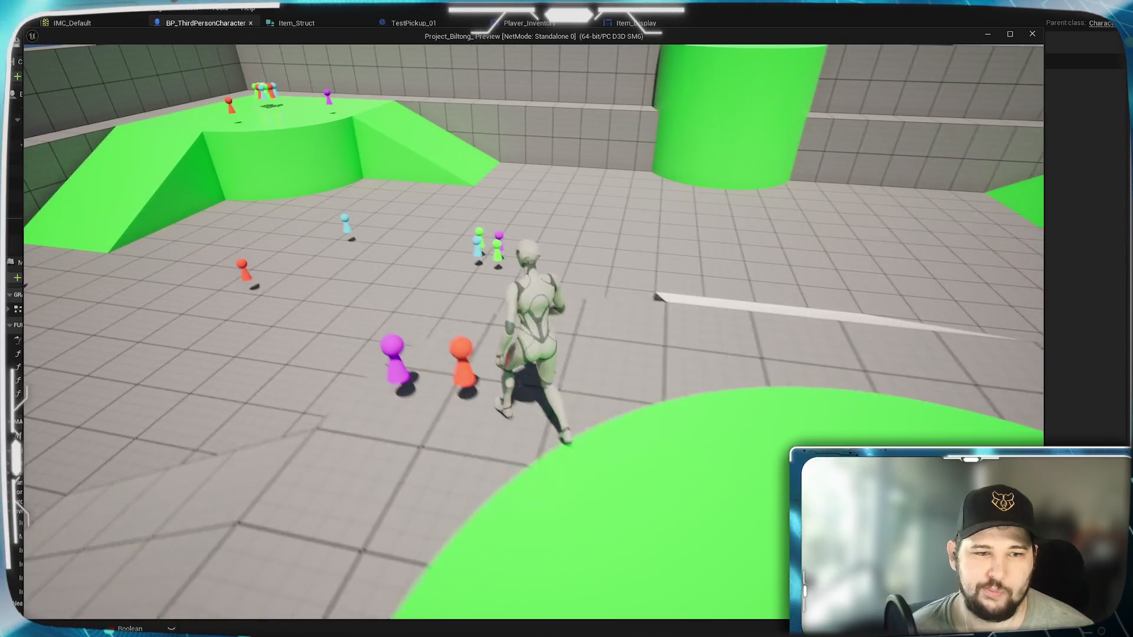
key(a)
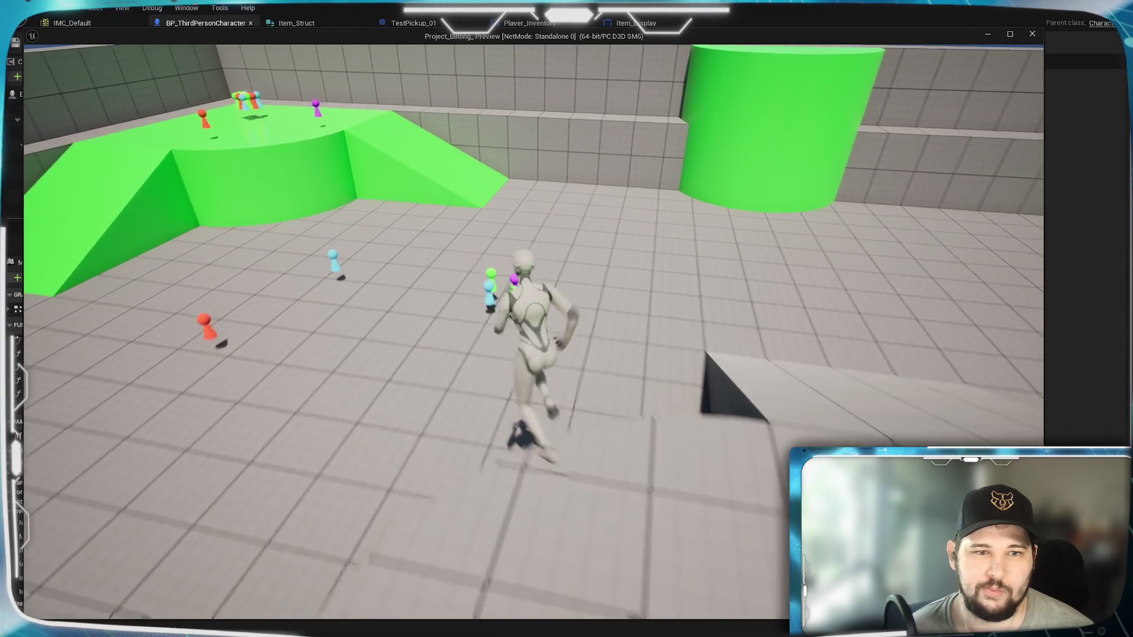
key(a)
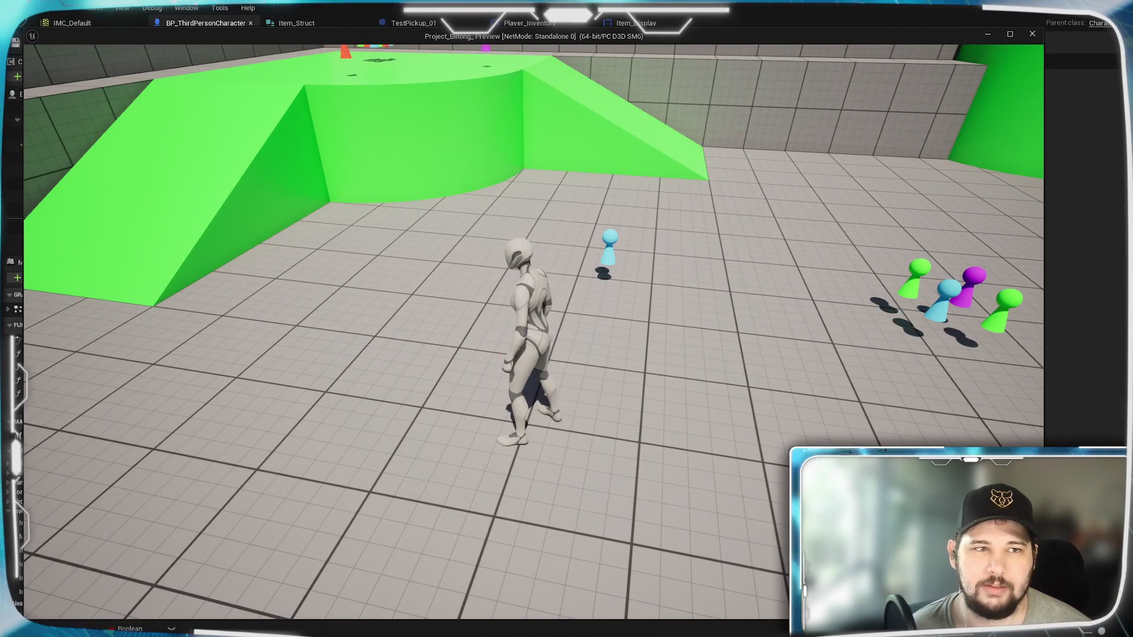
key(w)
key(e)
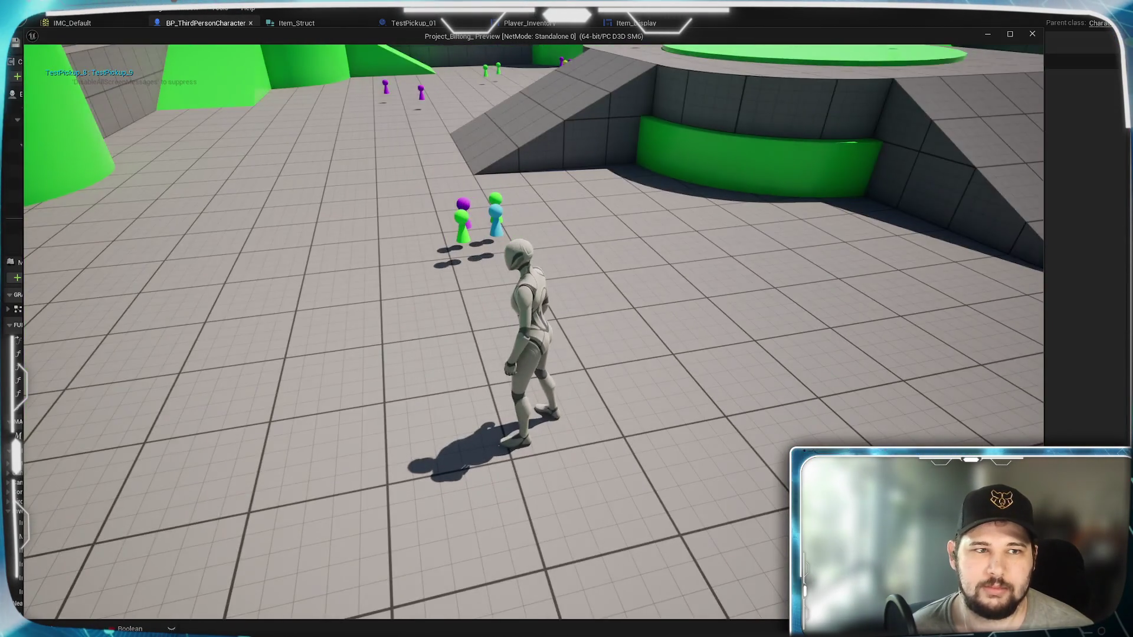
key(w)
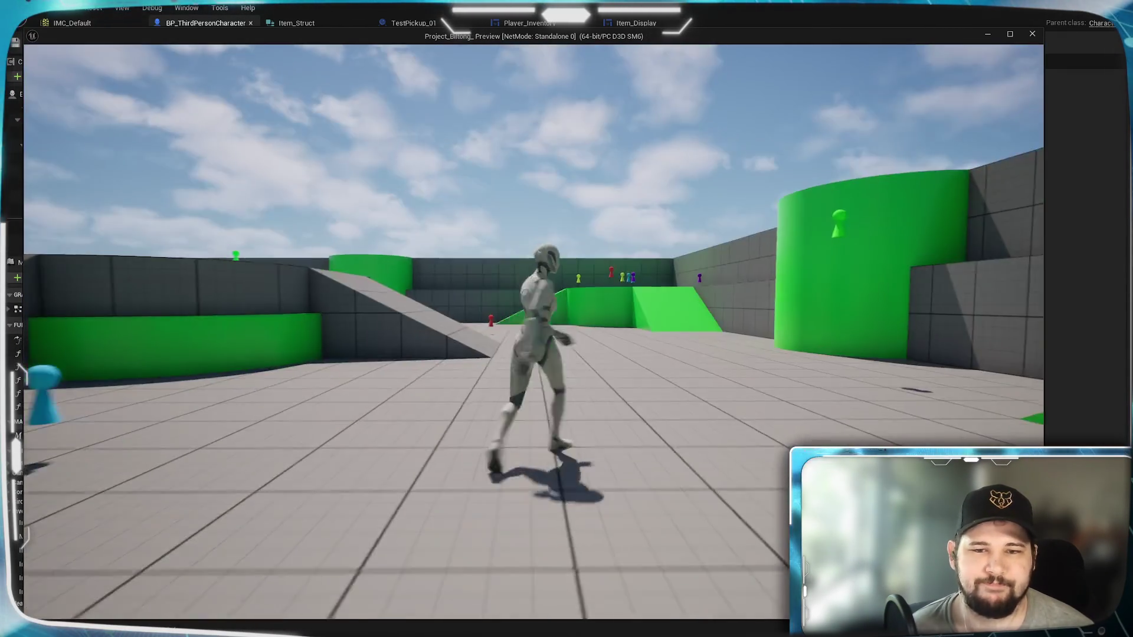
key(space)
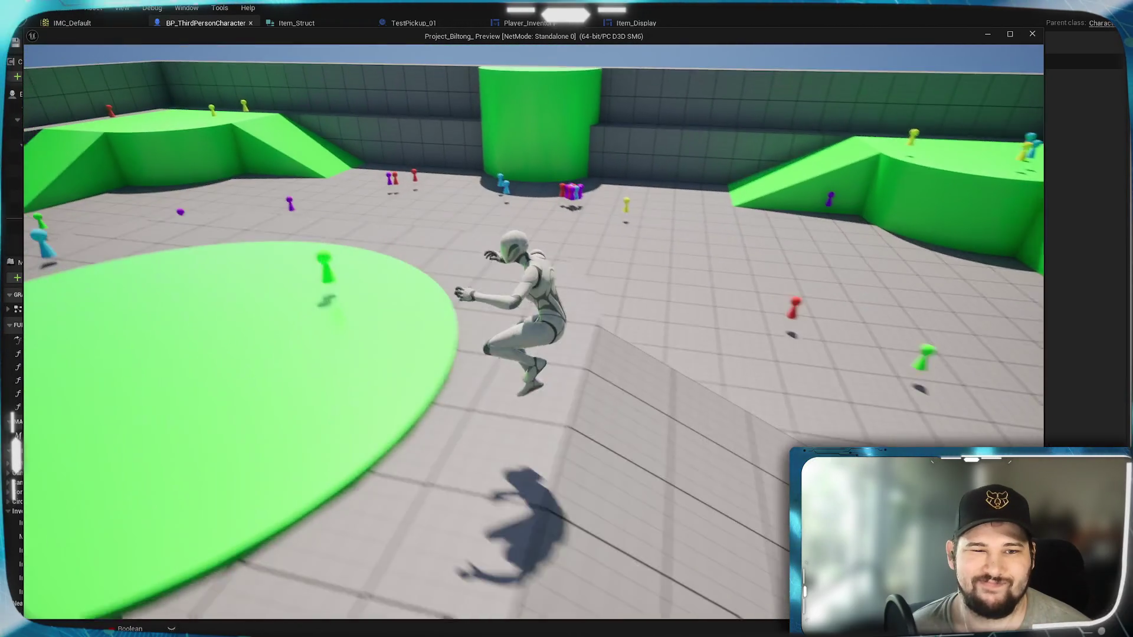
key(e)
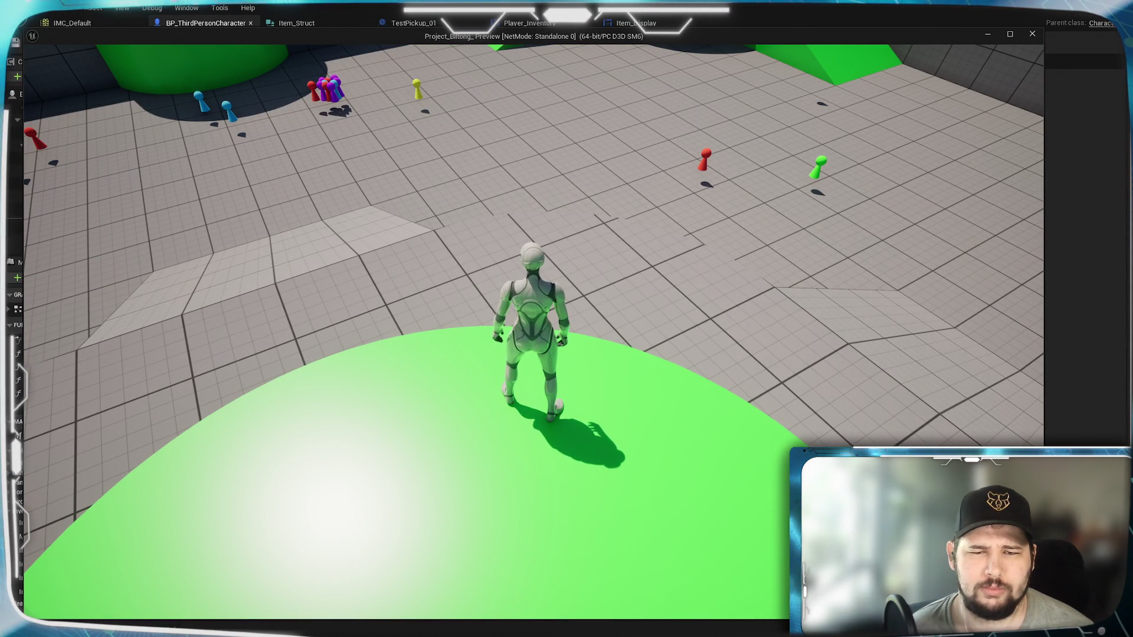
key(Escape)
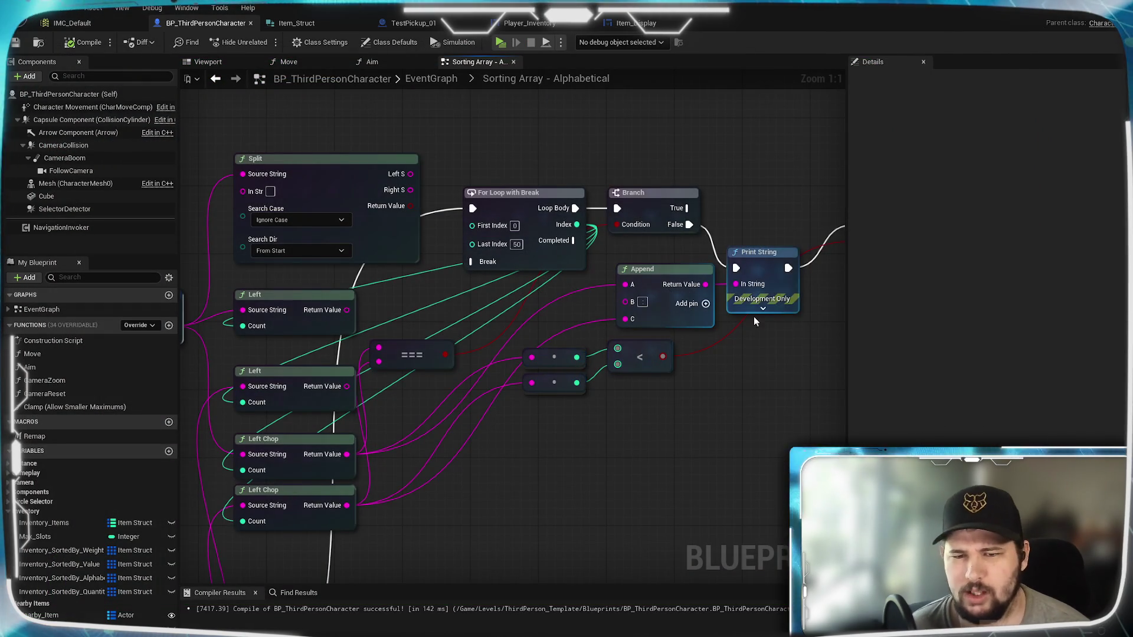
Change the Print String Duration from 2.0 to 20.0 seconds and relaunch the standalone preview
click(762, 308)
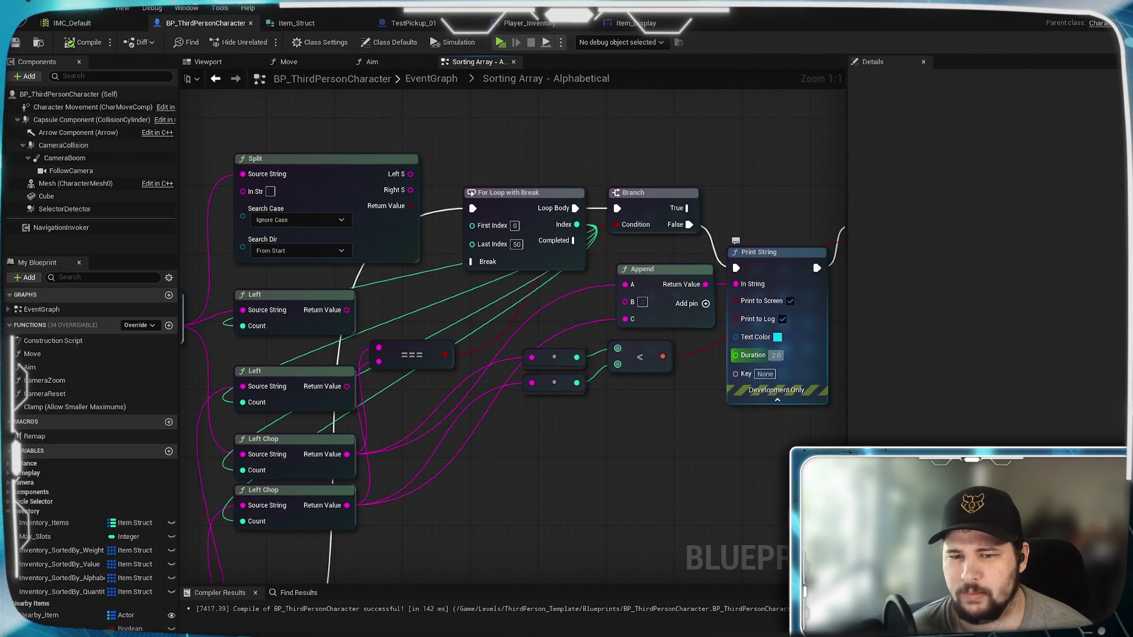
click(776, 355)
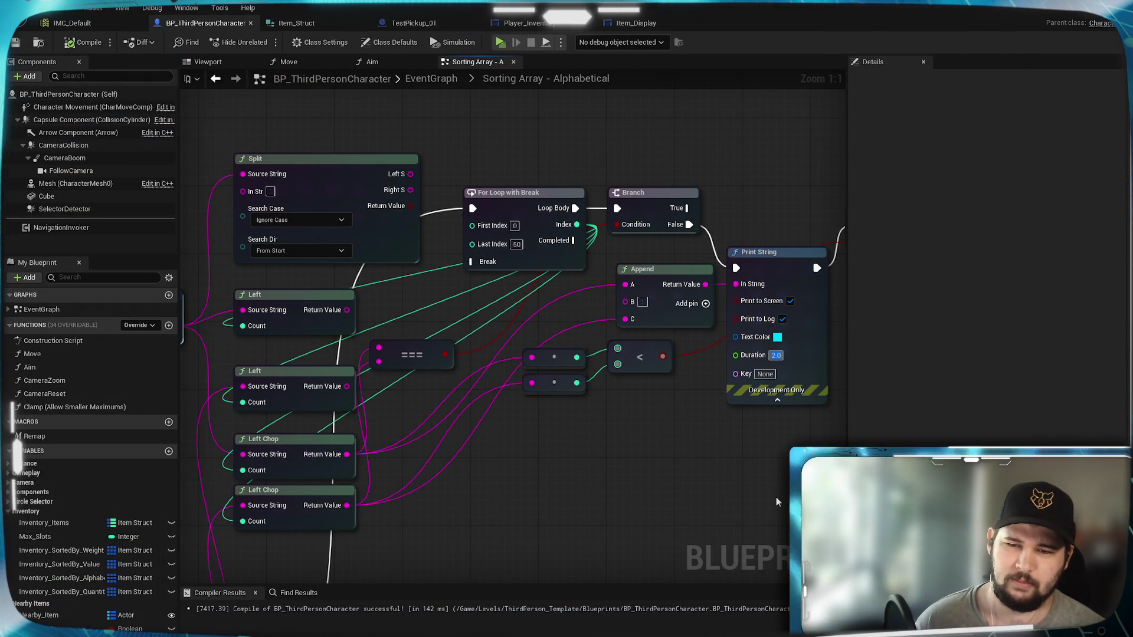
text(20)
key(Return)
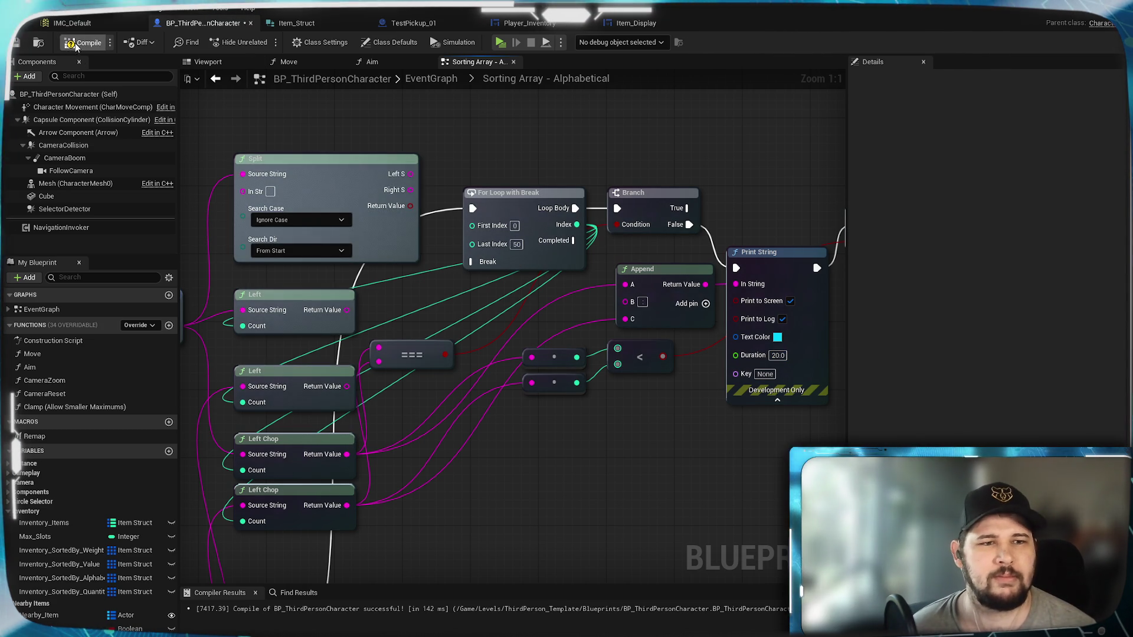
click(500, 41)
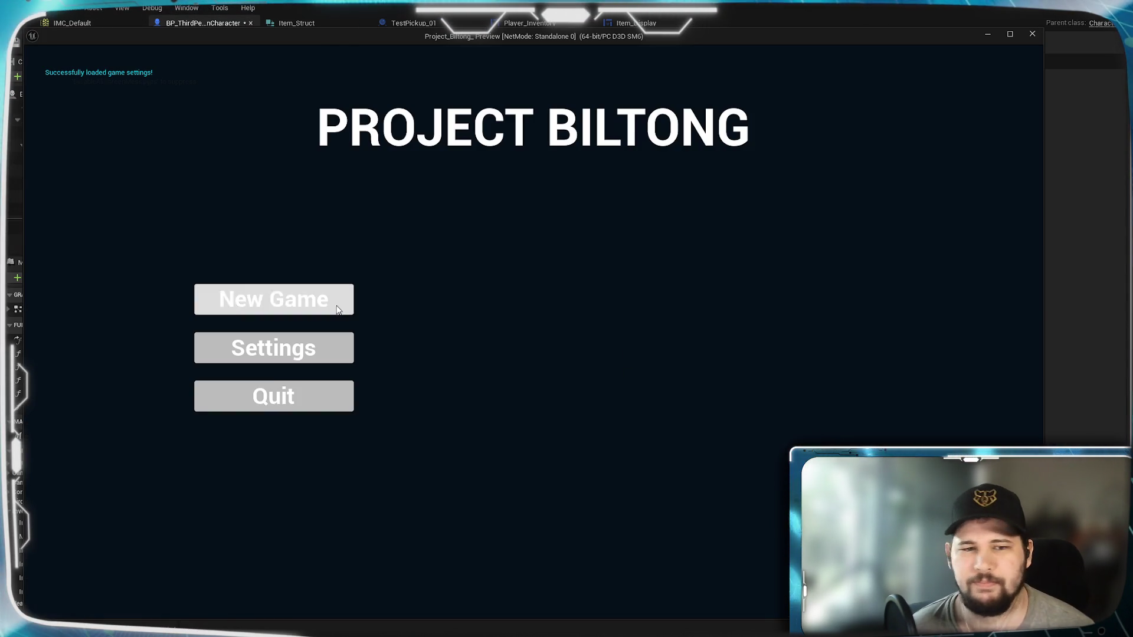
Start a New Game and collect the orange TestPickup_8 and purple TestPickup_28 items
click(338, 310)
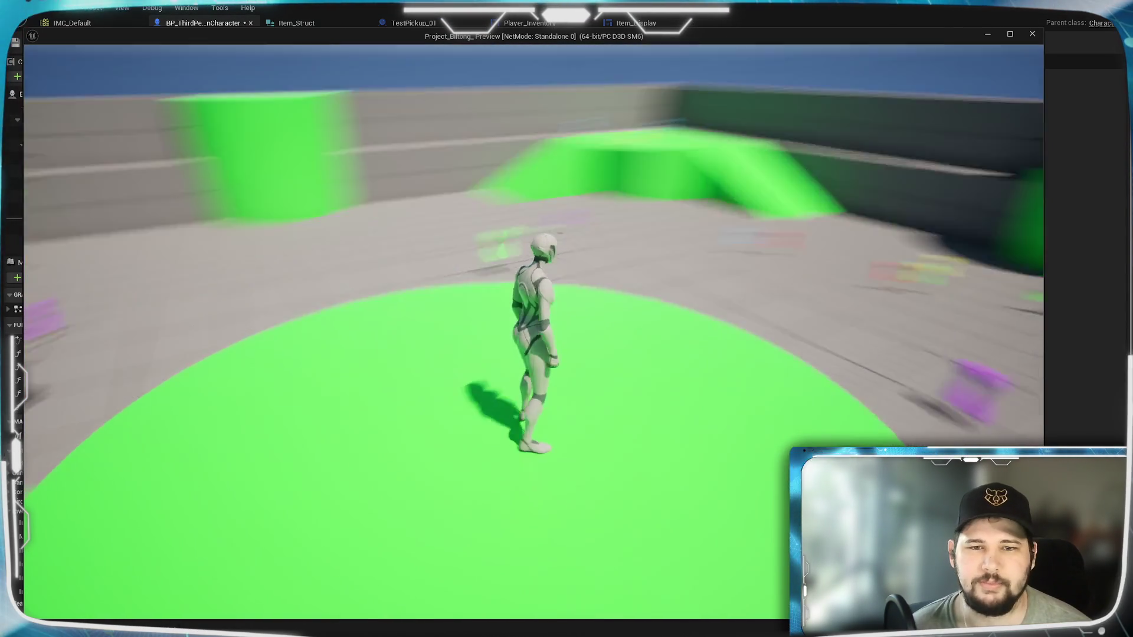
key(w)
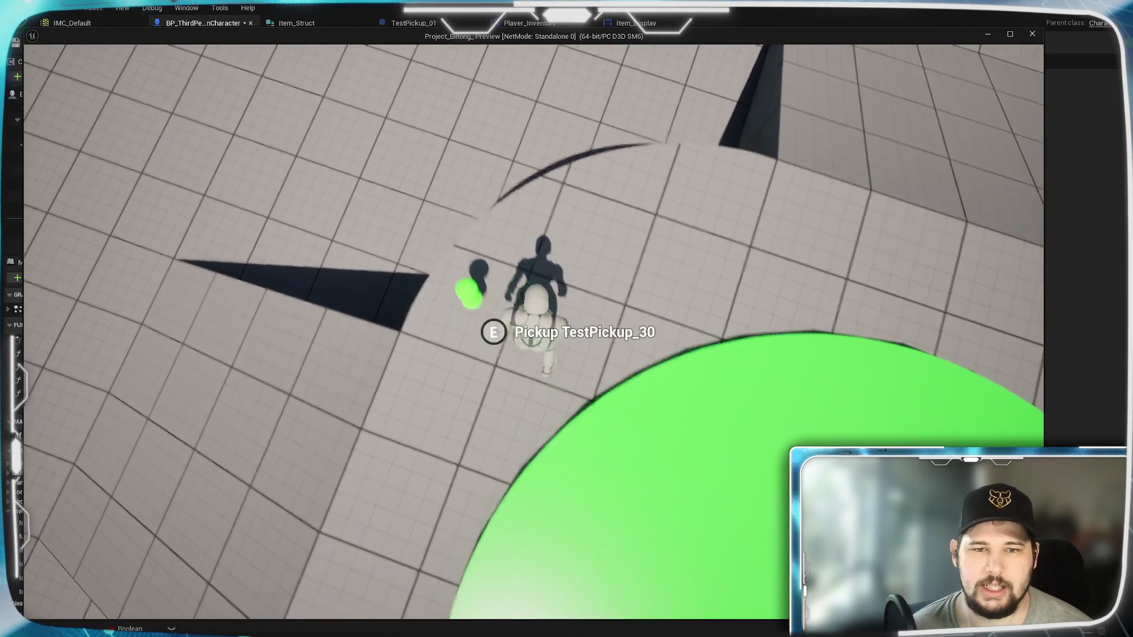
key(s)
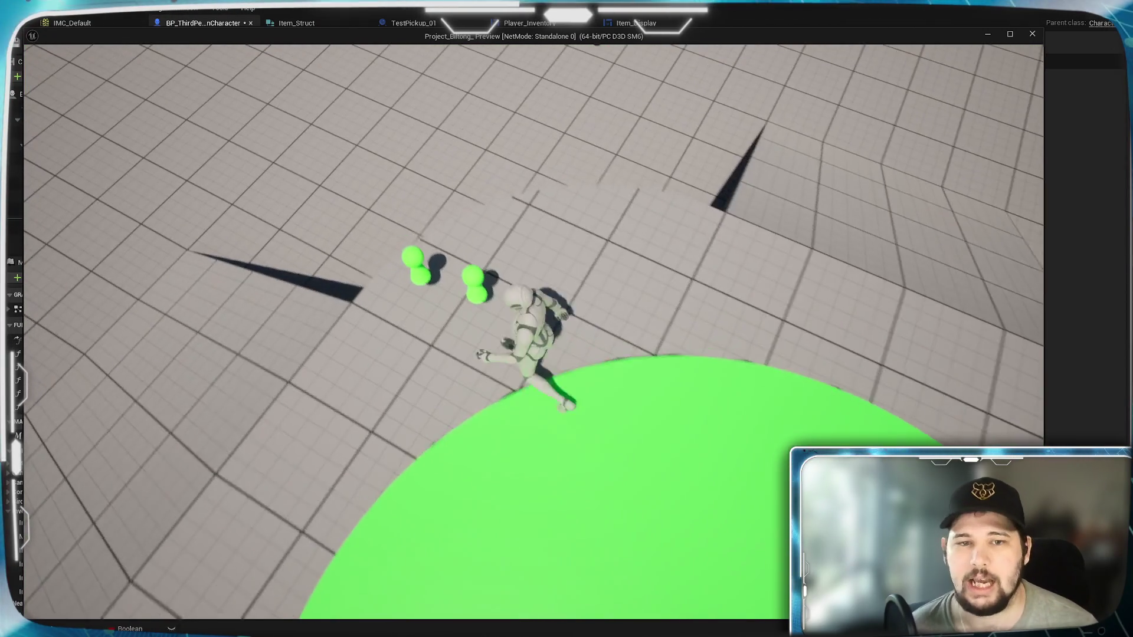
key(w)
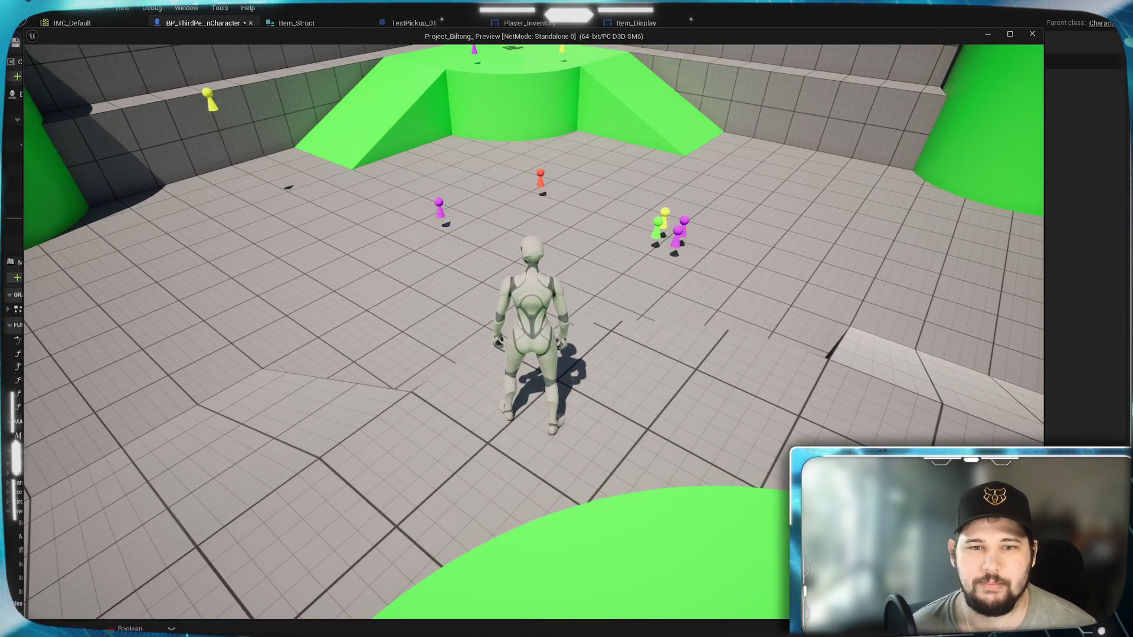
key(w)
key(space)
key(e)
key(w)
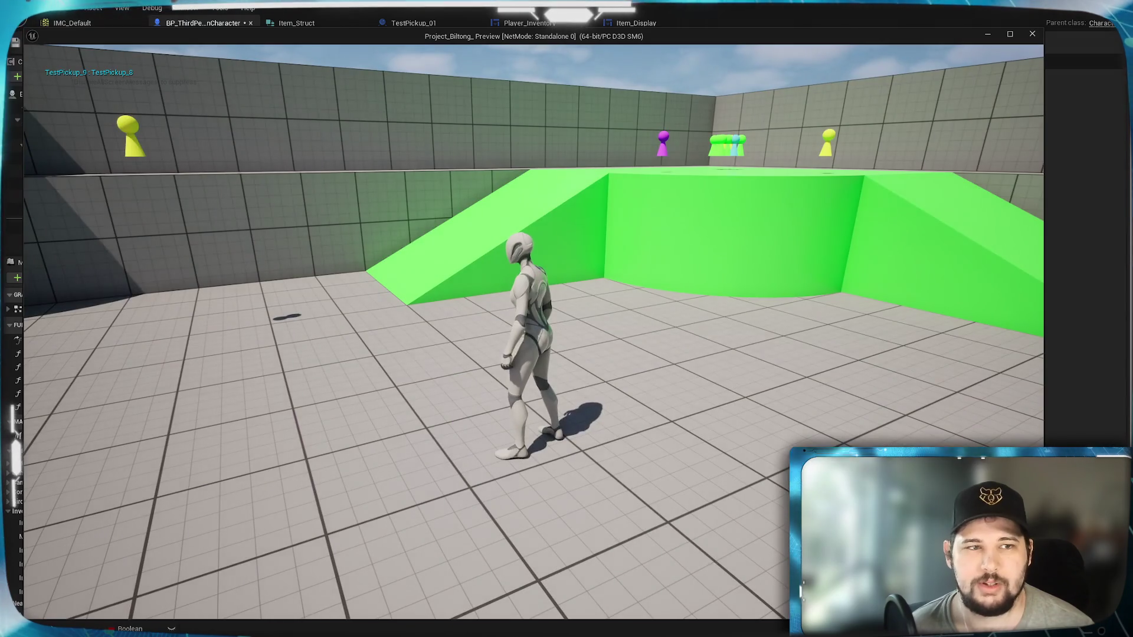
key(w)
key(space)
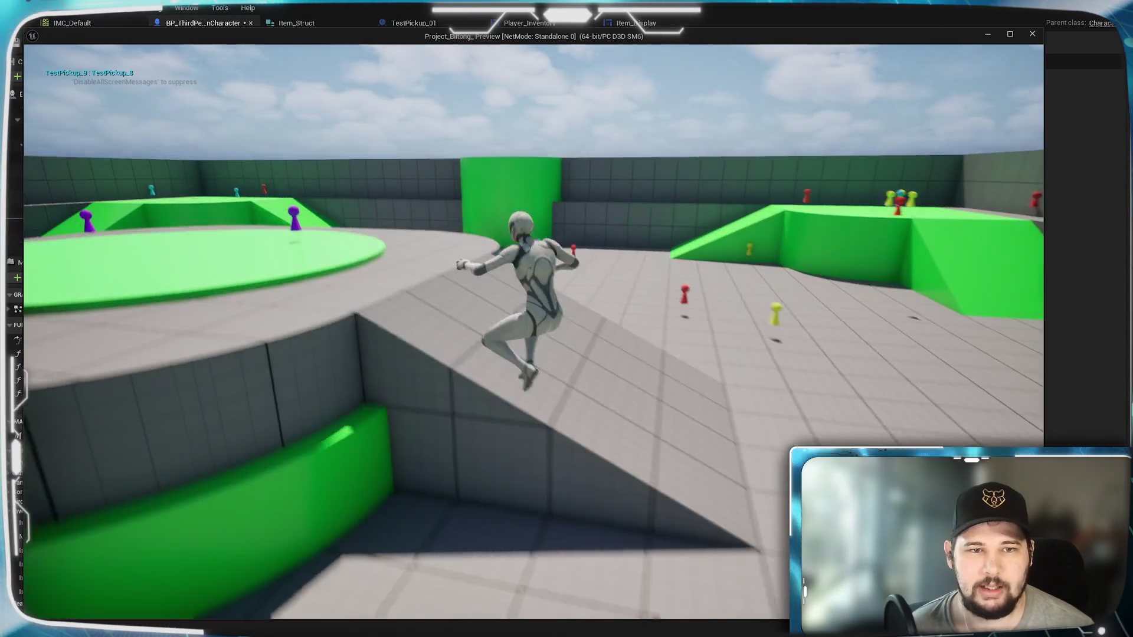
key(w)
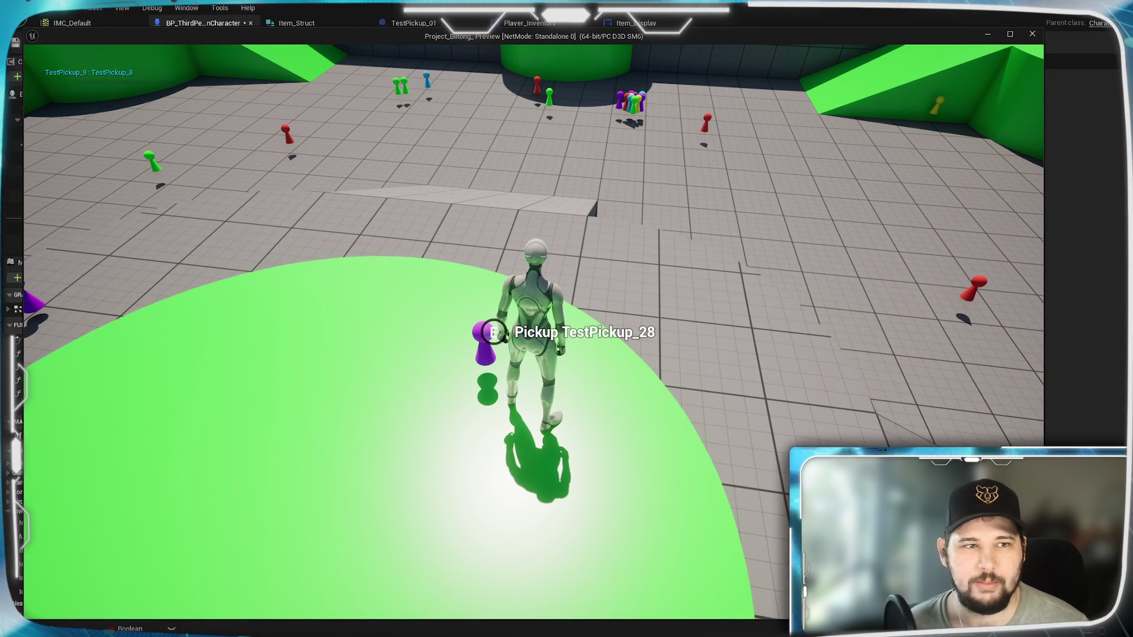
key(e)
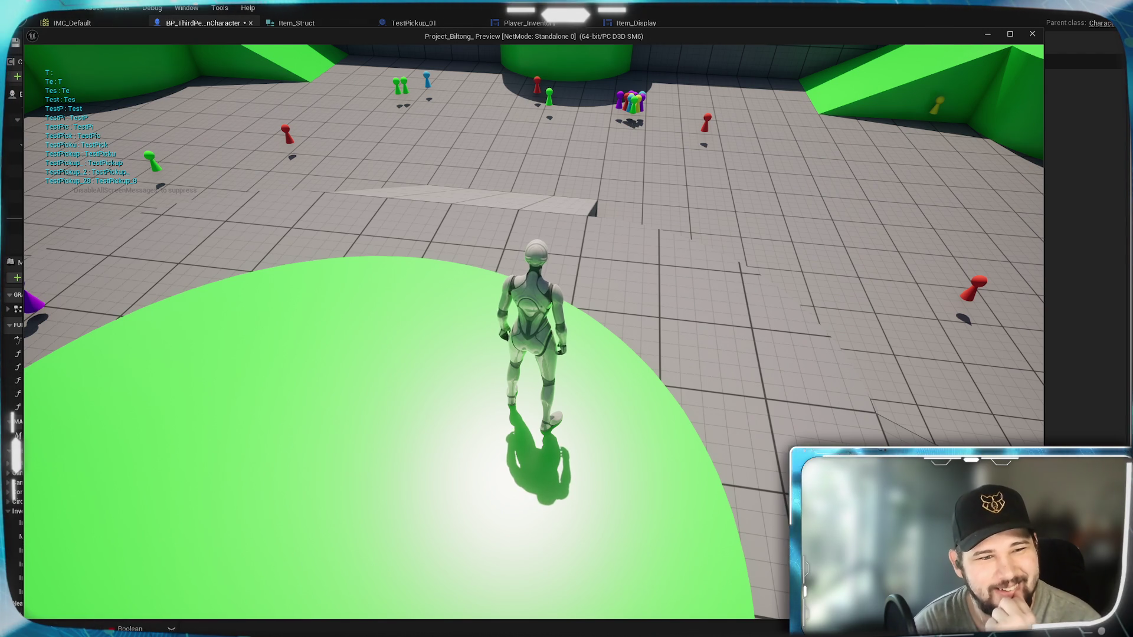
Open the inventory, sort it Alphabetically, then stop the play session
key(Escape)
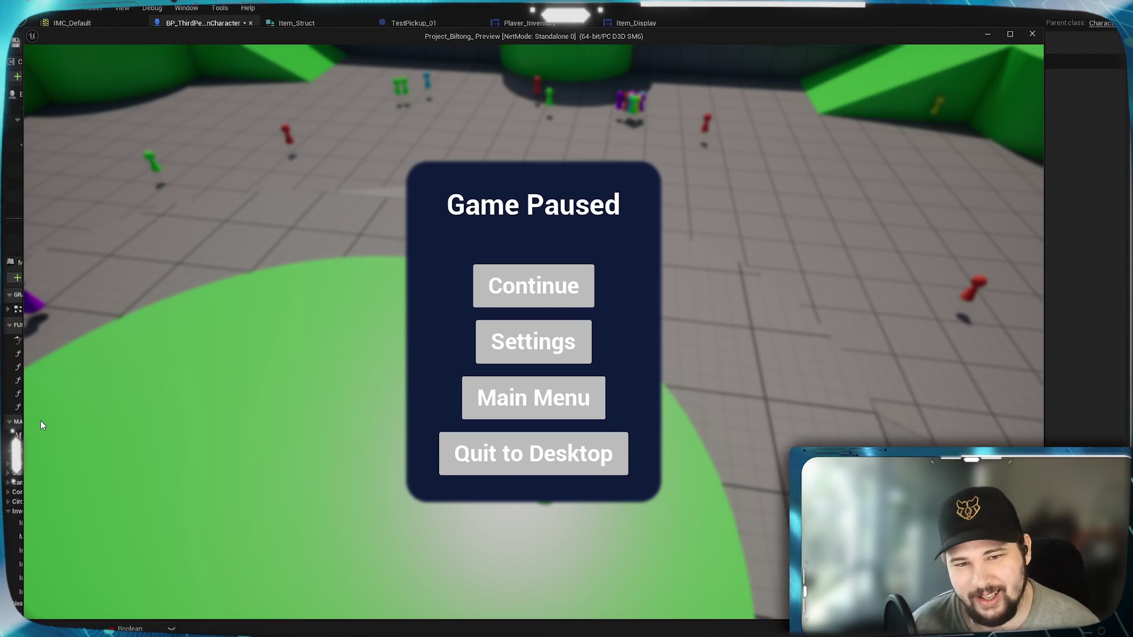
click(581, 288)
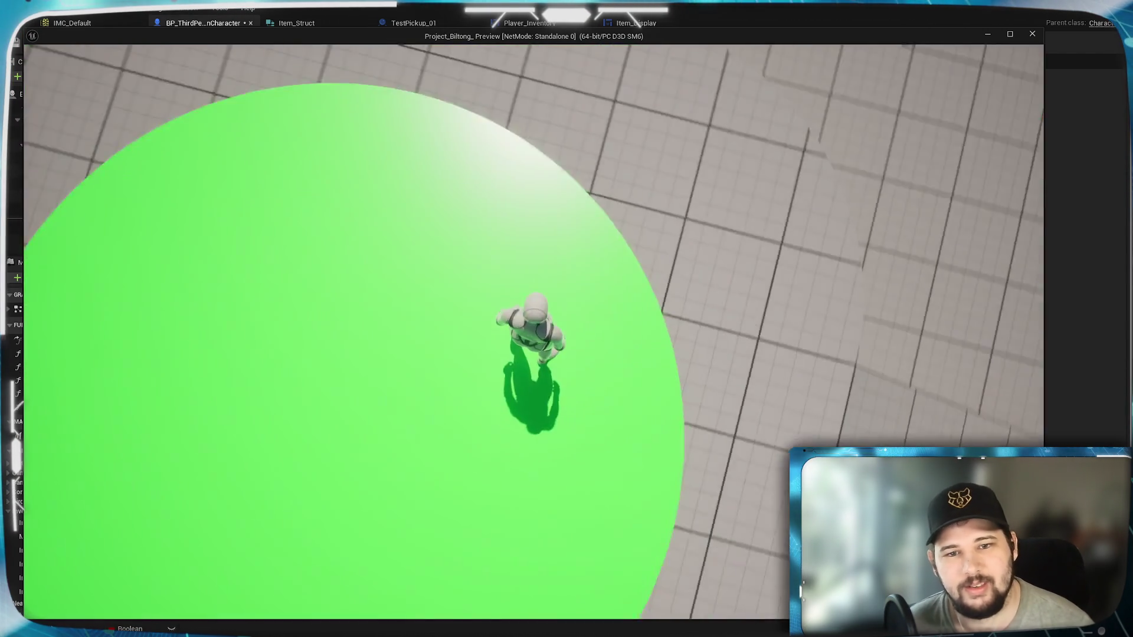
key(i)
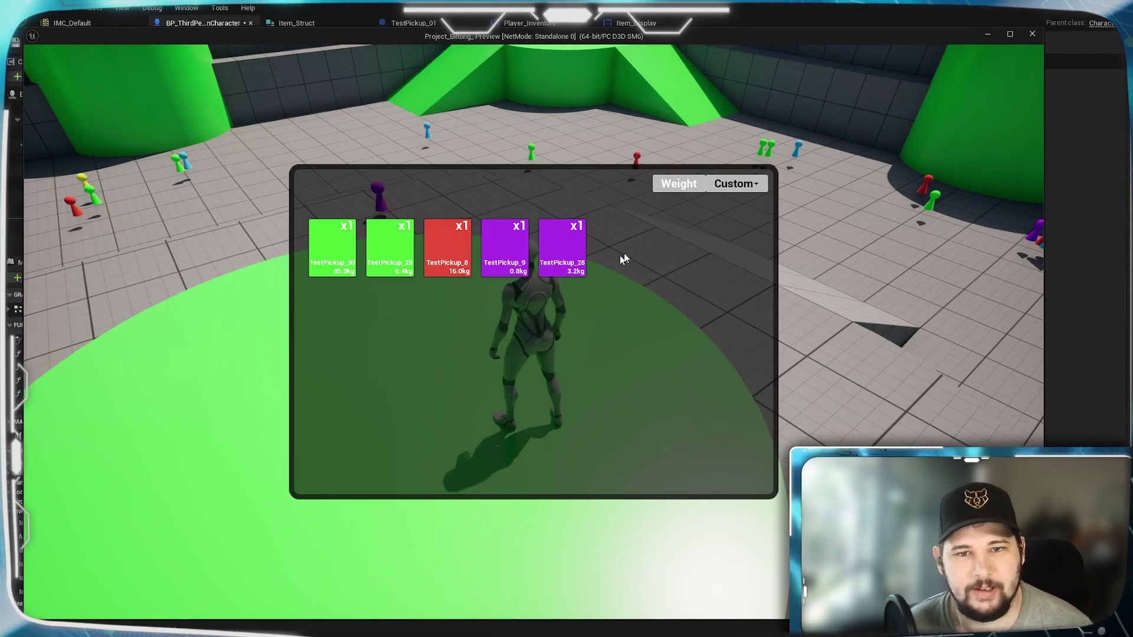
click(722, 185)
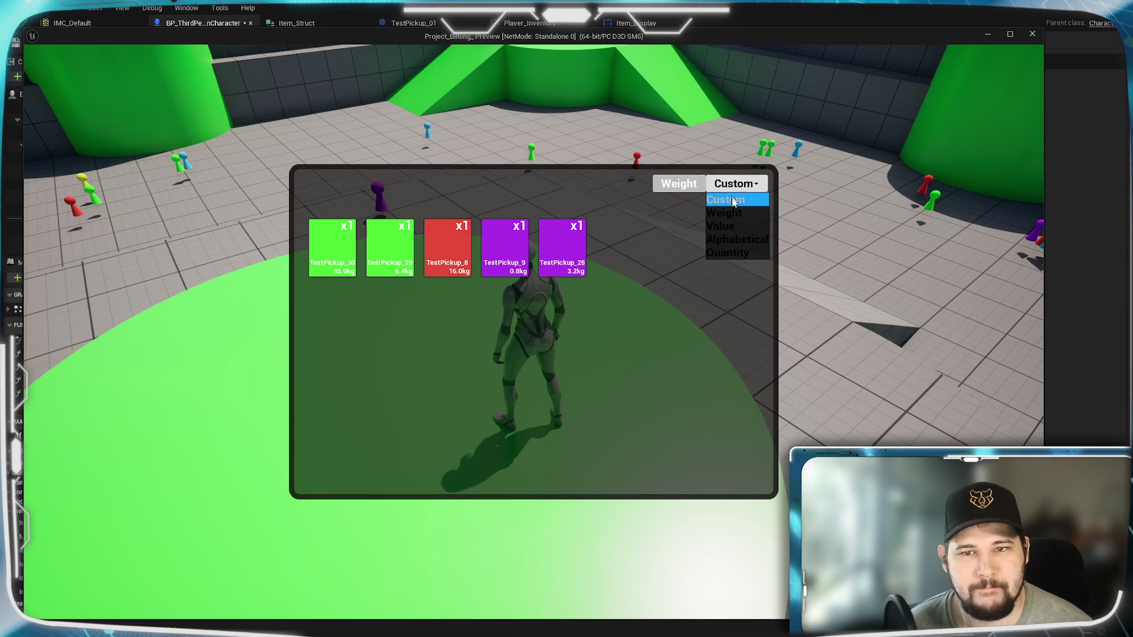
click(727, 240)
key(Escape)
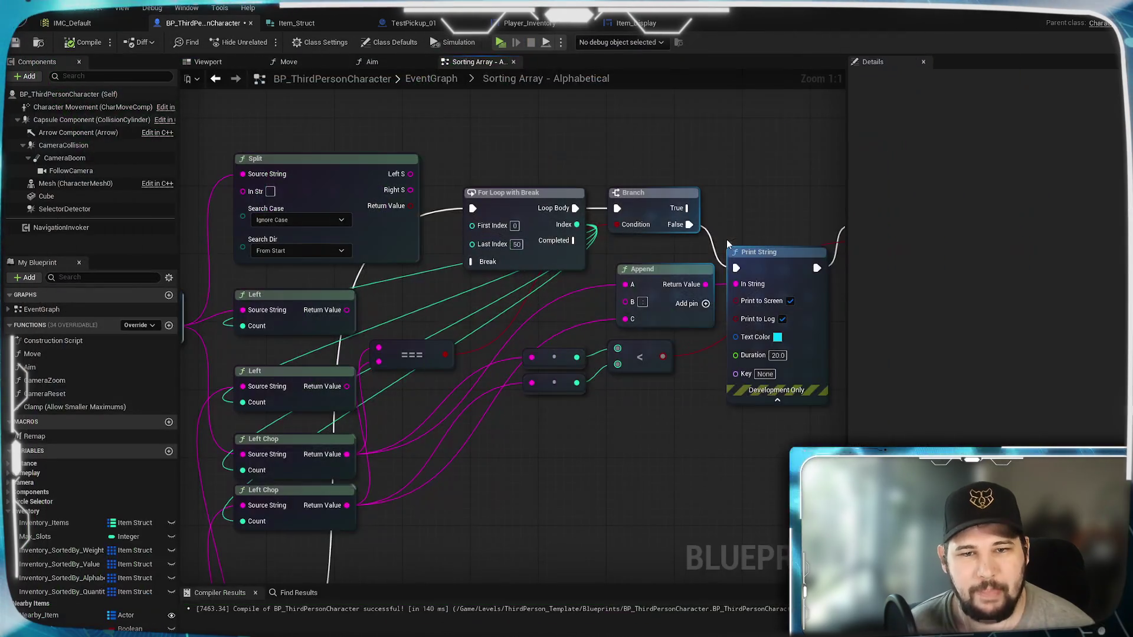
Review the Branch, Left, Left Chop, Append and Print String nodes, selecting both Left Chop nodes
mouse_move(641, 410)
mouse_down()
mouse_move(435, 399)
mouse_move(720, 354)
mouse_move(521, 387)
mouse_move(532, 376)
mouse_up()
drag(180, 407, 473, 347)
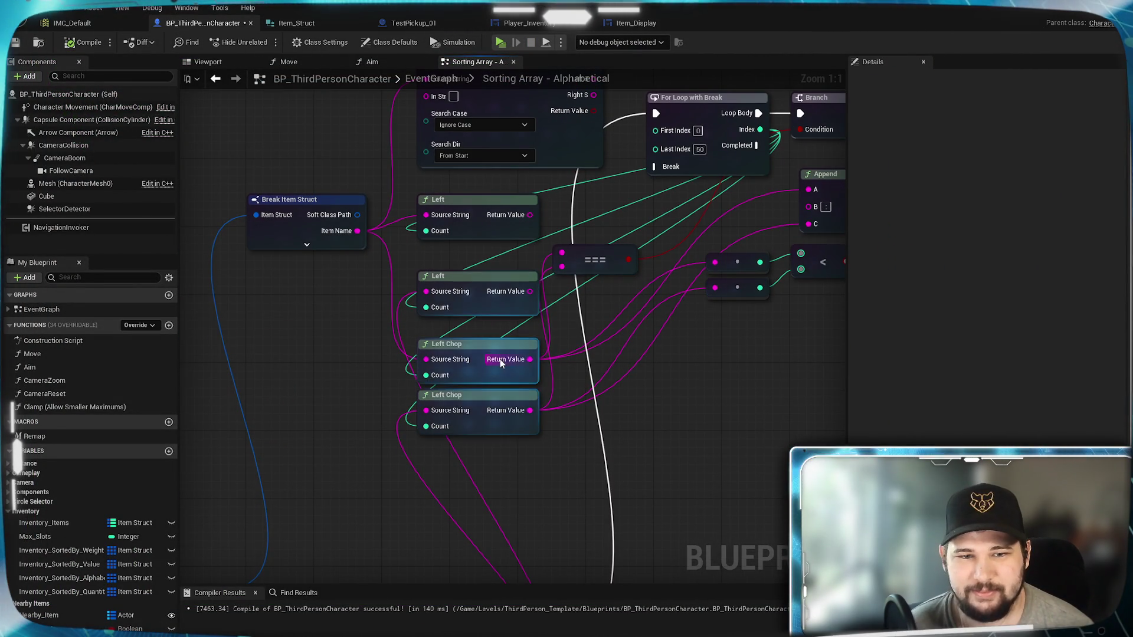
click(473, 347)
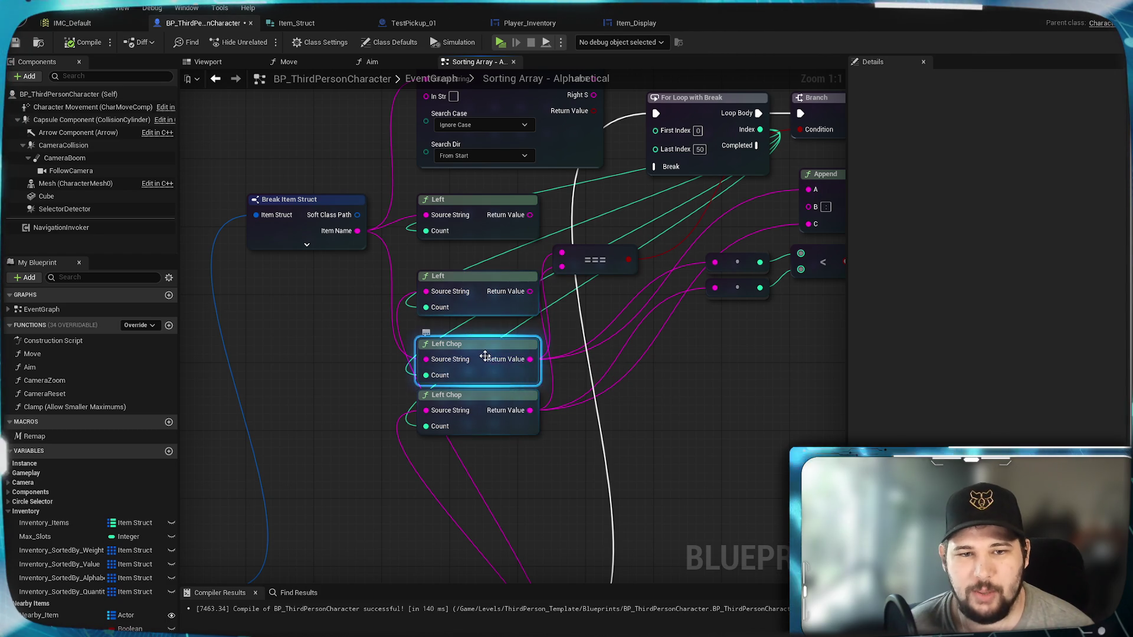
click(478, 400)
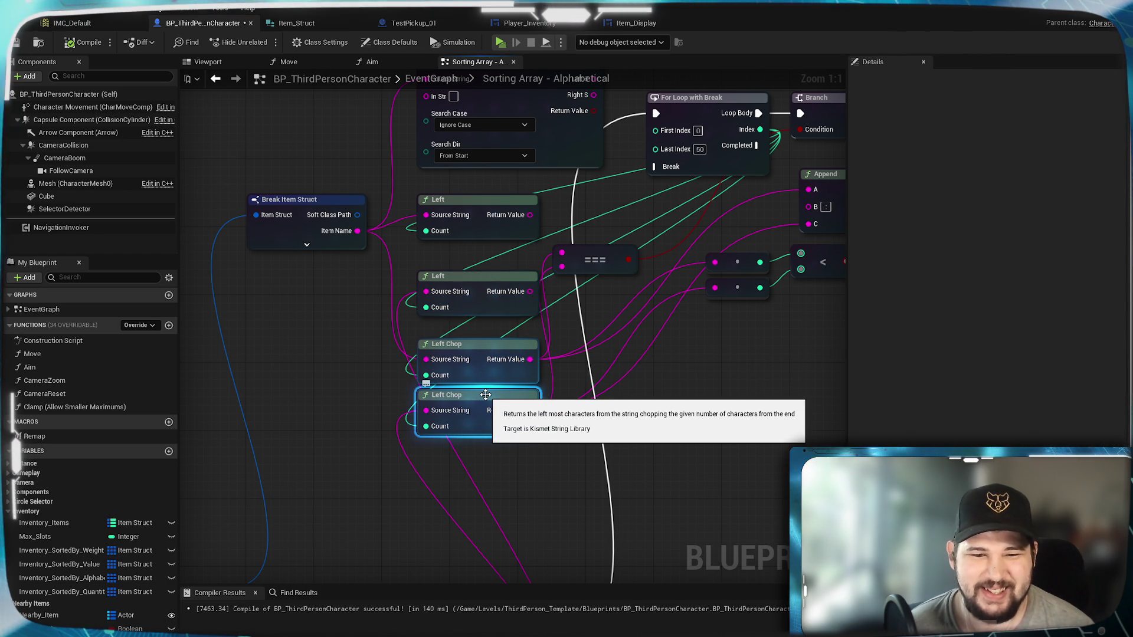
mouse_move(715, 400)
mouse_down()
mouse_move(515, 346)
mouse_move(486, 407)
mouse_move(655, 397)
mouse_move(286, 247)
mouse_up()
Pull a wire from Item Name and browse the Utilities > String actions down to Right Chop
mouse_move(225, 199)
mouse_down()
mouse_move(499, 331)
mouse_move(551, 379)
mouse_move(537, 365)
mouse_up()
scroll(653, 483, down, 15)
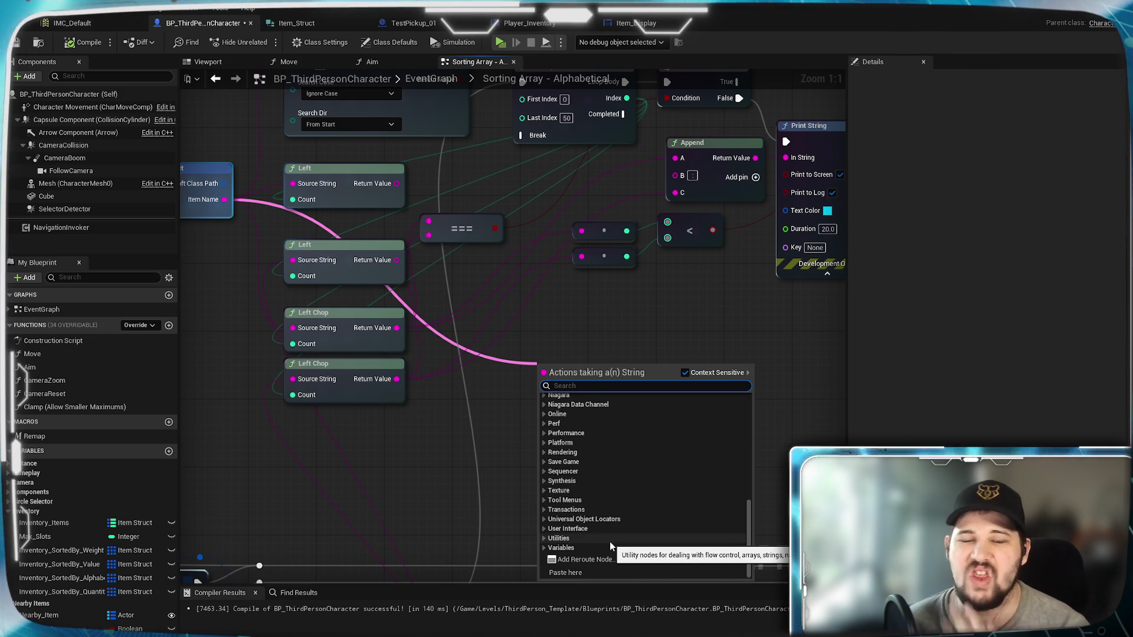
click(558, 538)
scroll(584, 489, down, 5)
scroll(560, 501, down, 1)
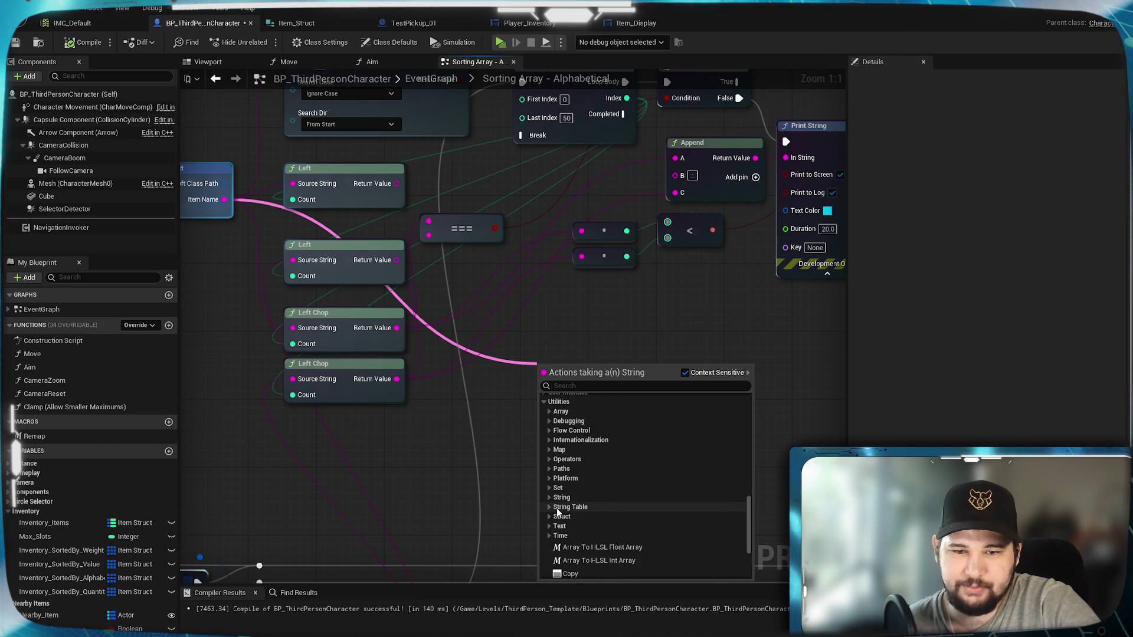
click(560, 498)
scroll(626, 496, down, 8)
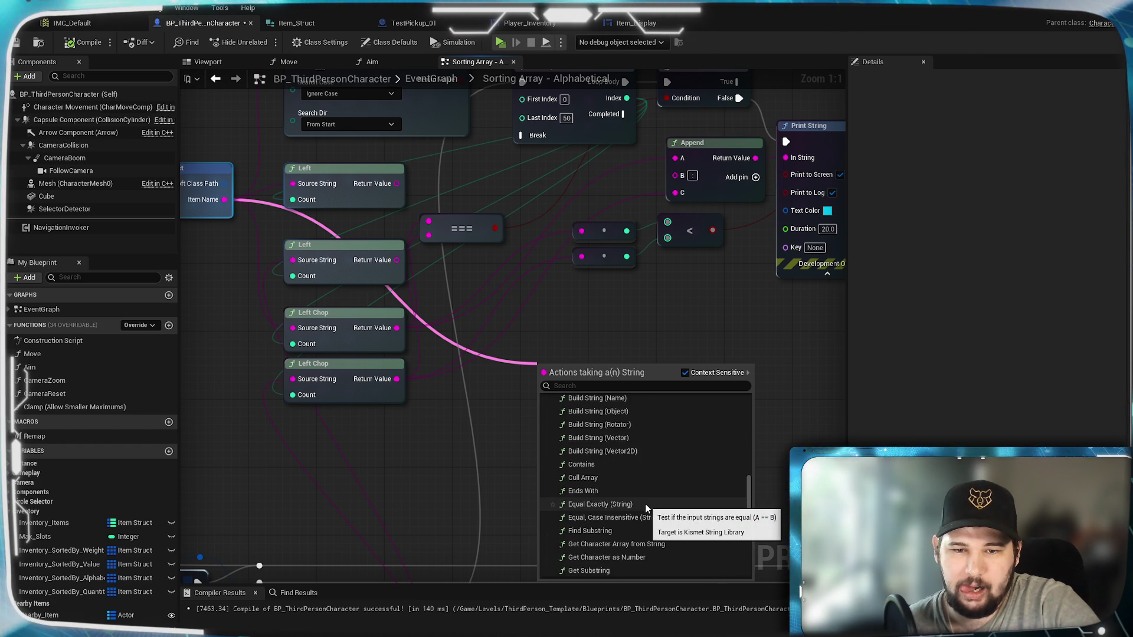
scroll(646, 509, down, 6)
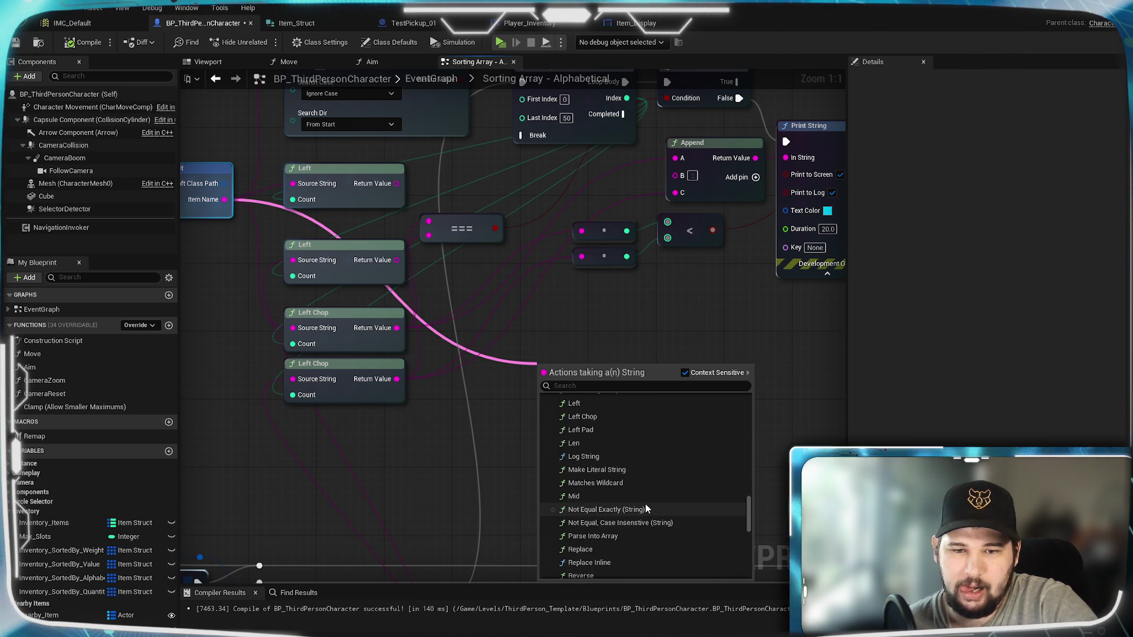
scroll(646, 508, down, 4)
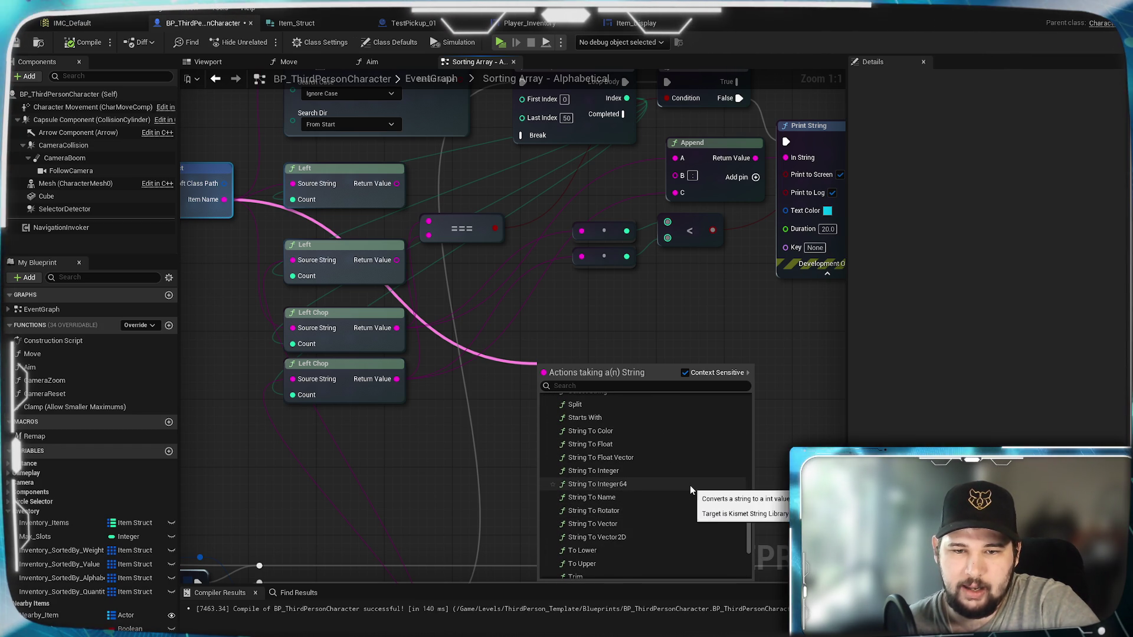
scroll(689, 484, up, 2)
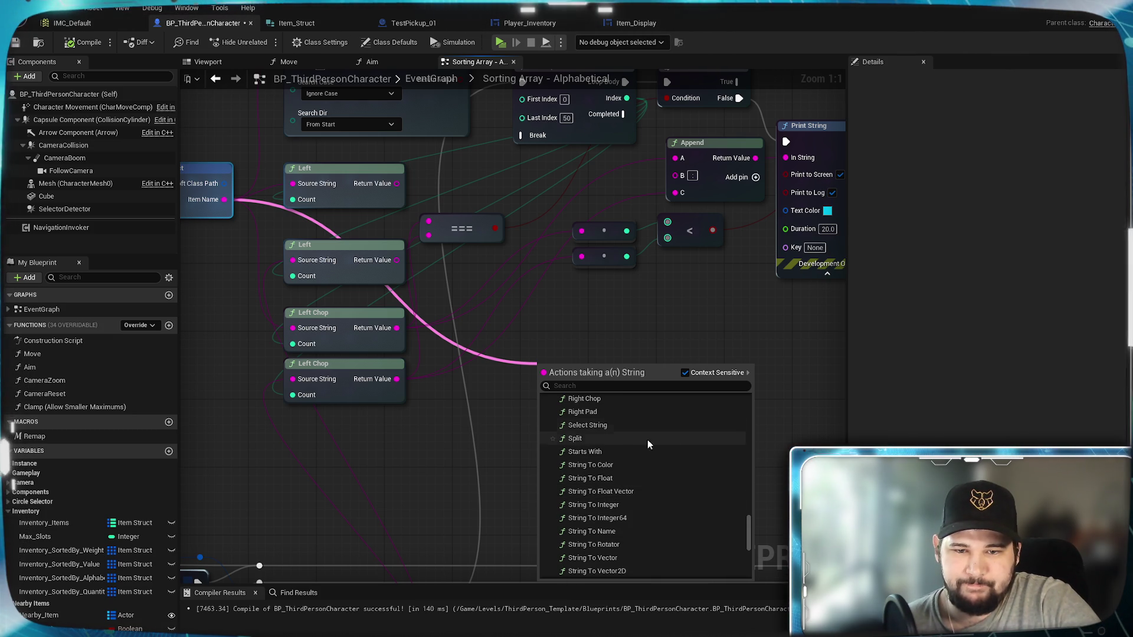
scroll(649, 443, down, 3)
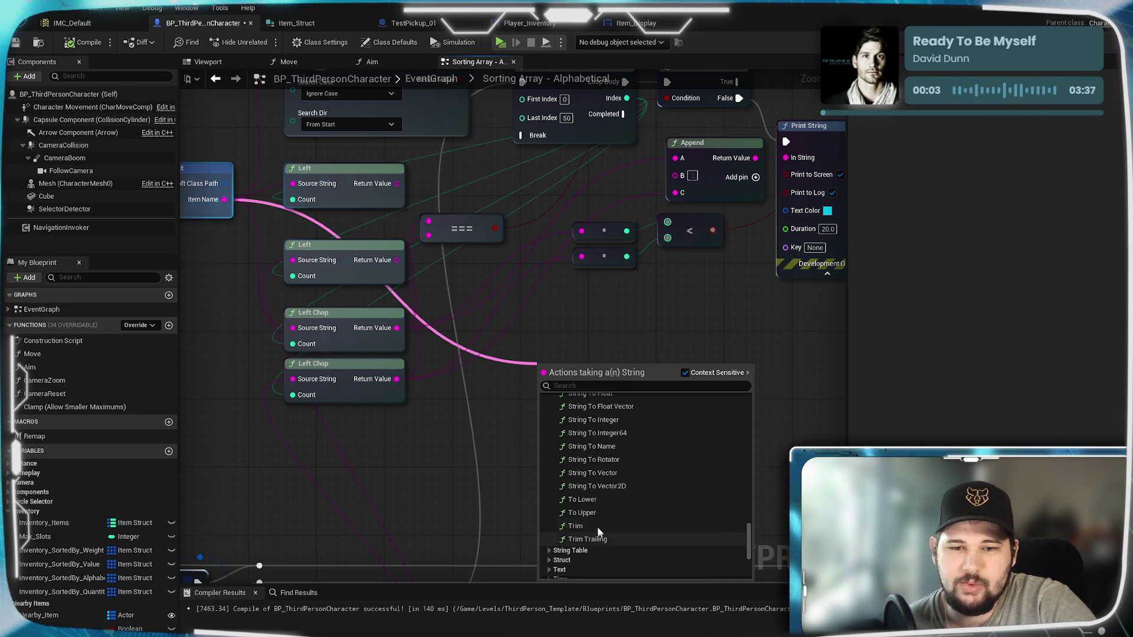
scroll(657, 497, up, 3)
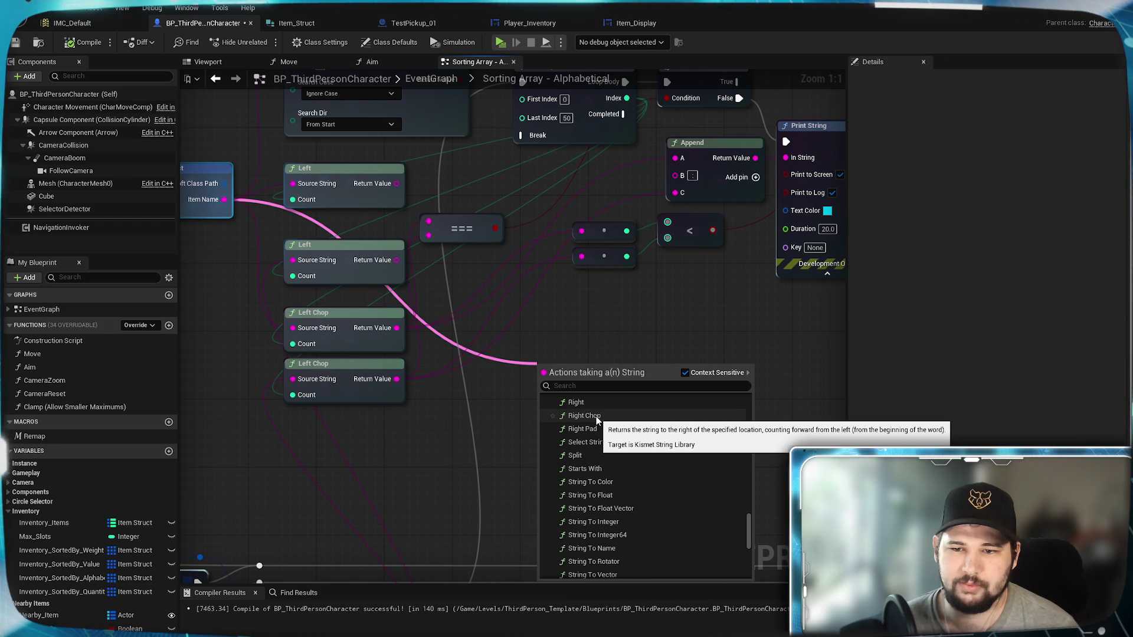
Add a Right Chop node wired to the item name and reposition it
click(597, 417)
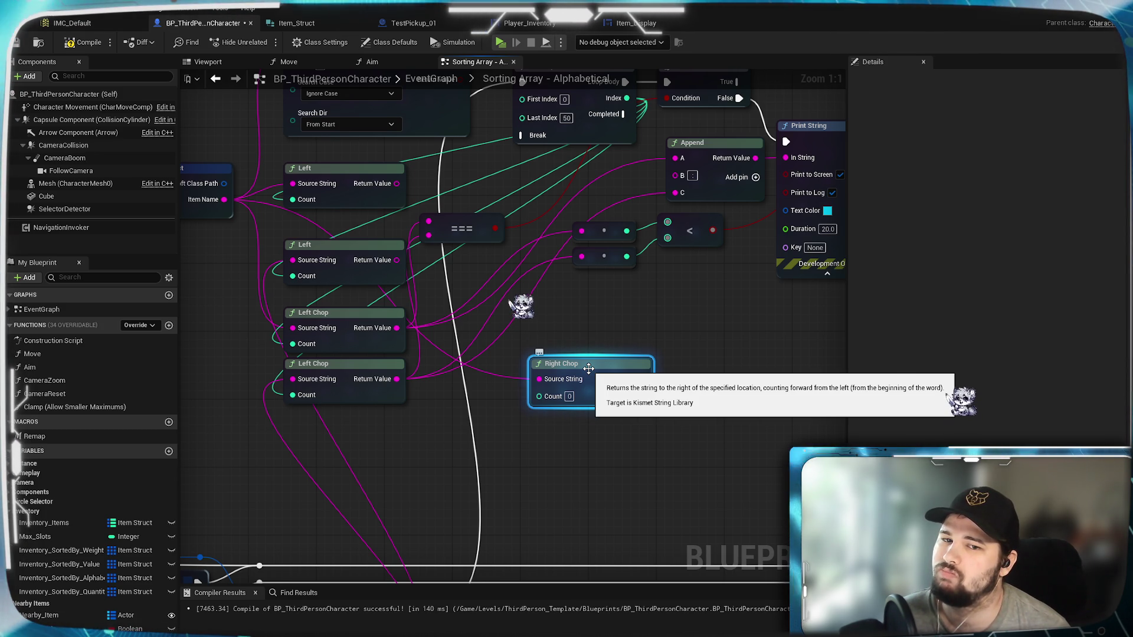
mouse_move(589, 369)
mouse_down()
mouse_move(621, 313)
mouse_move(605, 324)
mouse_up()
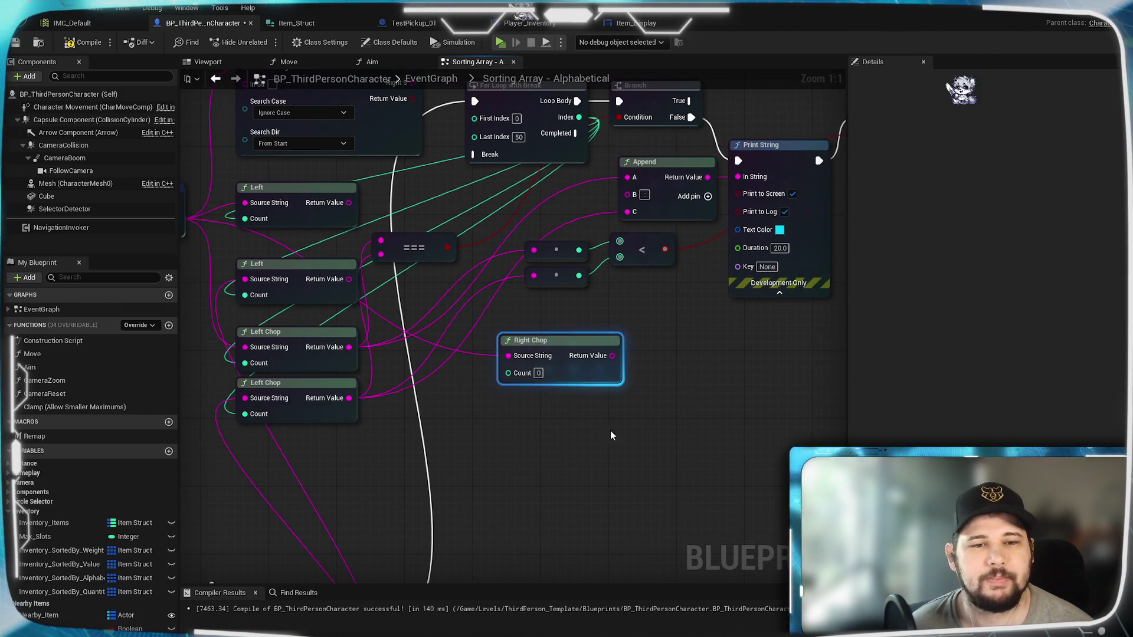
mouse_move(564, 431)
mouse_down()
mouse_move(618, 438)
mouse_move(654, 422)
mouse_move(587, 398)
mouse_up()
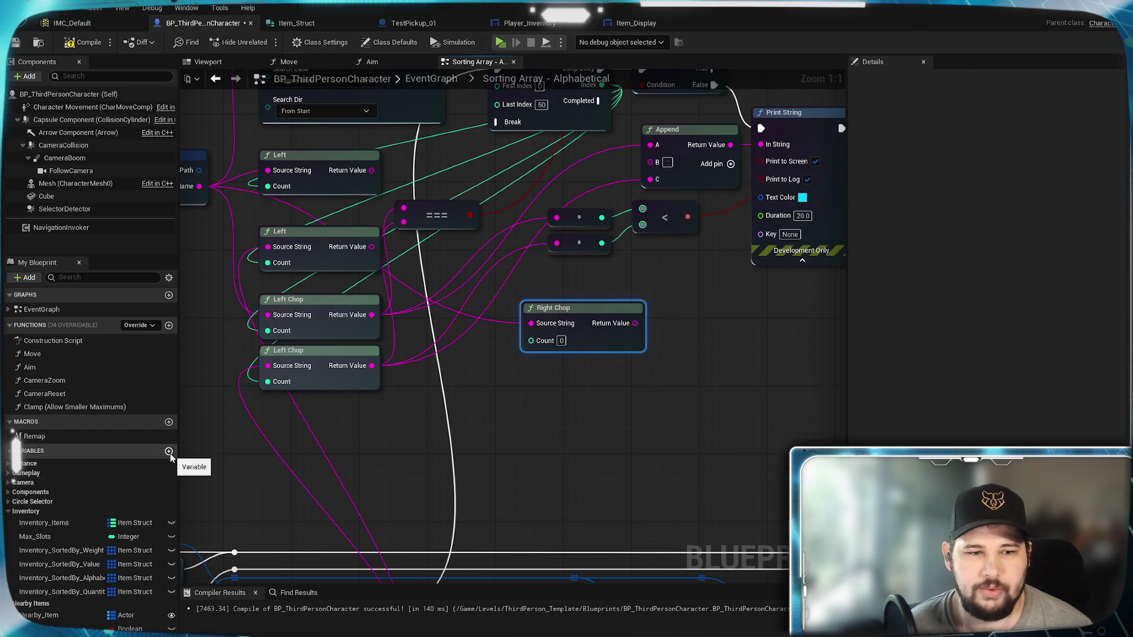
Add a new blueprint variable and set its type to String
click(168, 452)
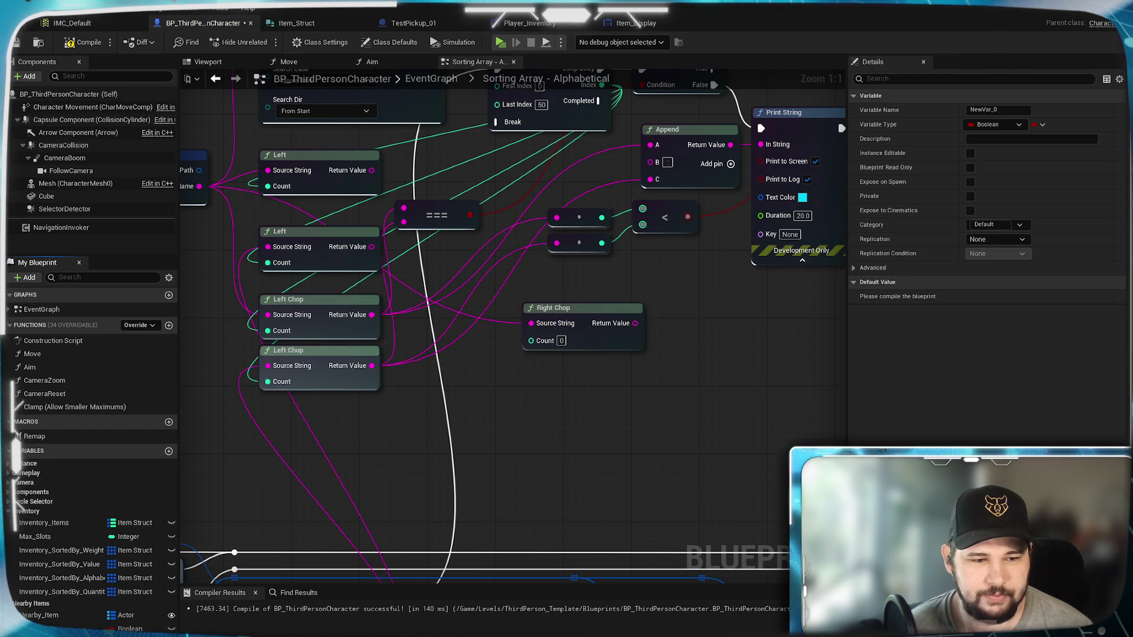
click(121, 628)
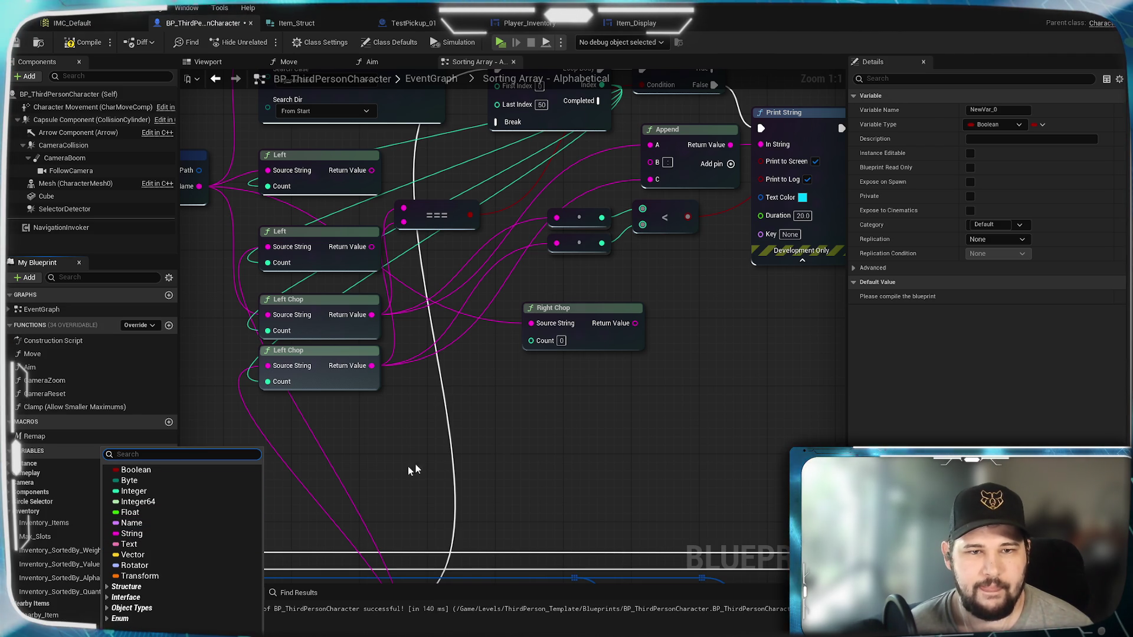
click(142, 535)
click(127, 628)
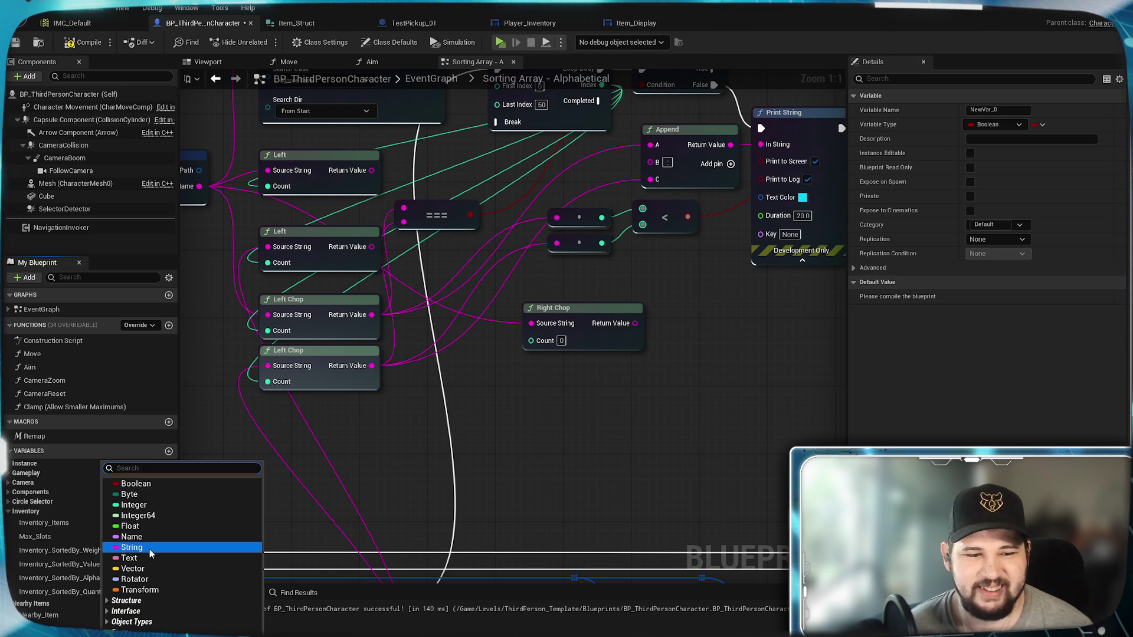
click(136, 548)
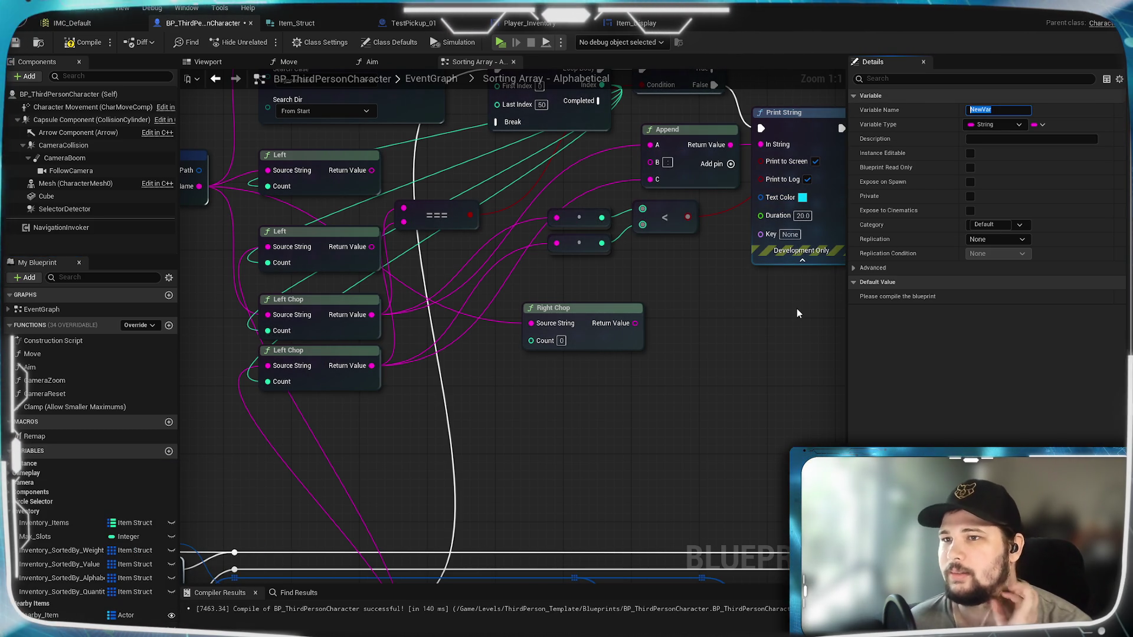
Rename the new String variable to Array_String
click(973, 110)
double_click(974, 109)
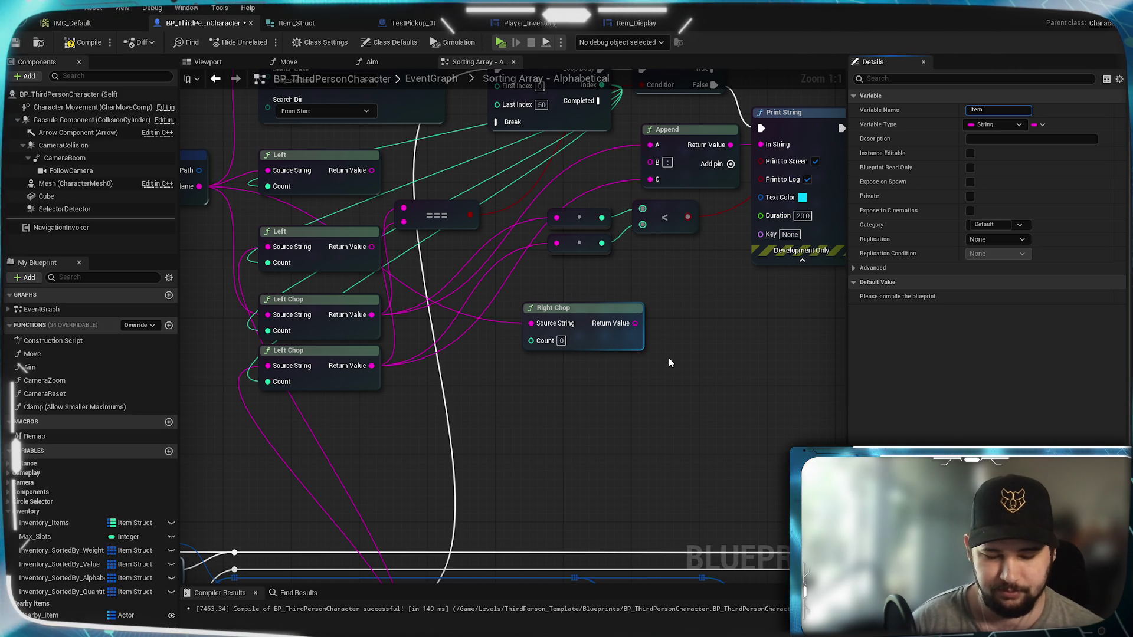
text(_String)
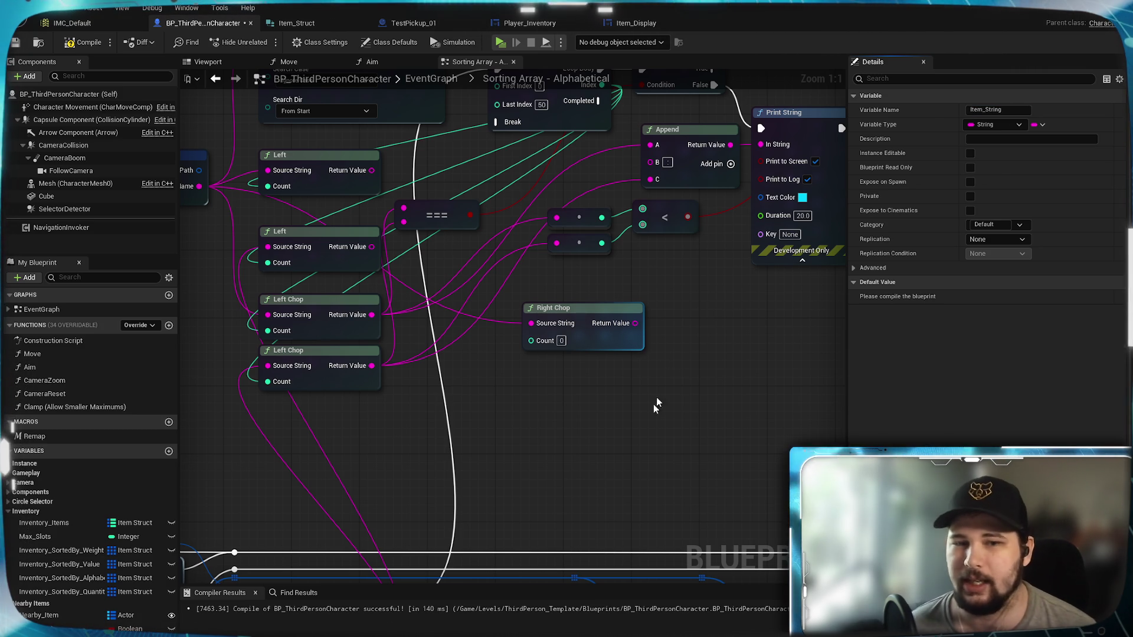
double_click(978, 109)
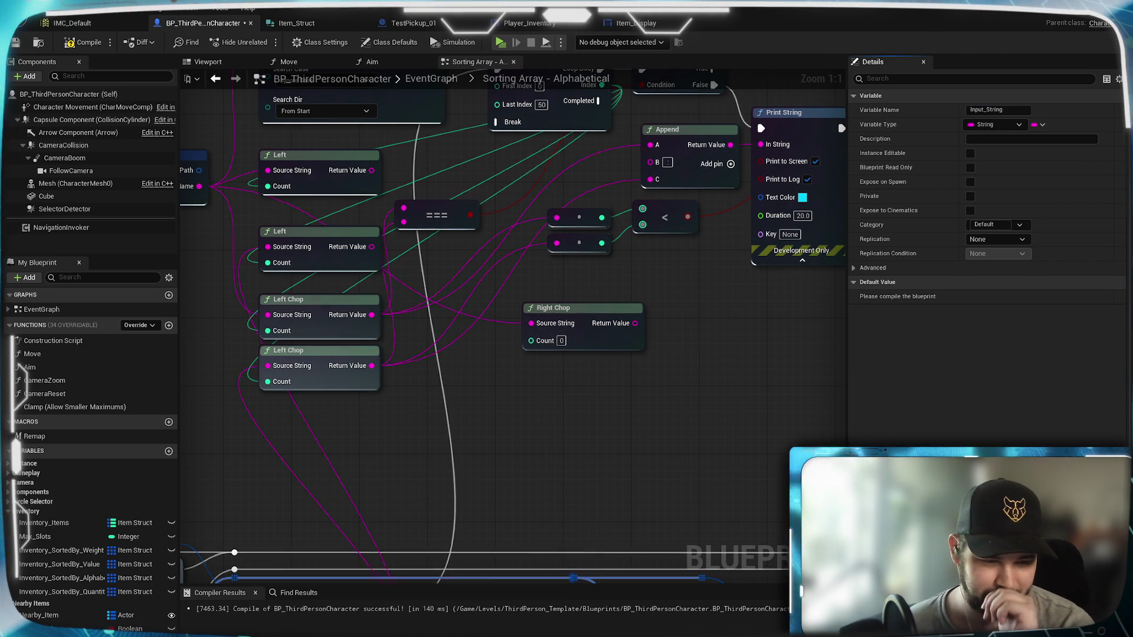
key(ctrl+z)
click(997, 109)
text(Array)
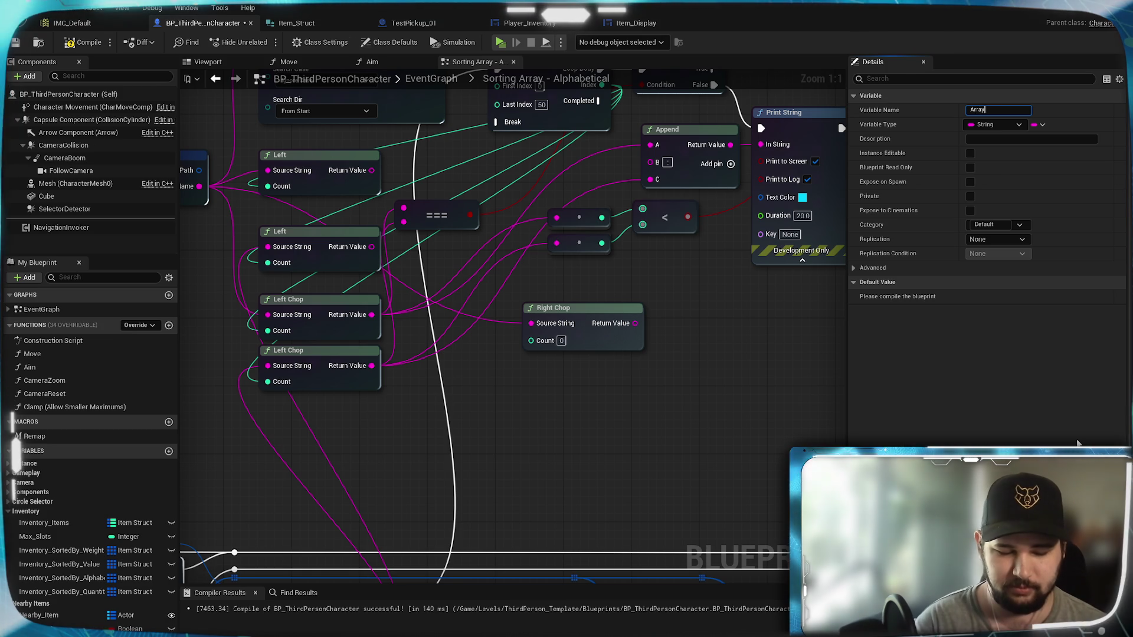
text(_String)
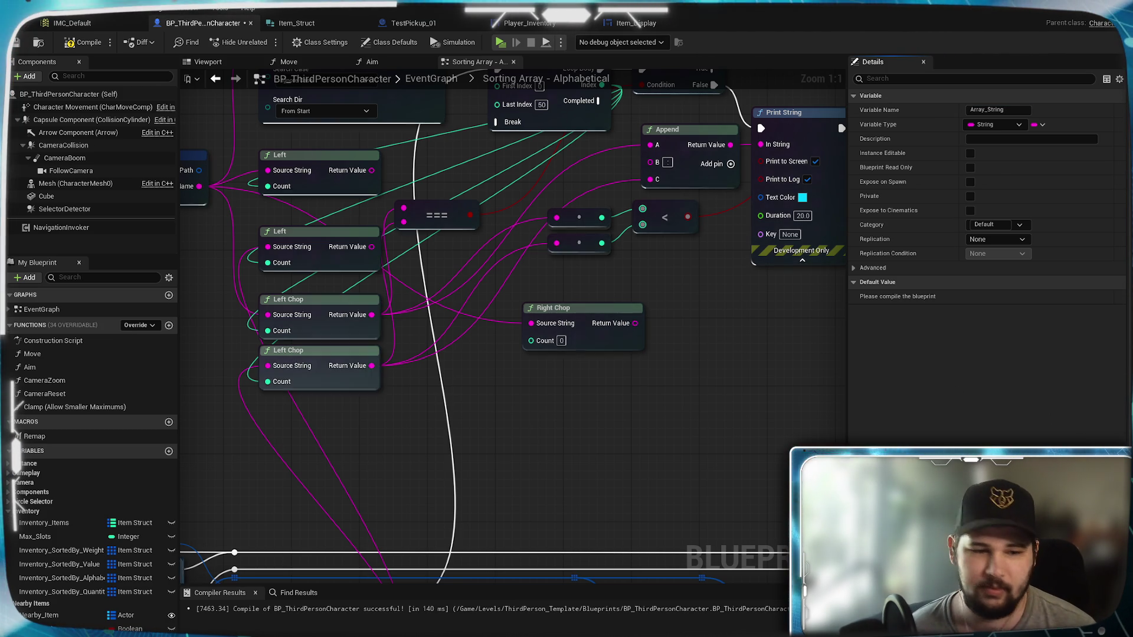
mouse_move(183, 346)
mouse_down()
mouse_move(466, 373)
mouse_move(383, 447)
mouse_up()
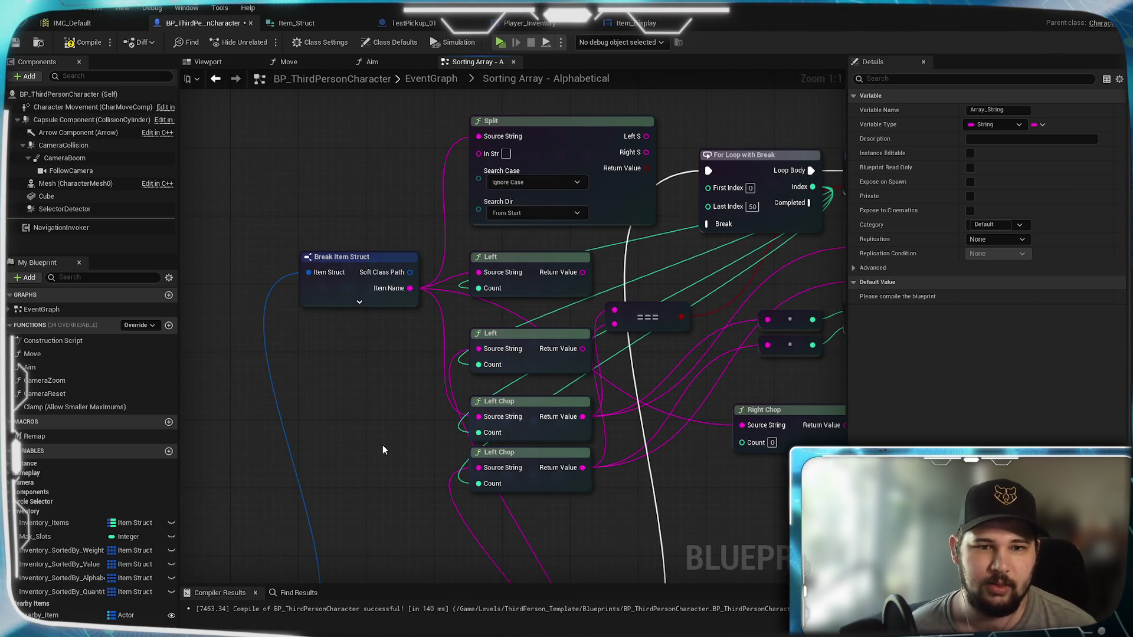
Add a SET Input_String node on the Branch's False output, fed by Item Name, leading into For Each Loop
scroll(365, 402, down, 1)
drag(368, 402, 386, 135)
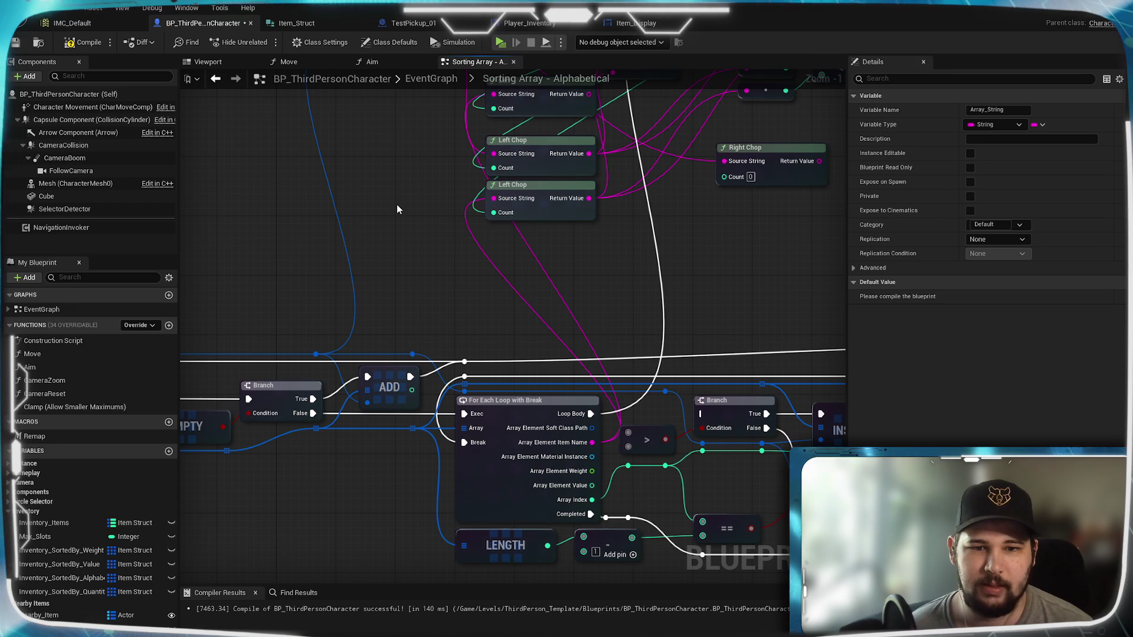
mouse_move(397, 204)
mouse_down()
mouse_move(718, 213)
mouse_move(547, 141)
mouse_move(470, 215)
mouse_move(415, 356)
mouse_move(429, 358)
mouse_up()
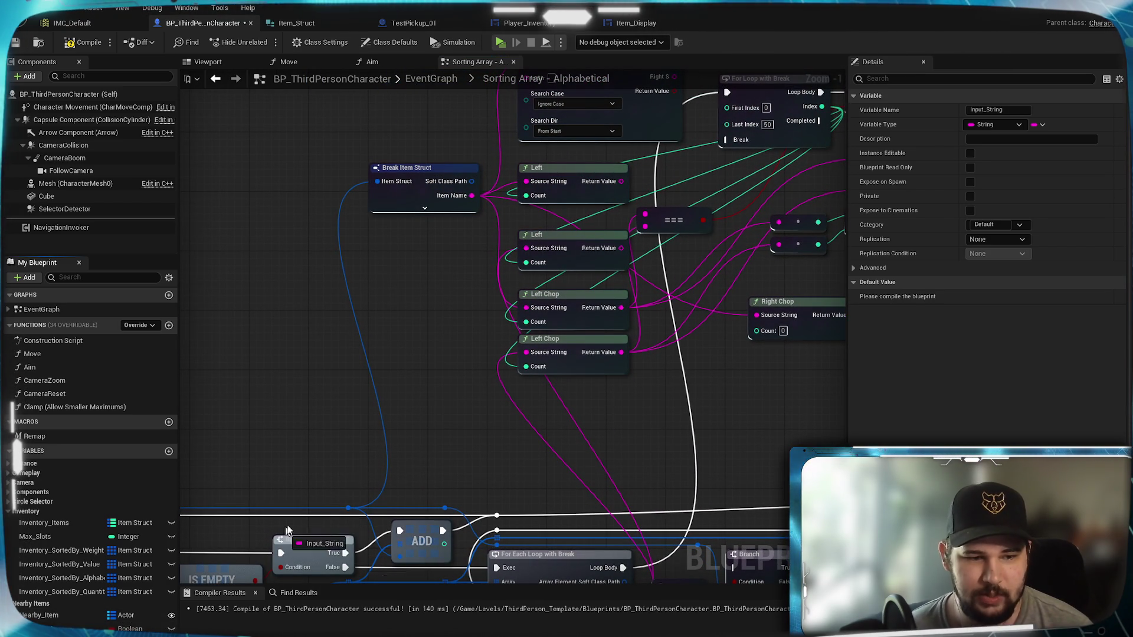
key(ctrl+v)
drag(423, 373, 407, 312)
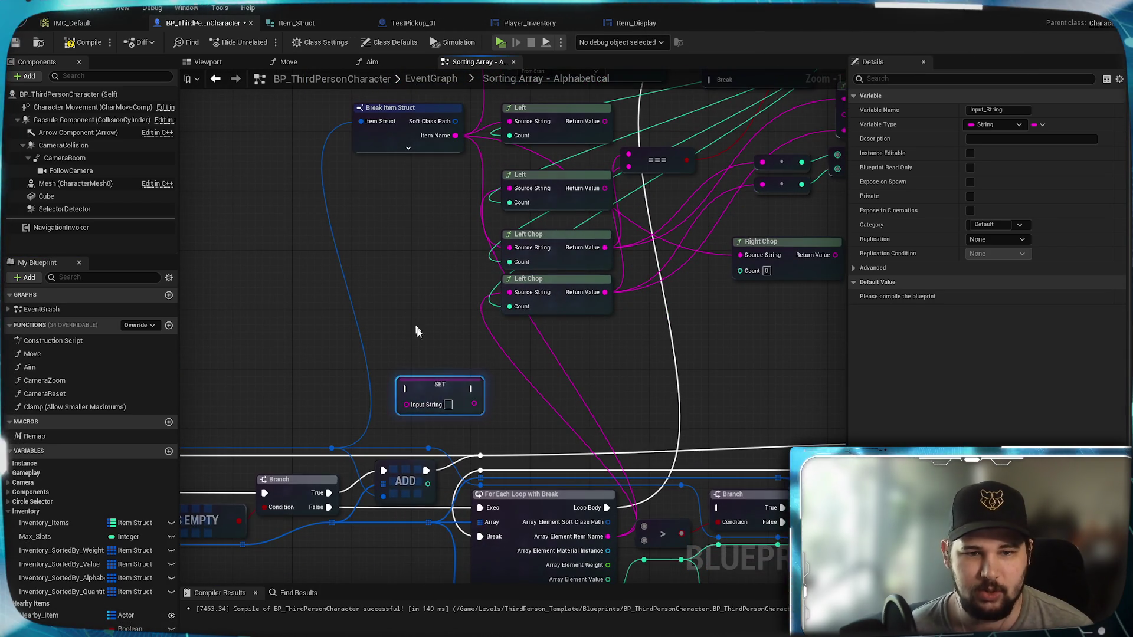
mouse_move(334, 508)
mouse_down()
mouse_move(413, 401)
mouse_move(405, 389)
mouse_move(479, 507)
mouse_up()
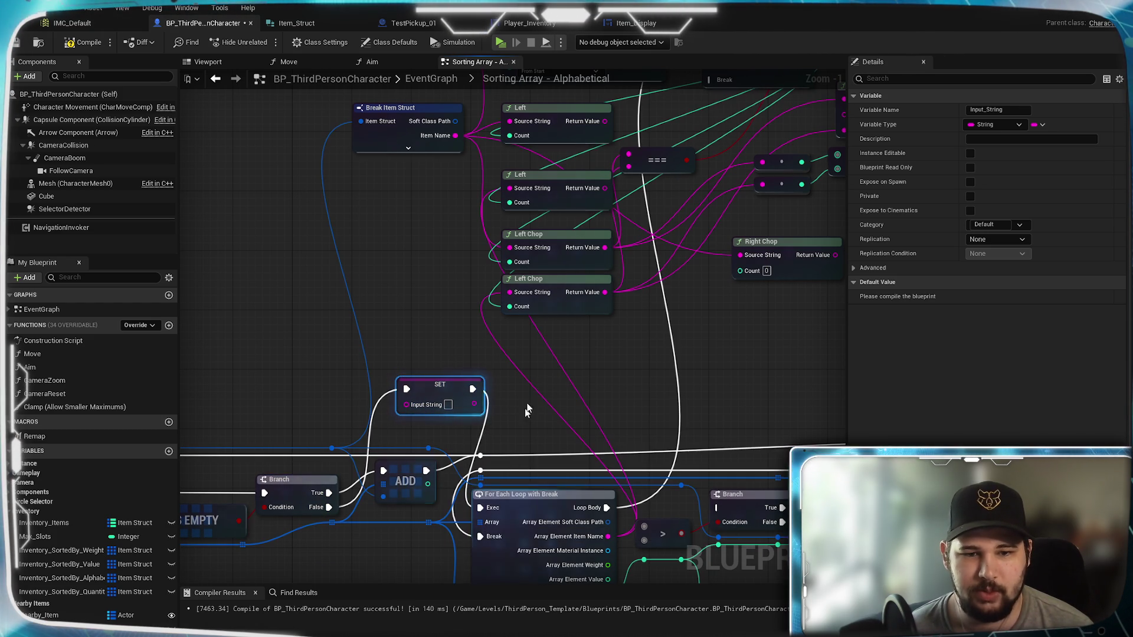
click(415, 114)
mouse_move(455, 135)
mouse_down()
mouse_move(388, 392)
mouse_move(406, 403)
mouse_up()
Place a SET Array_String in the loop body, fed by each element's item name, before the For Loop
mouse_move(654, 386)
mouse_down()
mouse_move(539, 286)
mouse_move(438, 440)
mouse_move(412, 568)
mouse_move(478, 564)
mouse_move(462, 357)
mouse_up()
mouse_move(170, 497)
mouse_down()
mouse_move(440, 420)
mouse_move(497, 354)
mouse_up()
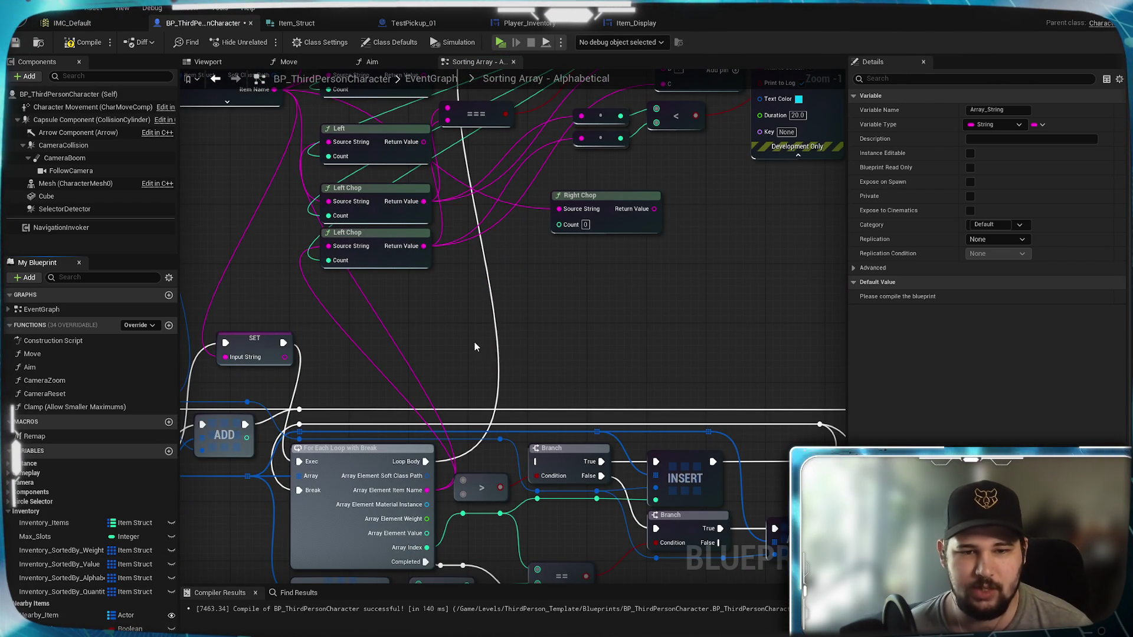
drag(426, 462, 478, 351)
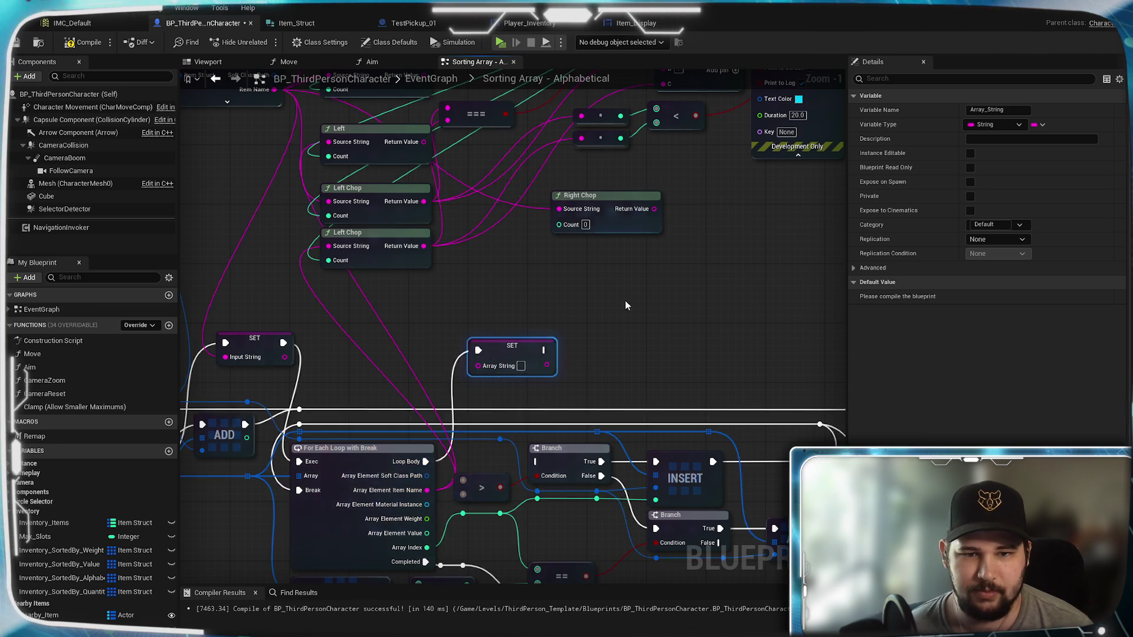
drag(626, 305, 634, 472)
drag(553, 517, 537, 153)
drag(541, 484, 540, 233)
mouse_move(434, 406)
mouse_down()
mouse_move(458, 413)
mouse_move(487, 282)
mouse_up()
Wire an Input_String getter into Right Chop's Source String and place an Array_String getter beside it
mouse_move(412, 256)
mouse_down()
mouse_move(569, 398)
mouse_move(468, 398)
mouse_move(508, 413)
mouse_up()
click(568, 355)
mouse_move(567, 355)
mouse_down()
mouse_move(590, 333)
mouse_move(637, 340)
mouse_up()
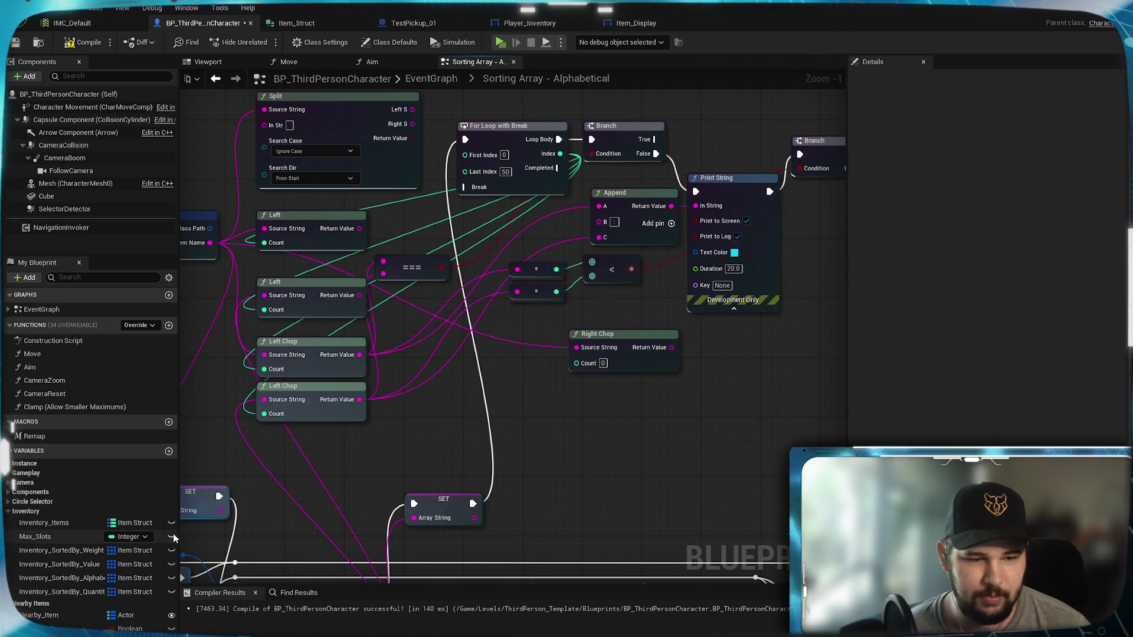
drag(14, 449, 465, 392)
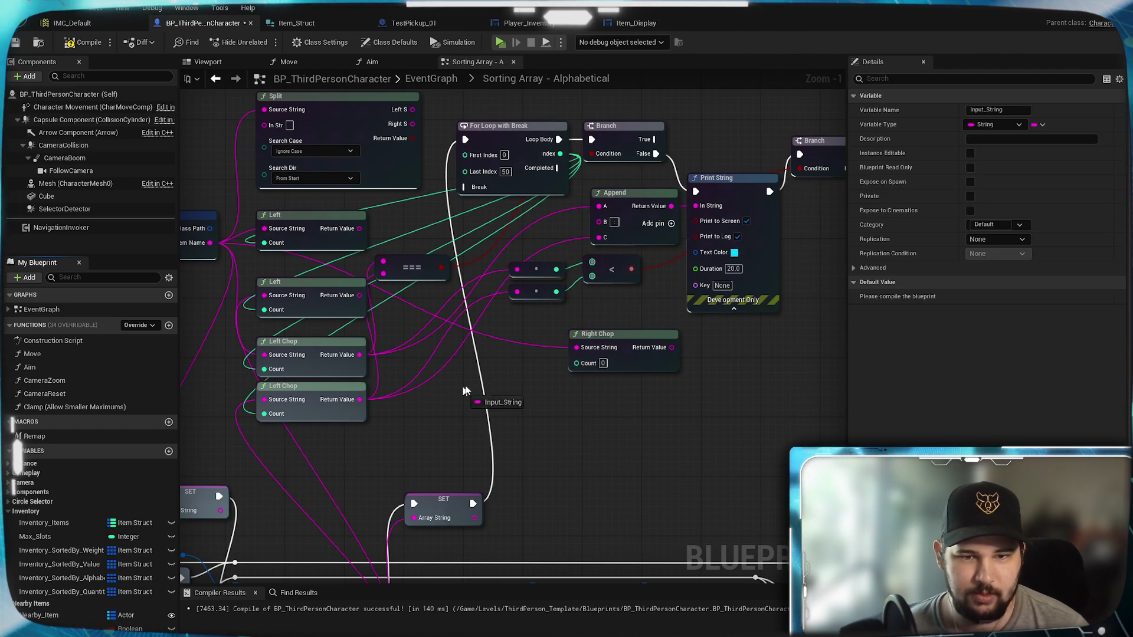
drag(500, 355, 576, 347)
mouse_move(398, 466)
mouse_down()
mouse_move(413, 390)
mouse_move(467, 366)
mouse_up()
click(566, 283)
key(ctrl+c)
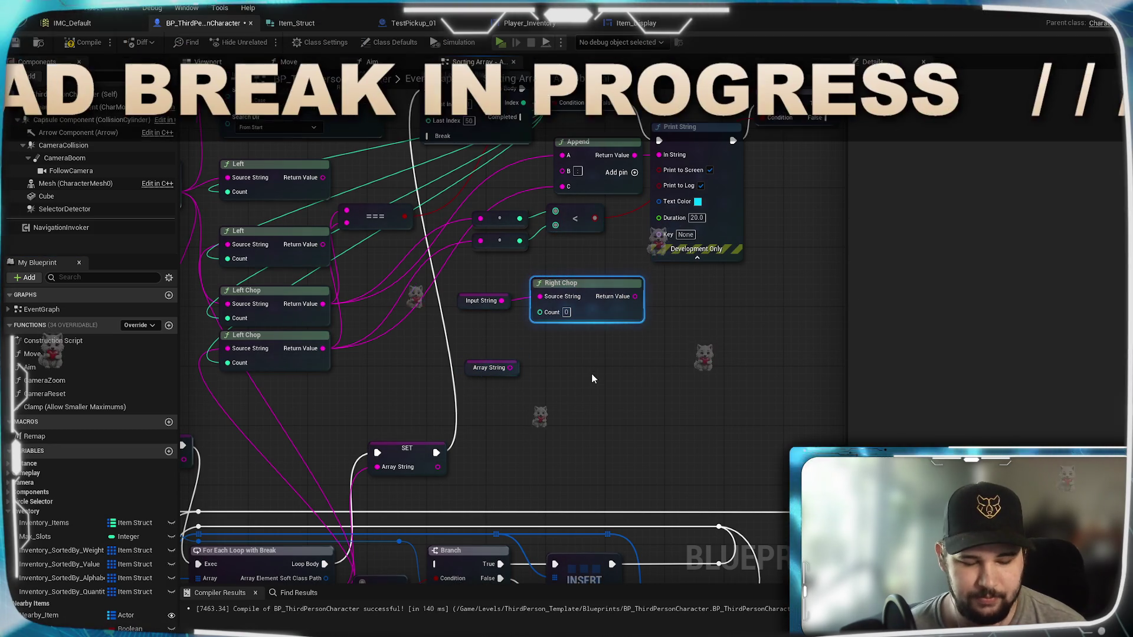
Paste a second Right Chop beside Array_String and move Append and Print String down near the string nodes
key(ctrl+v)
drag(598, 374, 540, 337)
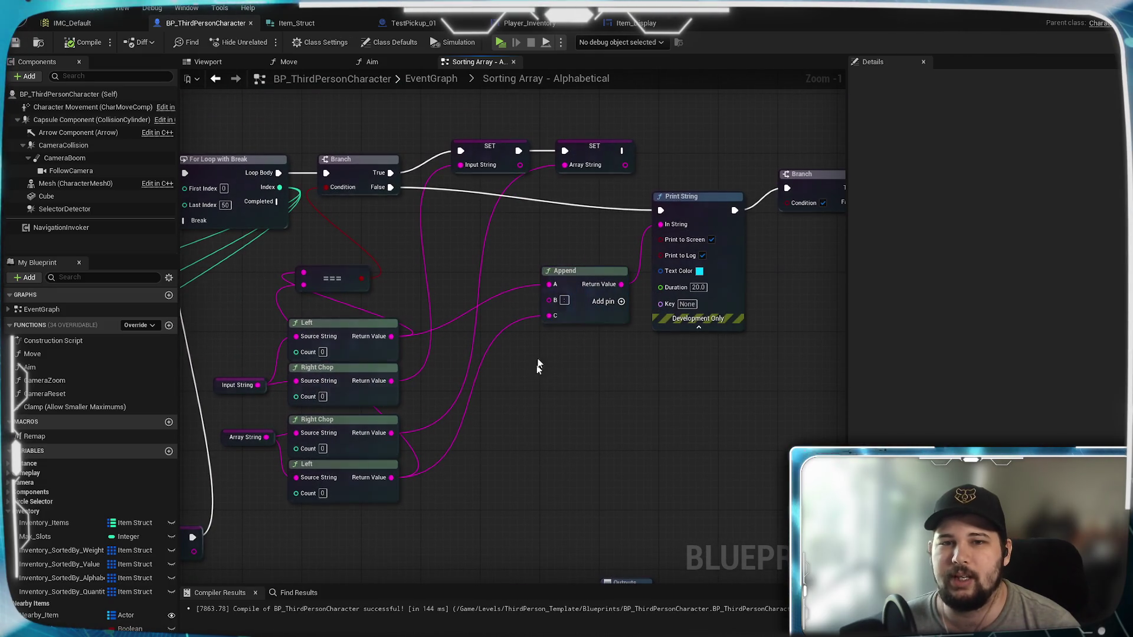
mouse_move(579, 284)
mouse_down()
mouse_move(507, 386)
mouse_move(497, 380)
mouse_up()
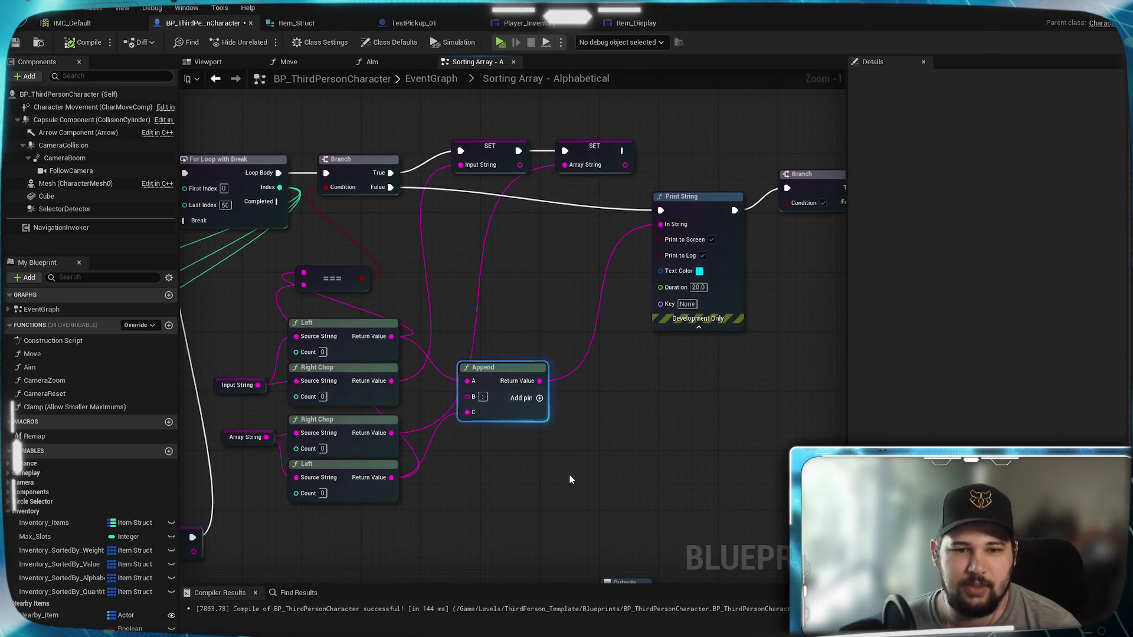
drag(709, 215, 634, 347)
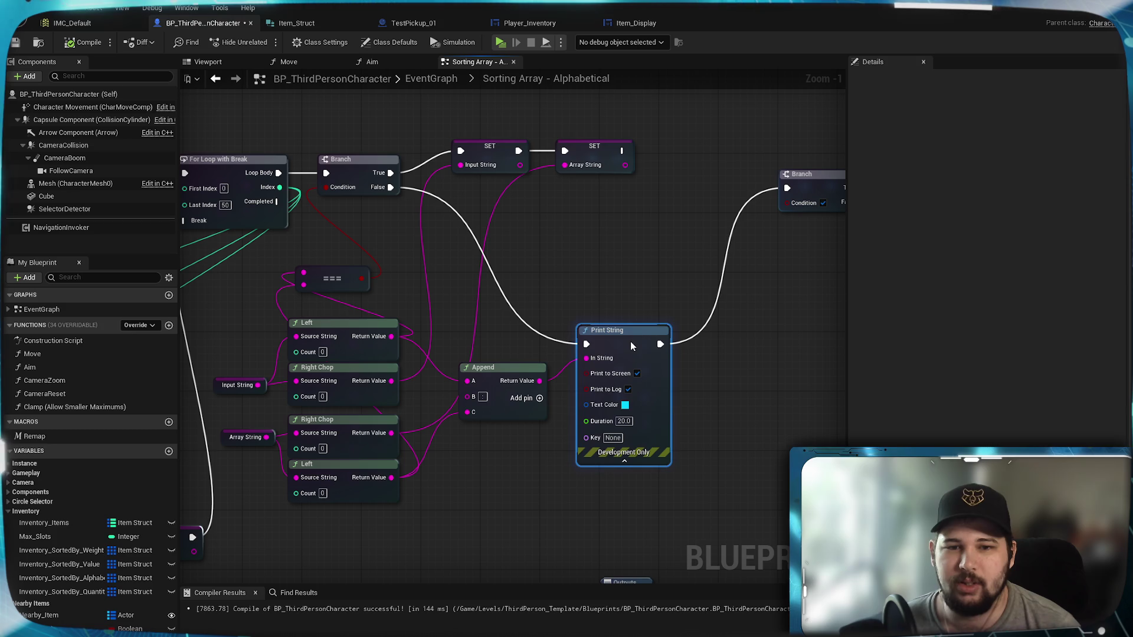
click(607, 247)
Move the final Branch node closer to Print String
drag(538, 281, 668, 226)
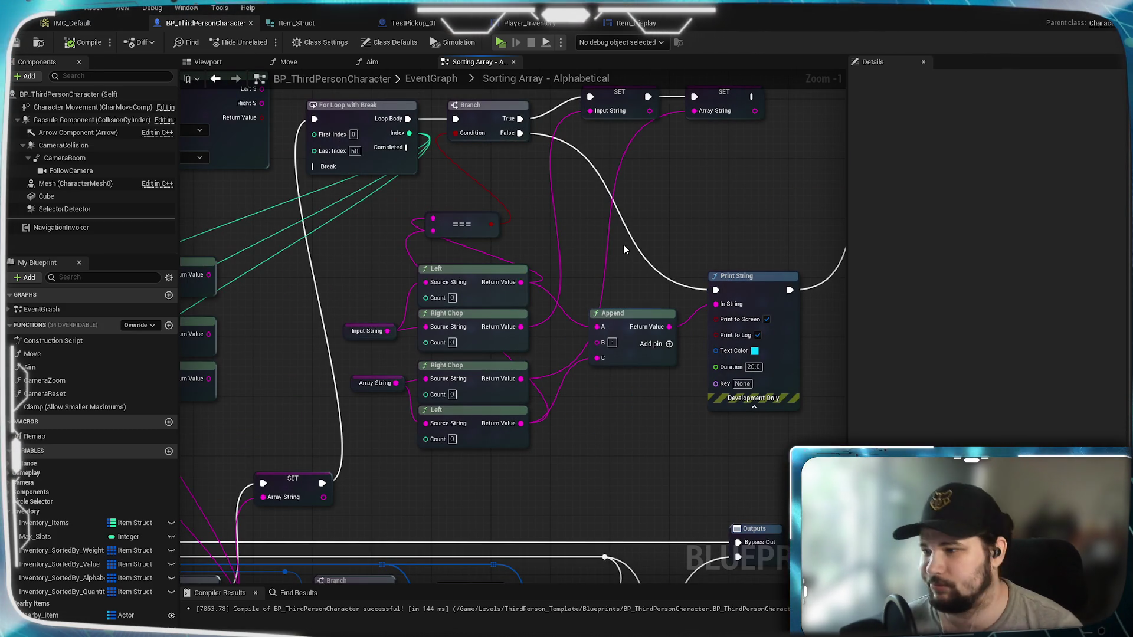
mouse_move(626, 242)
mouse_down()
mouse_move(436, 314)
mouse_move(533, 271)
mouse_move(577, 272)
mouse_move(504, 239)
mouse_up()
drag(737, 153, 685, 228)
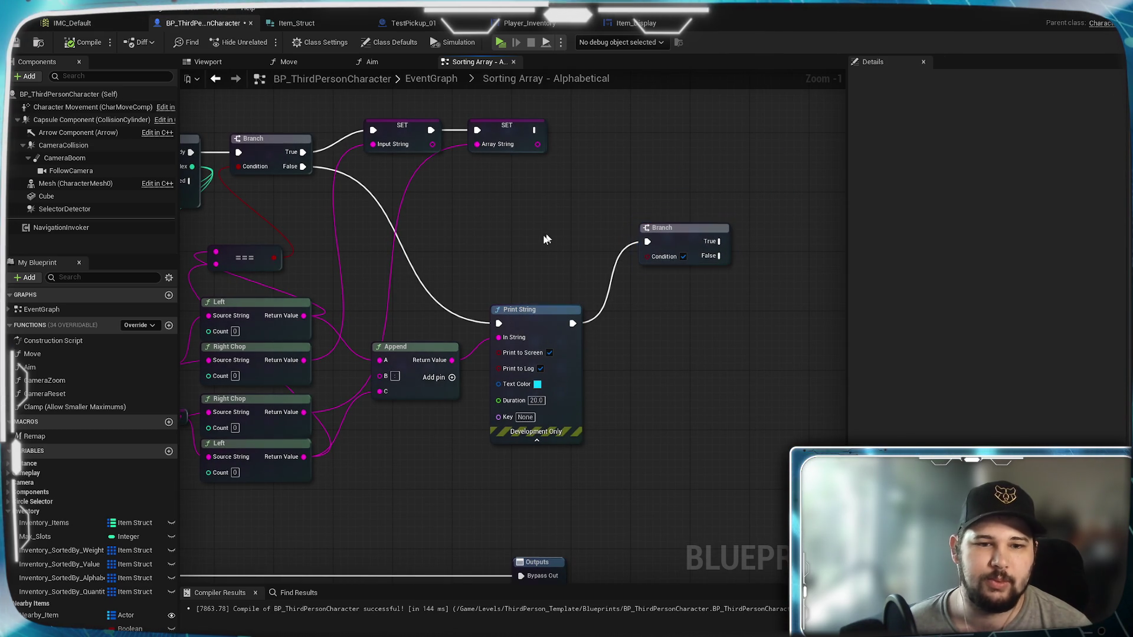
drag(481, 253, 608, 218)
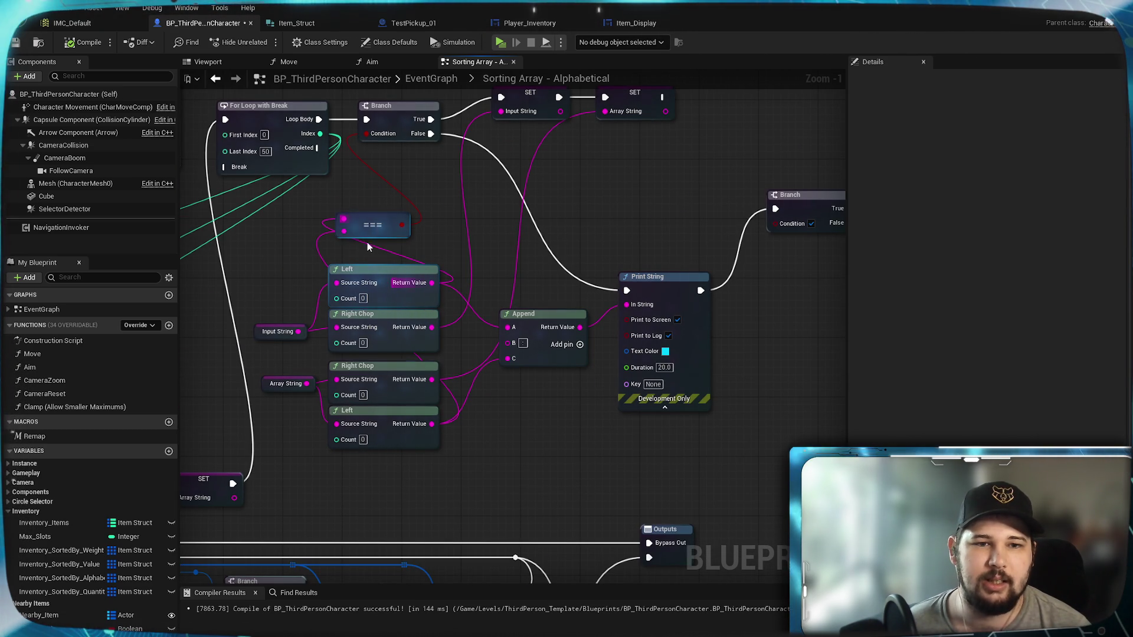
mouse_move(431, 283)
mouse_down()
mouse_move(479, 221)
mouse_move(512, 210)
mouse_up()
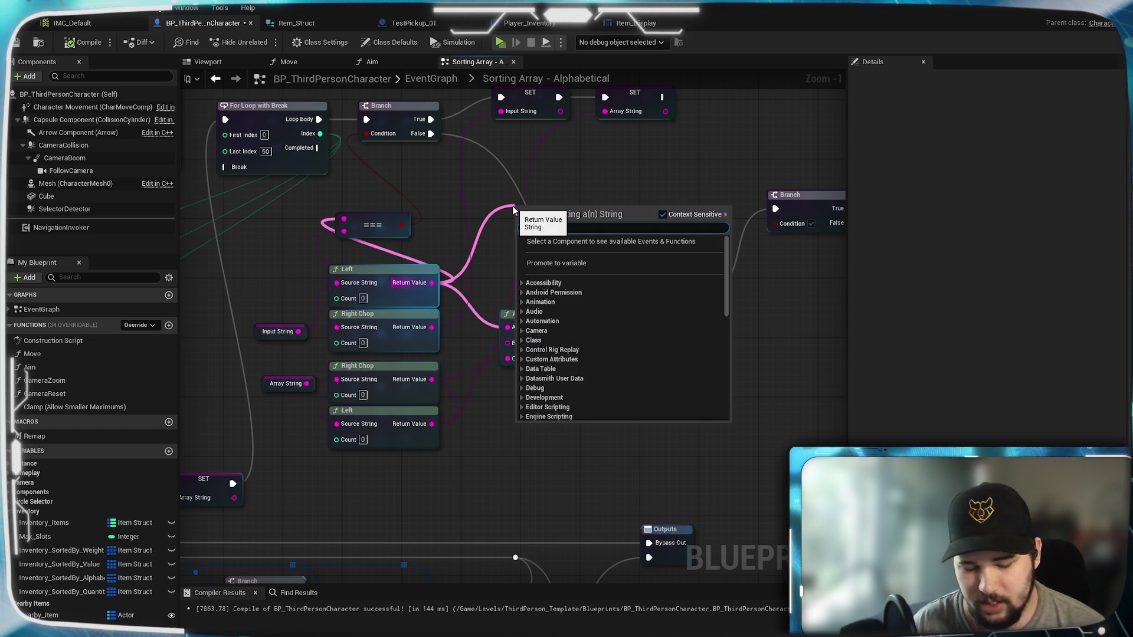
Convert both Left node outputs with String To Integer nodes
text(>)
key(BackSpace)
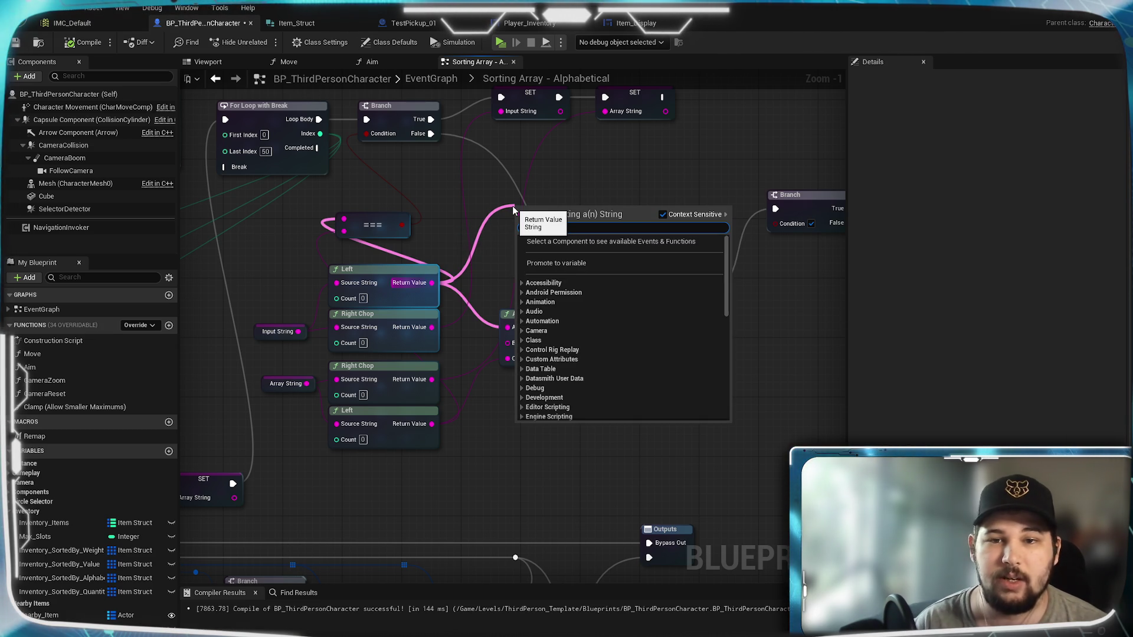
text(to int)
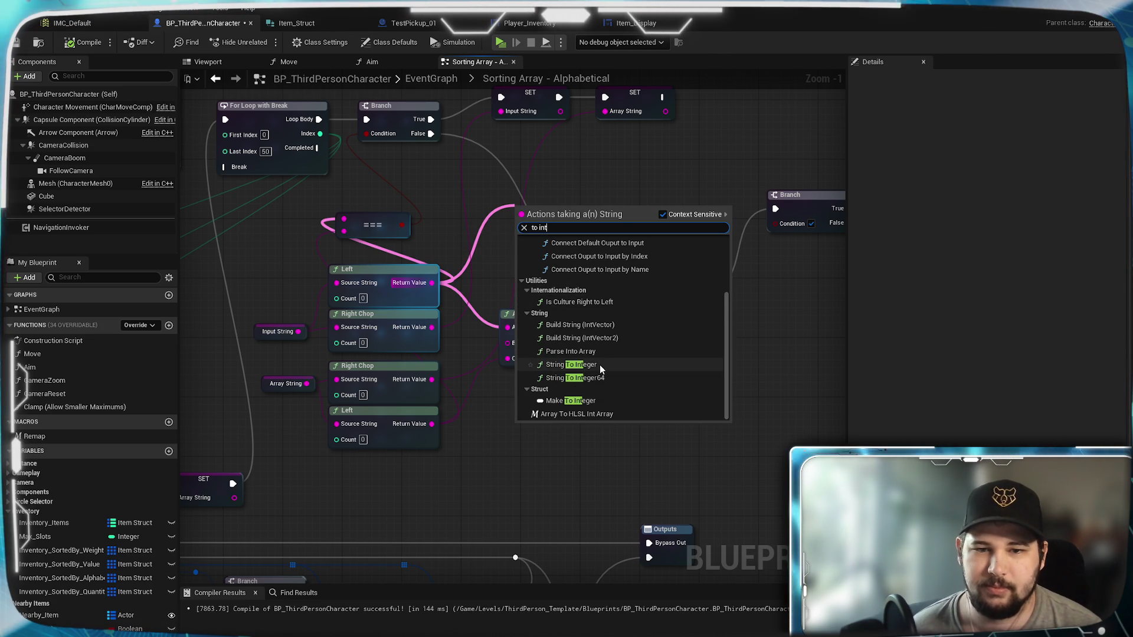
click(564, 239)
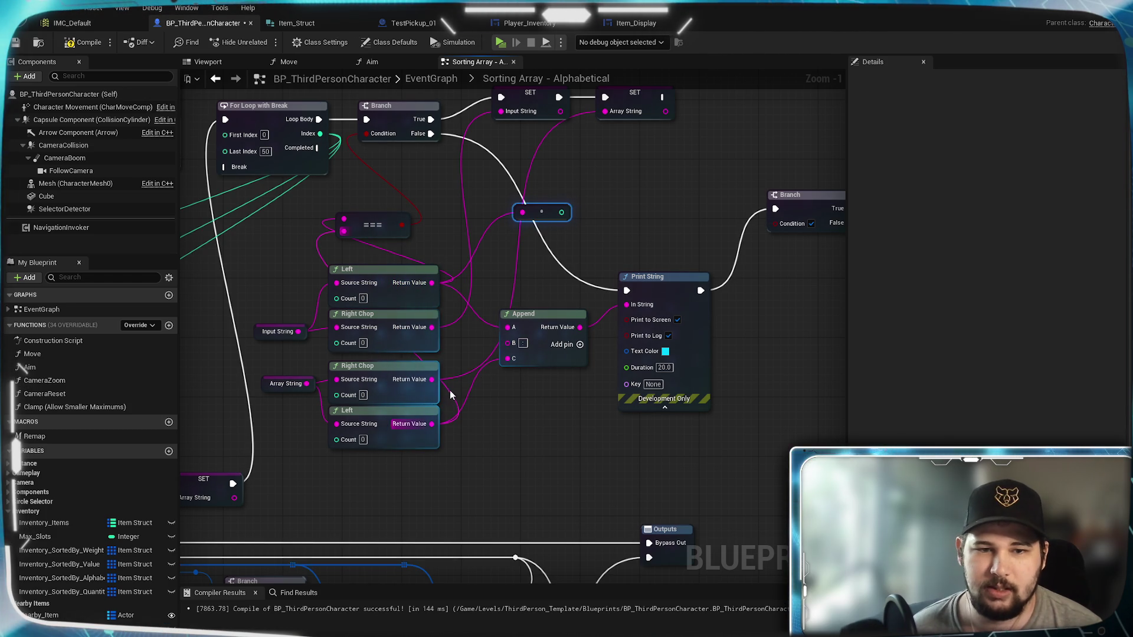
mouse_move(432, 423)
mouse_down()
mouse_move(508, 230)
mouse_move(518, 236)
mouse_up()
text(to int)
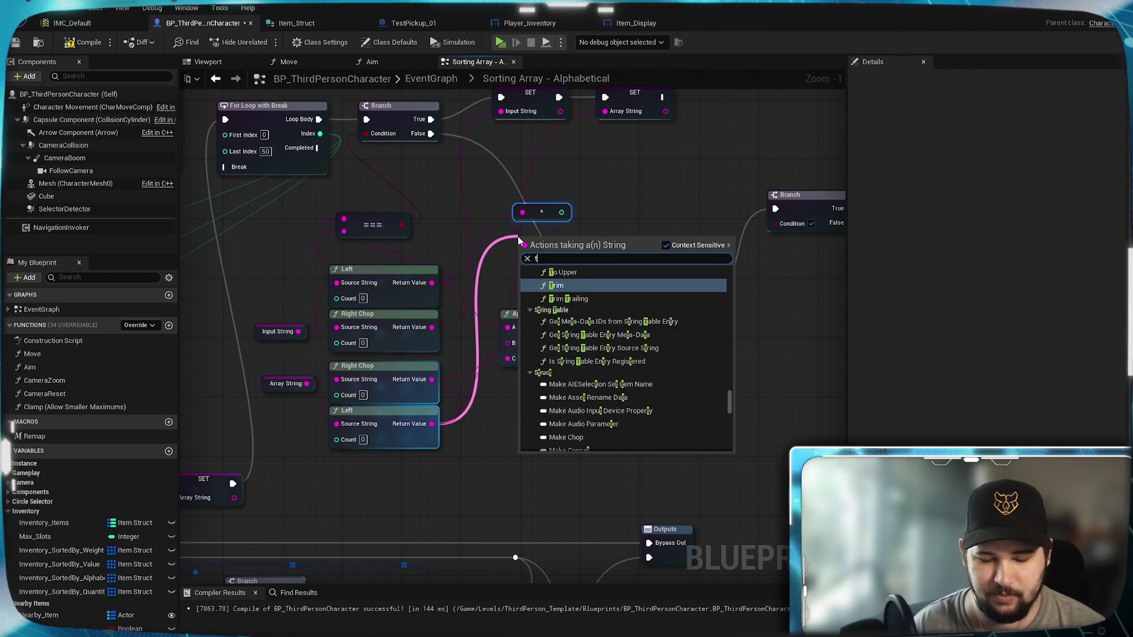
scroll(666, 385, down, 3)
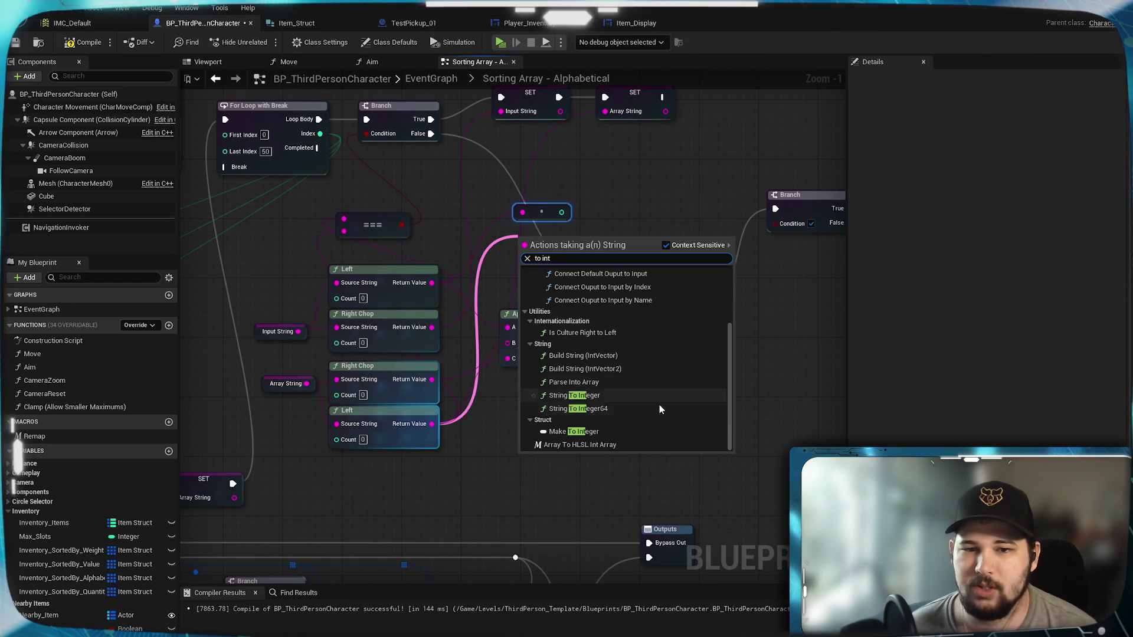
click(594, 399)
Compare the two integer results with a new Less (<) node
drag(592, 248, 561, 290)
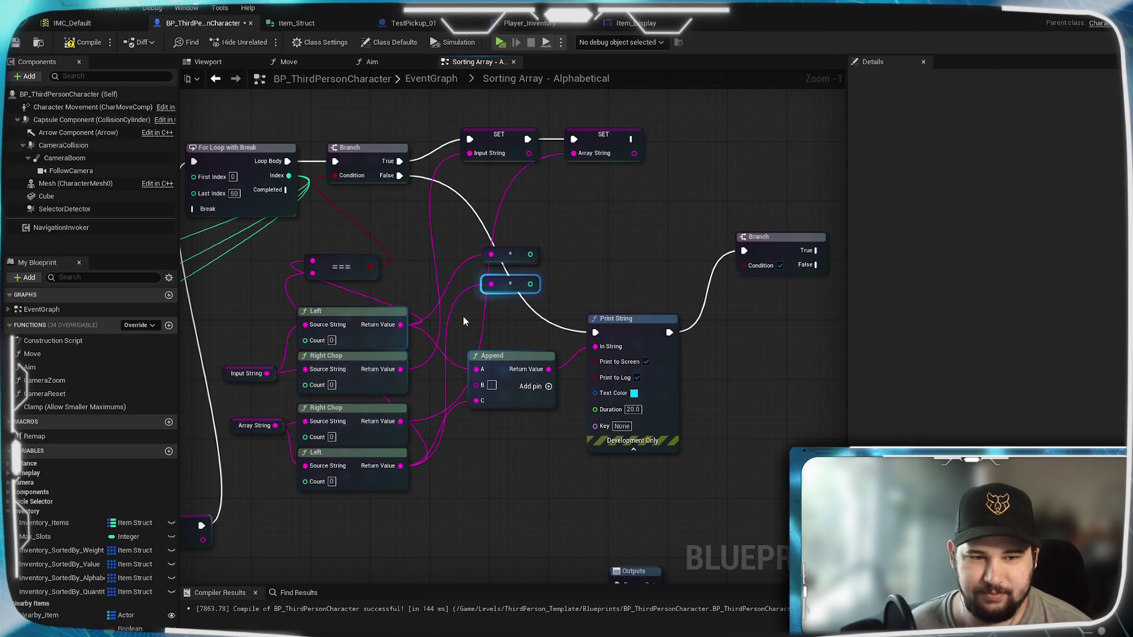
mouse_move(577, 270)
mouse_down()
mouse_move(476, 324)
mouse_move(452, 316)
mouse_move(483, 313)
mouse_move(493, 325)
mouse_up()
text(<)
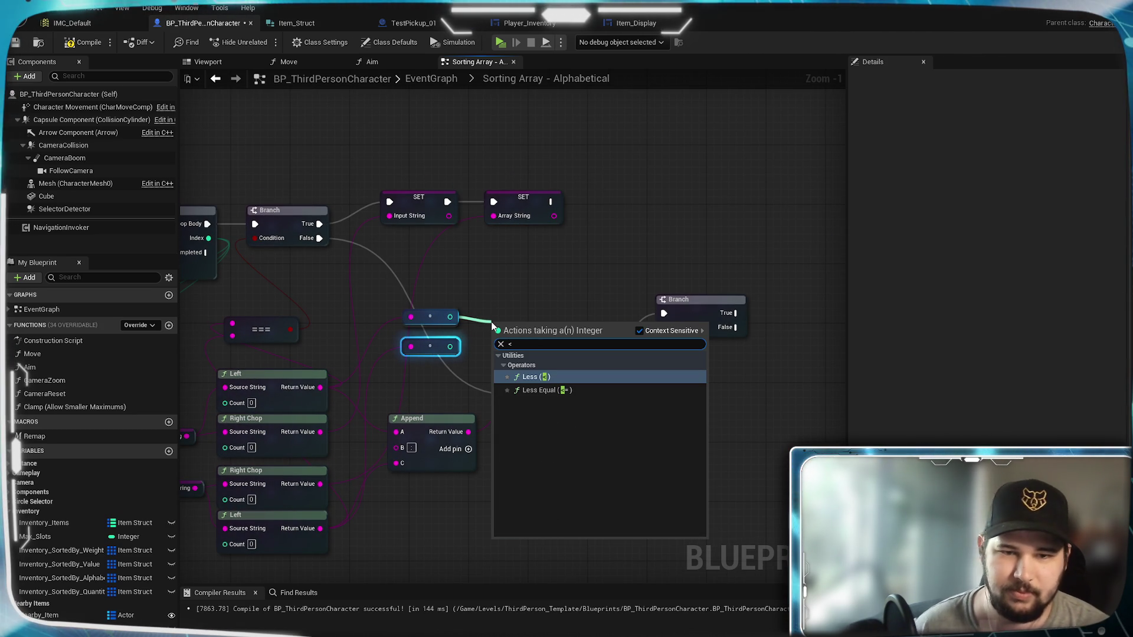
click(553, 391)
drag(450, 347, 665, 328)
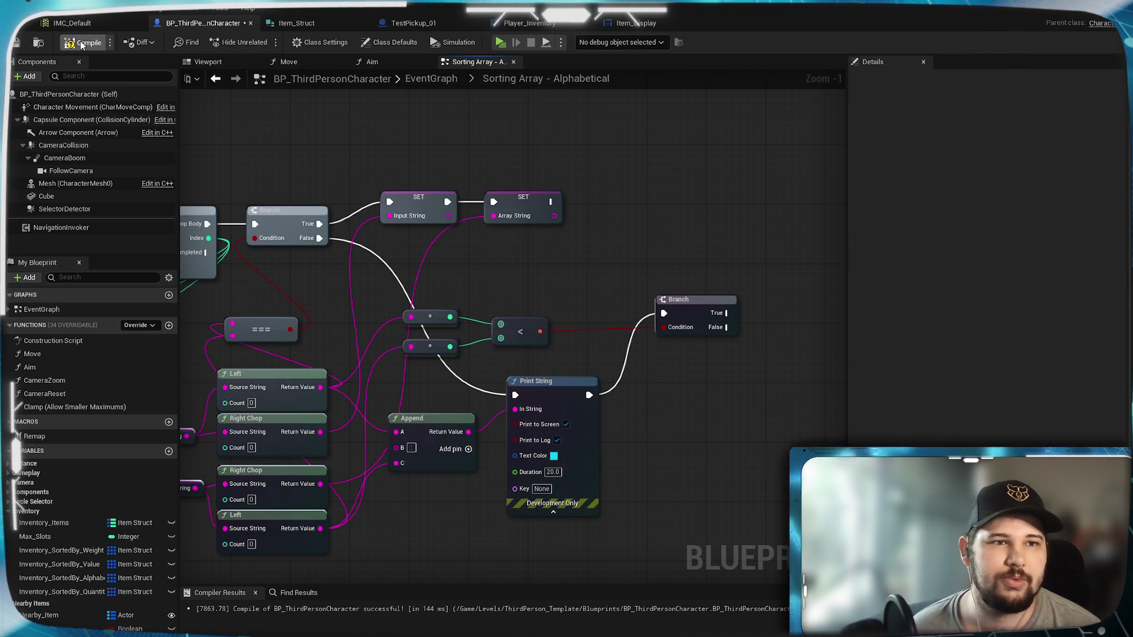
Connect the final Branch's True output to the INSERT node's exec input
scroll(584, 401, down, 1)
mouse_move(662, 440)
mouse_down()
mouse_move(662, 334)
mouse_move(742, 339)
mouse_move(654, 278)
mouse_up()
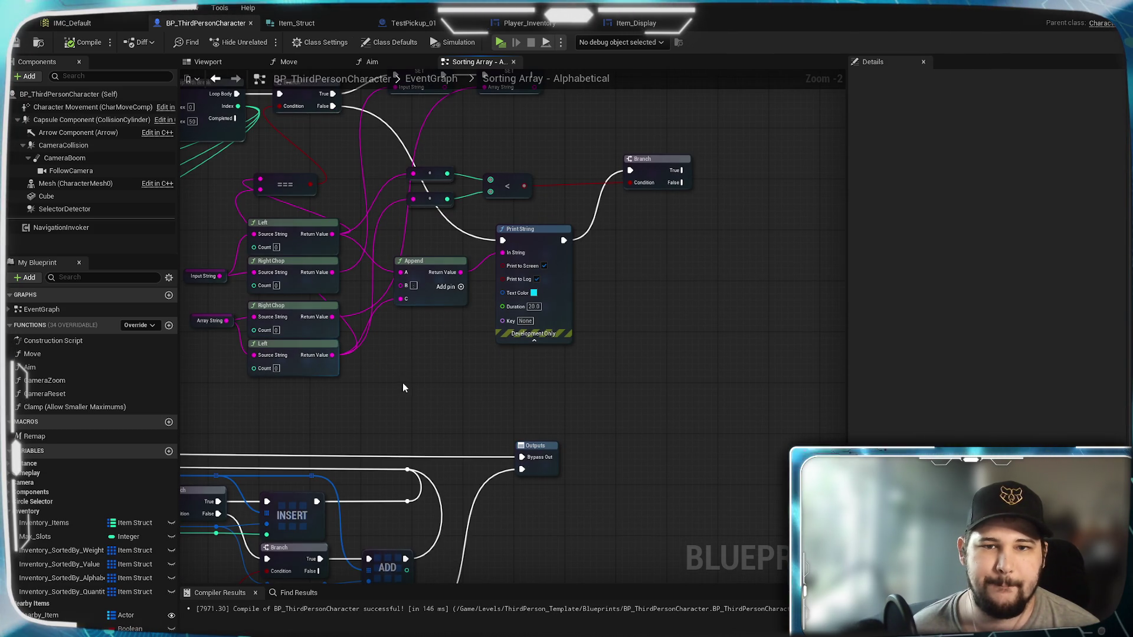
drag(402, 383, 500, 471)
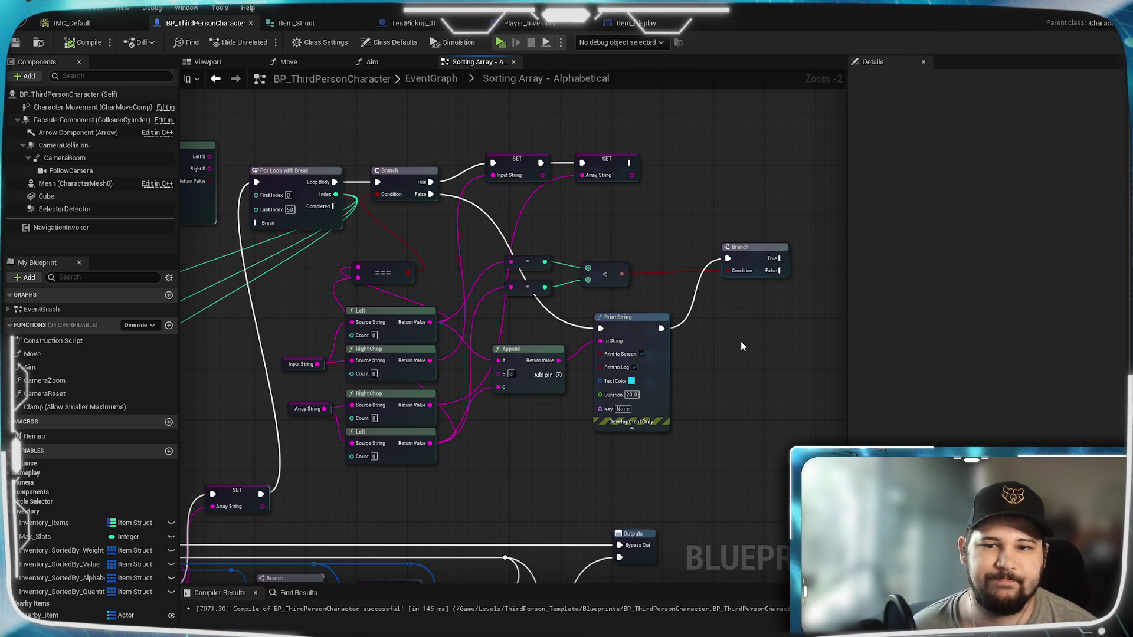
drag(741, 341, 665, 247)
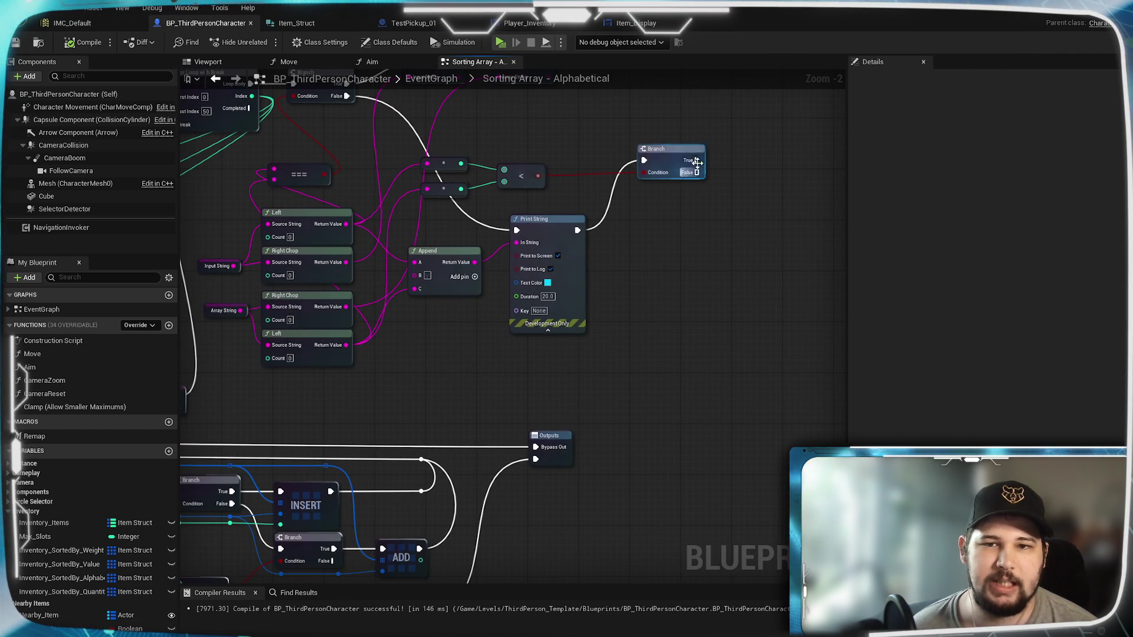
drag(698, 330, 802, 229)
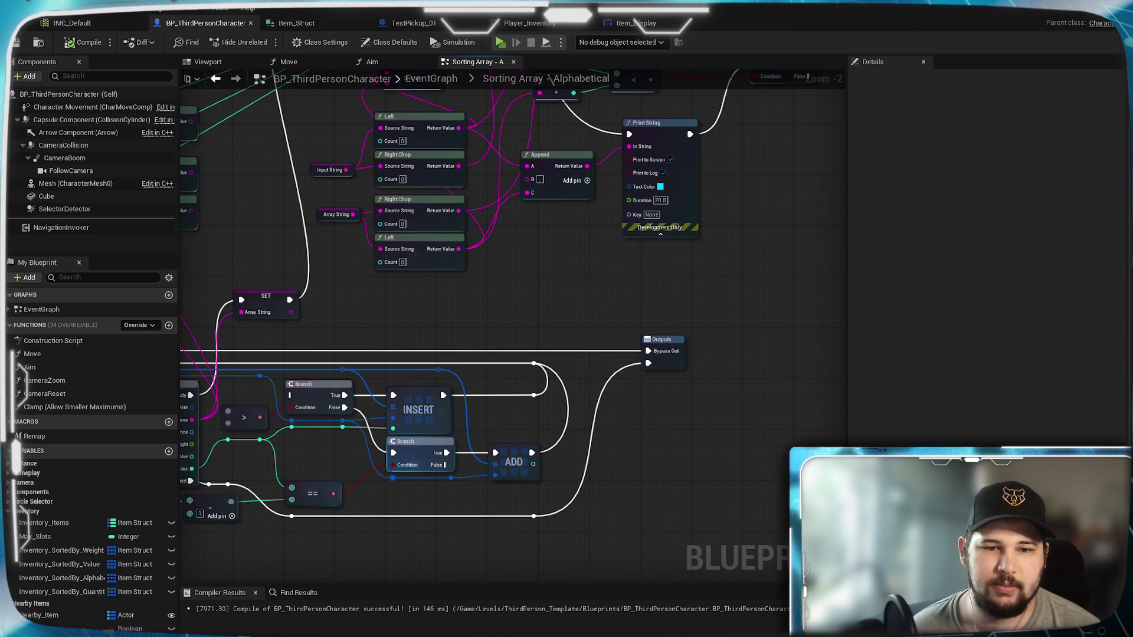
mouse_move(673, 295)
mouse_down()
mouse_move(693, 339)
mouse_move(653, 298)
mouse_move(790, 171)
mouse_move(497, 403)
mouse_move(435, 468)
mouse_move(371, 487)
mouse_up()
mouse_move(498, 406)
mouse_down()
mouse_move(546, 338)
mouse_move(641, 335)
mouse_move(494, 377)
mouse_up()
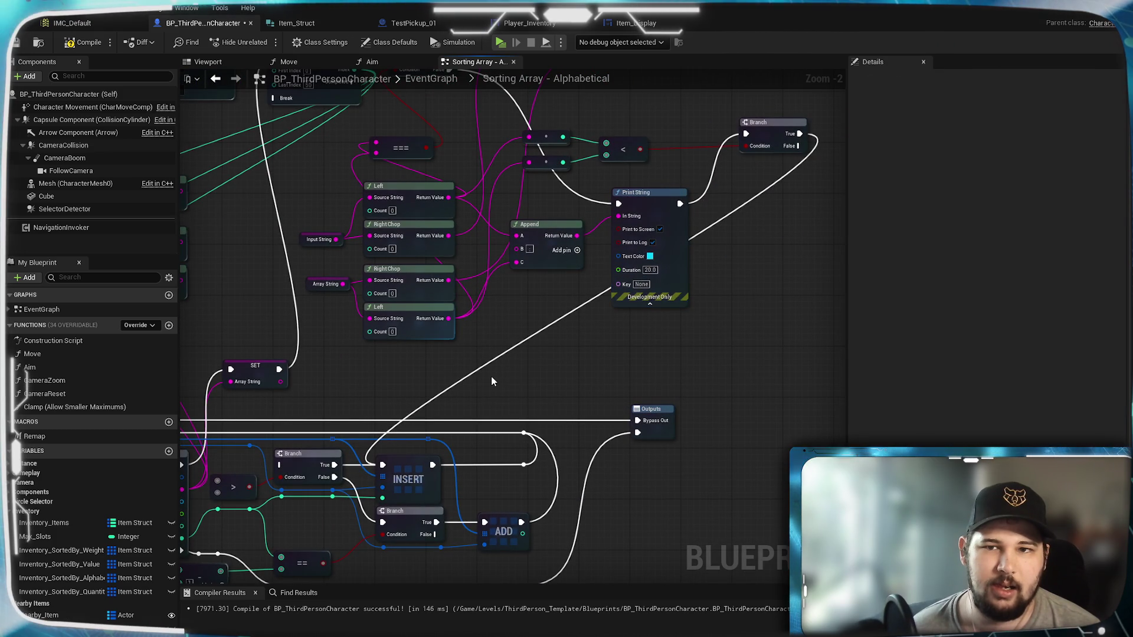
Compile the blueprint and save it with Ctrl+S
drag(804, 143, 745, 170)
click(61, 44)
key(ctrl+s)
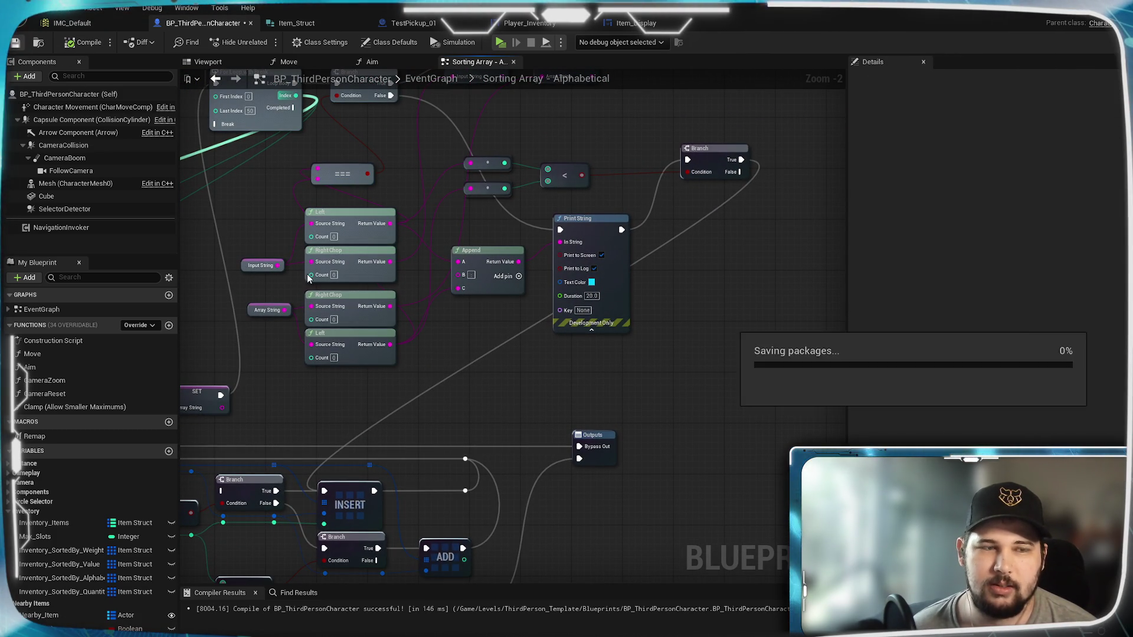
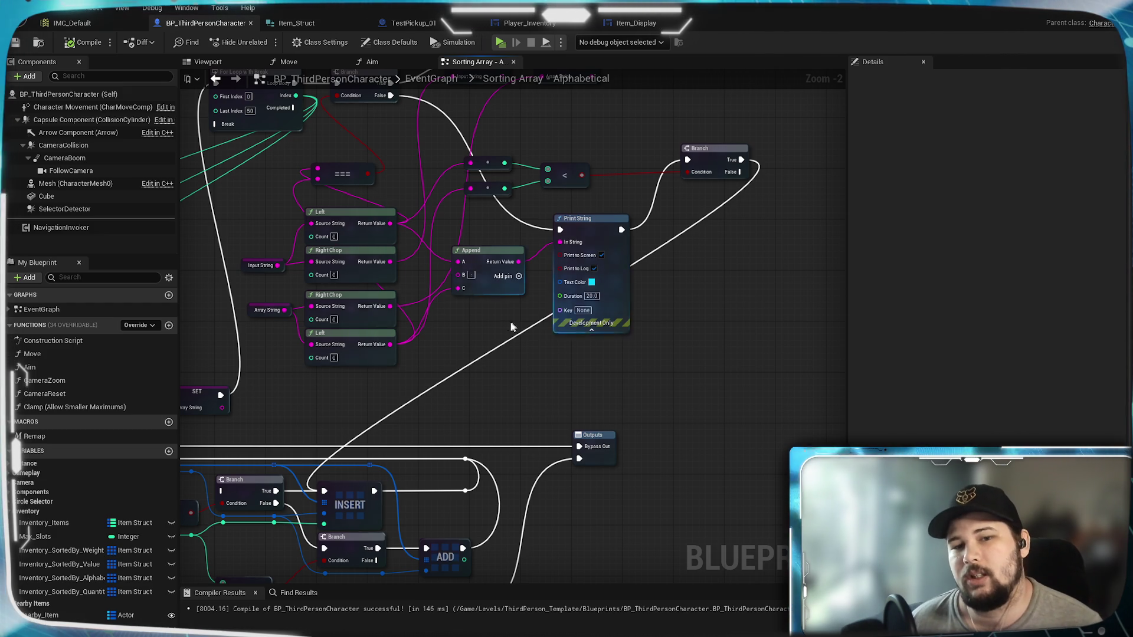
Wire the comparison Branch's True to the For Loop's Break and Completed to INSERT
drag(511, 327, 549, 371)
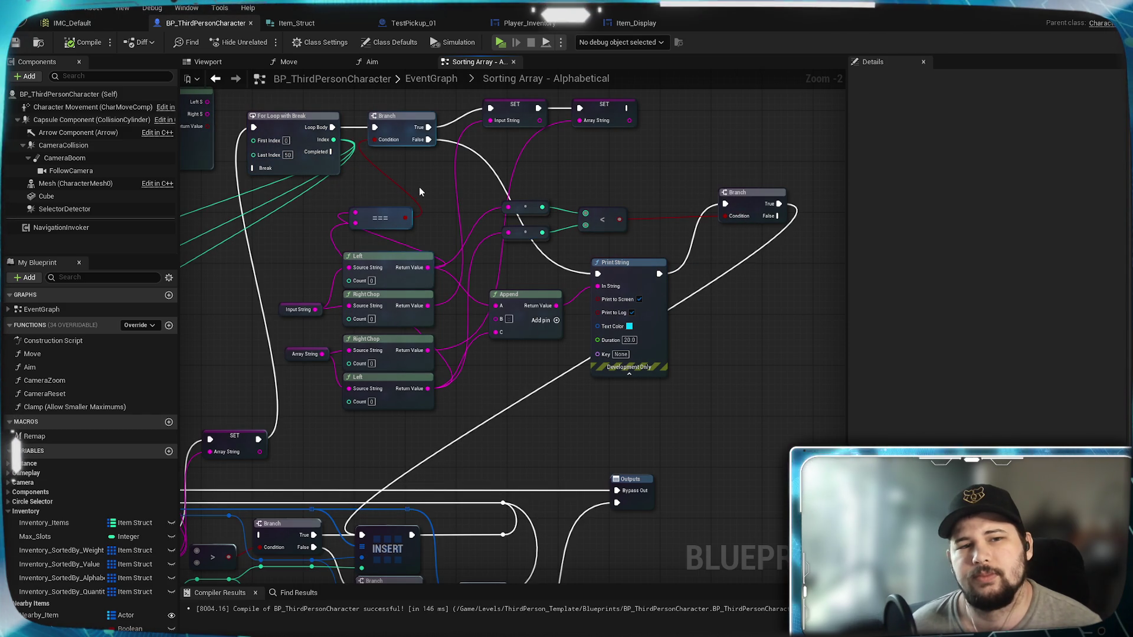
drag(784, 208, 252, 168)
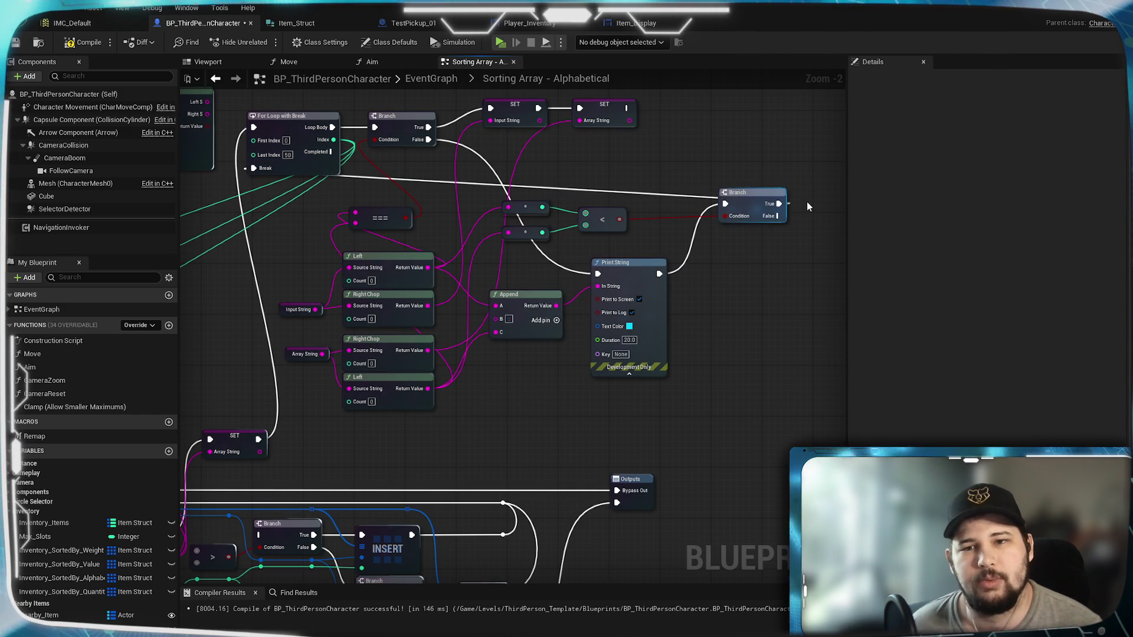
mouse_move(331, 151)
mouse_down()
mouse_move(384, 514)
mouse_move(363, 576)
mouse_move(361, 437)
mouse_up()
mouse_move(361, 334)
mouse_down()
mouse_move(362, 380)
mouse_move(258, 386)
mouse_move(362, 384)
mouse_up()
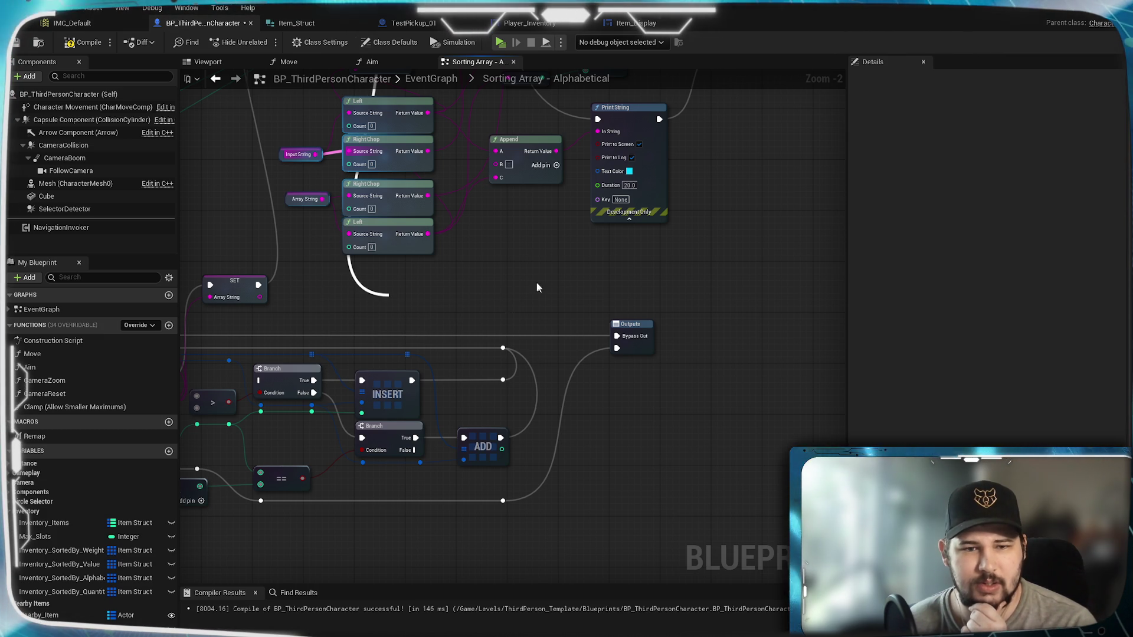
Pan across the For Each Loop, Branch, SET, INSERT and ADD nodes to review the wiring
mouse_move(527, 269)
mouse_down()
mouse_move(613, 298)
mouse_move(724, 272)
mouse_move(613, 334)
mouse_up()
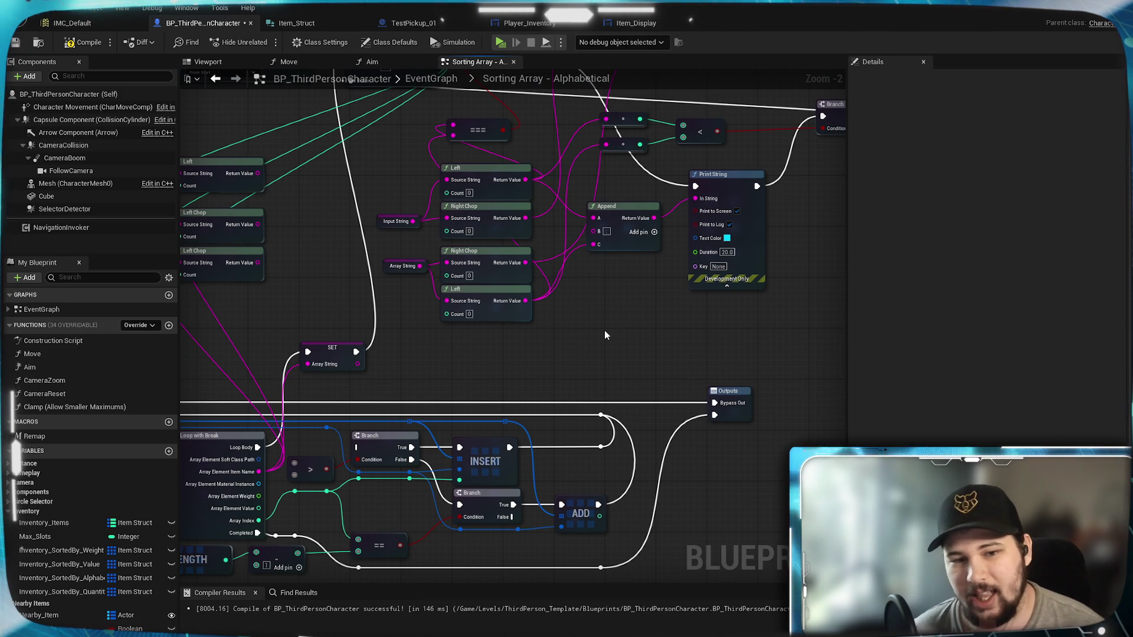
mouse_move(605, 336)
mouse_down()
mouse_move(667, 383)
mouse_move(561, 546)
mouse_move(508, 518)
mouse_up()
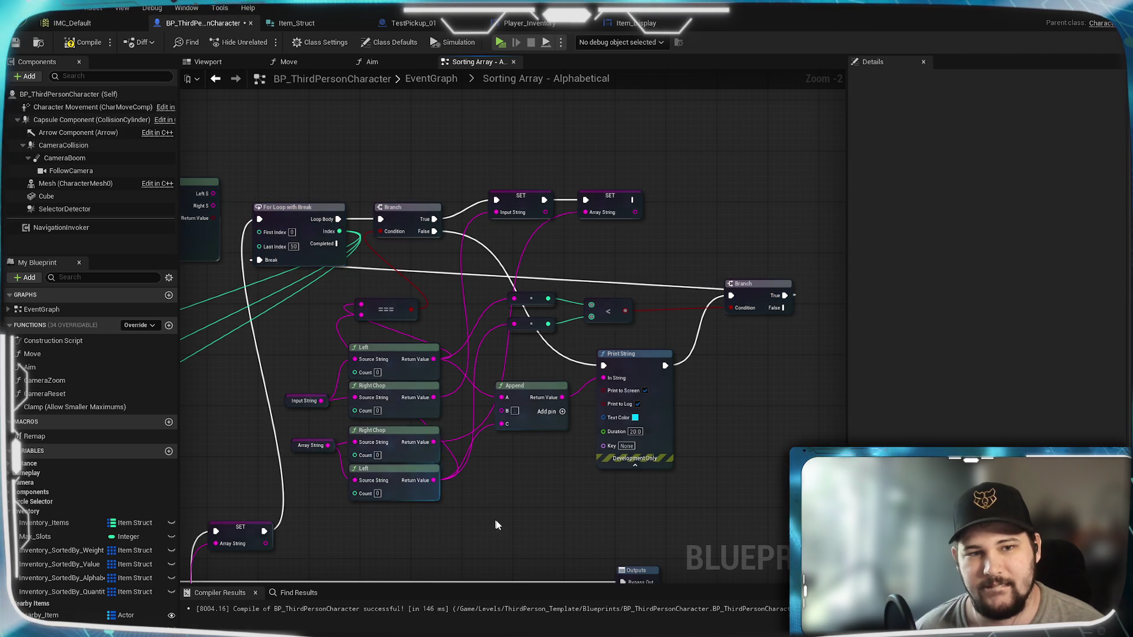
drag(499, 531, 559, 228)
mouse_move(398, 280)
mouse_down()
mouse_move(493, 350)
mouse_move(347, 540)
mouse_move(580, 319)
mouse_up()
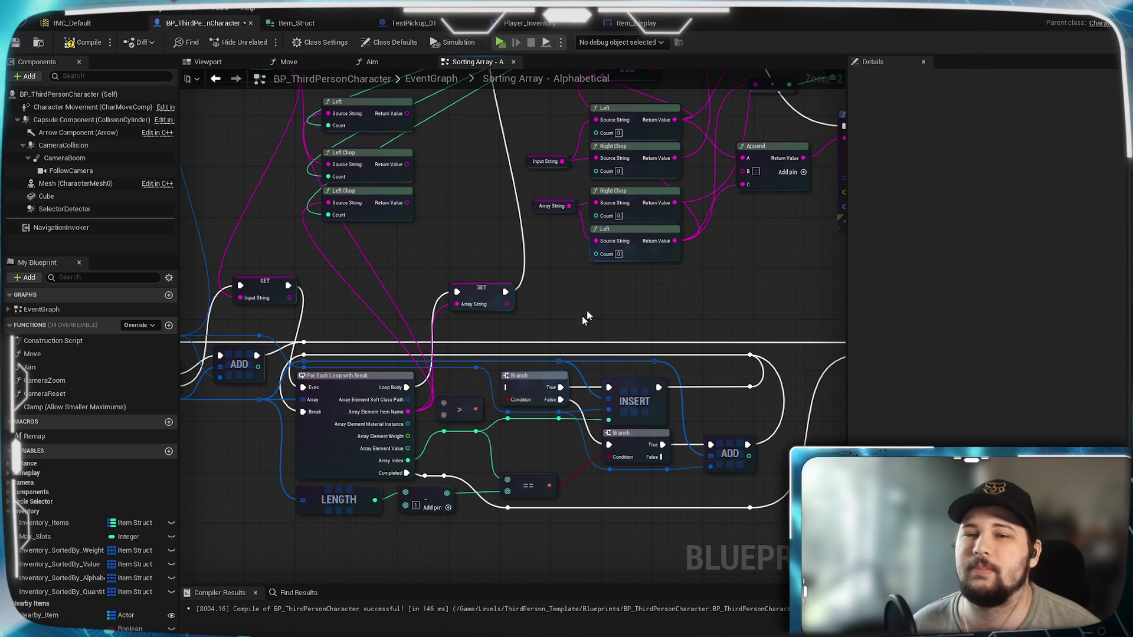
Review the Print String, chop, loop and INSERT/ADD wiring, then compile BP_ThirdPersonCharacter
mouse_move(766, 225)
mouse_down()
mouse_move(602, 271)
mouse_move(538, 387)
mouse_move(569, 392)
mouse_move(547, 334)
mouse_up()
drag(514, 369, 623, 285)
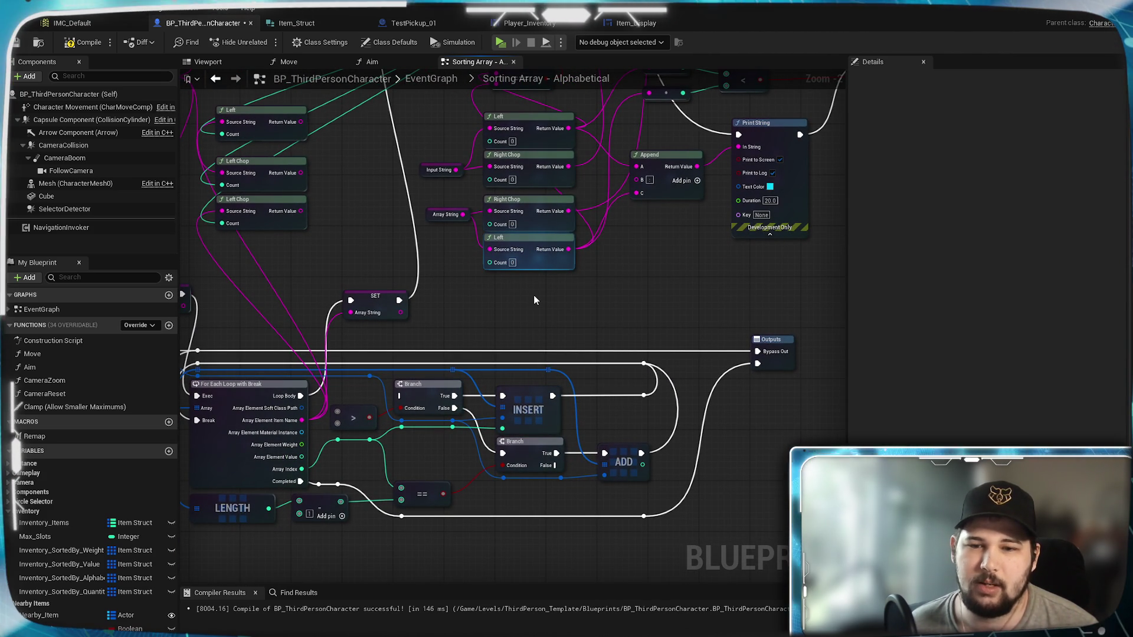
mouse_move(592, 316)
mouse_down()
mouse_move(495, 440)
mouse_move(541, 328)
mouse_move(578, 322)
mouse_up()
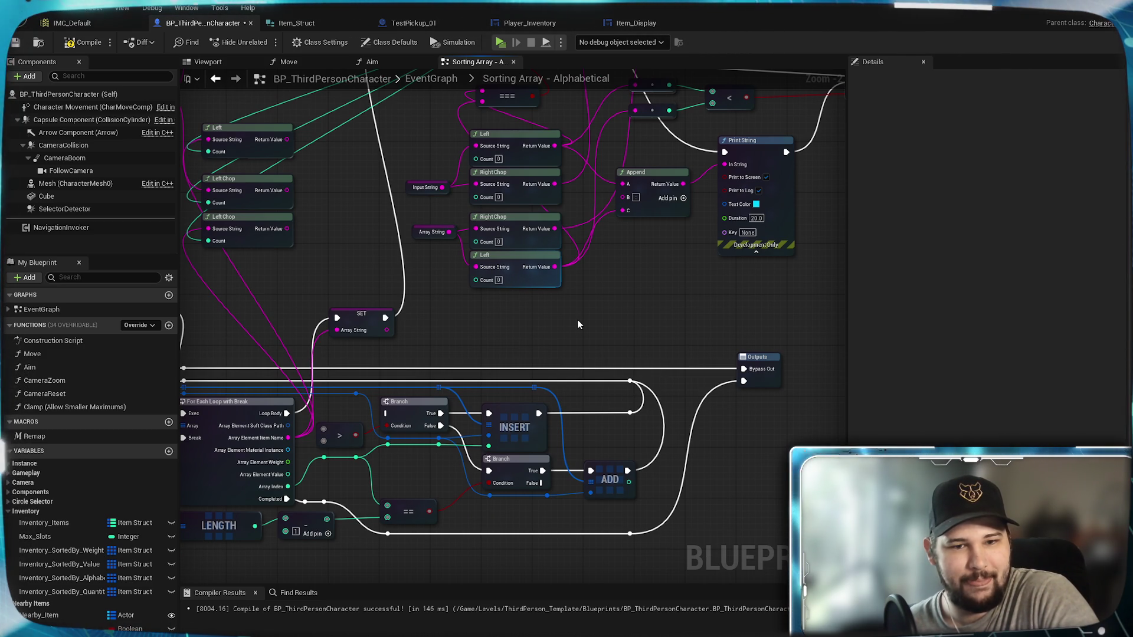
mouse_move(577, 320)
mouse_down()
mouse_move(478, 486)
mouse_move(582, 384)
mouse_move(552, 467)
mouse_move(606, 251)
mouse_move(549, 295)
mouse_move(536, 321)
mouse_up()
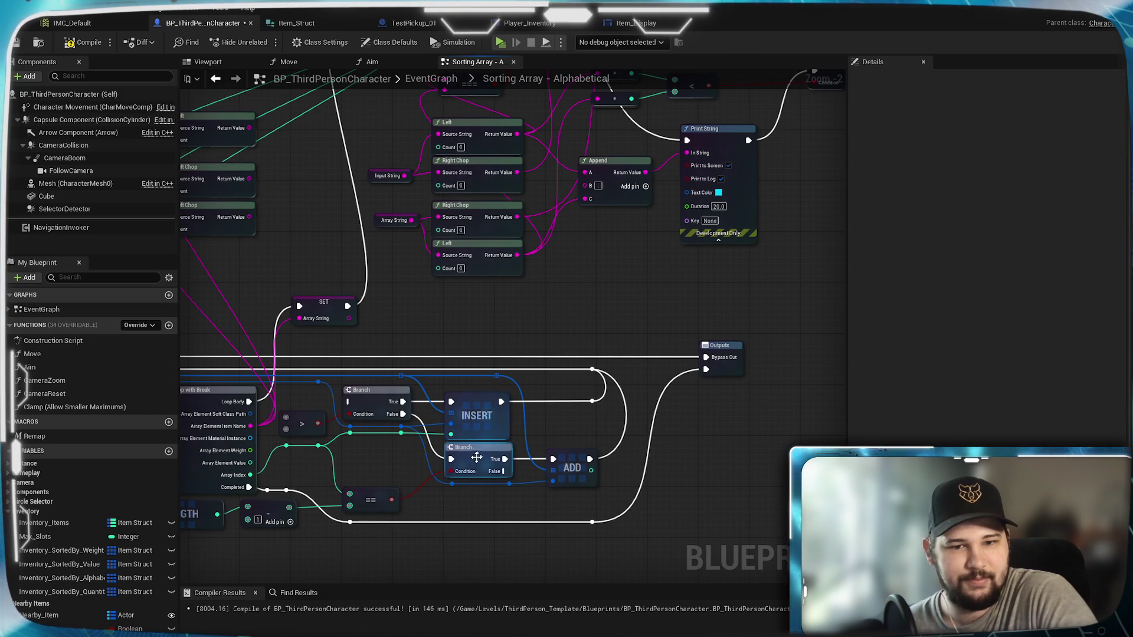
mouse_move(398, 454)
mouse_down()
mouse_move(541, 398)
mouse_move(560, 418)
mouse_up()
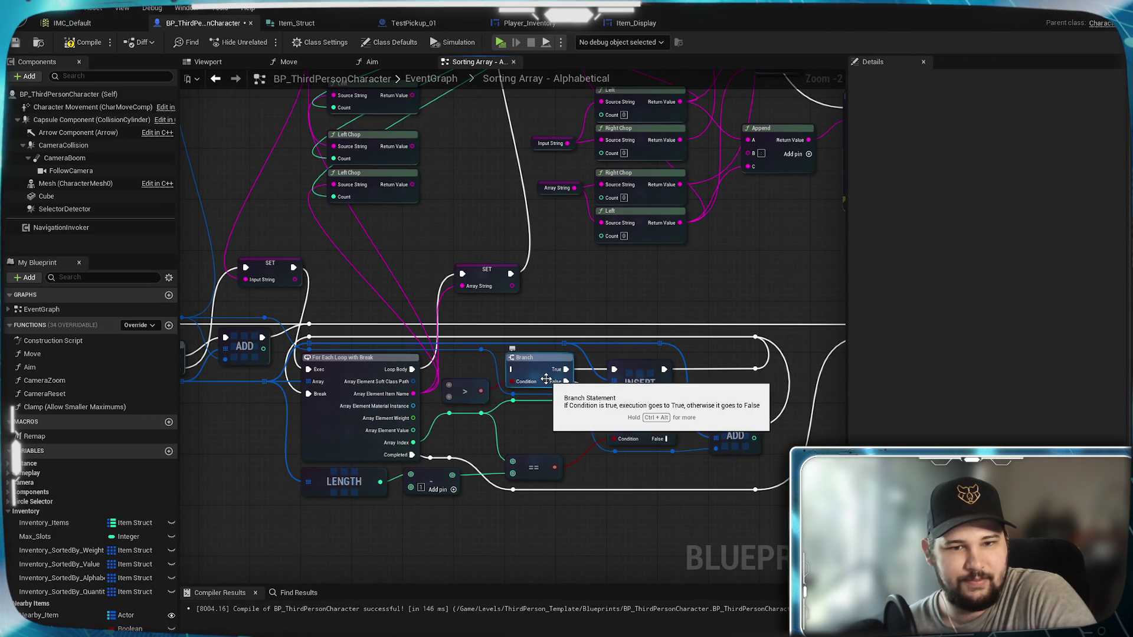
mouse_move(557, 433)
mouse_down()
mouse_move(464, 452)
mouse_move(566, 436)
mouse_move(454, 574)
mouse_up()
mouse_move(483, 127)
mouse_down()
mouse_move(488, 555)
mouse_move(487, 337)
mouse_up()
click(85, 42)
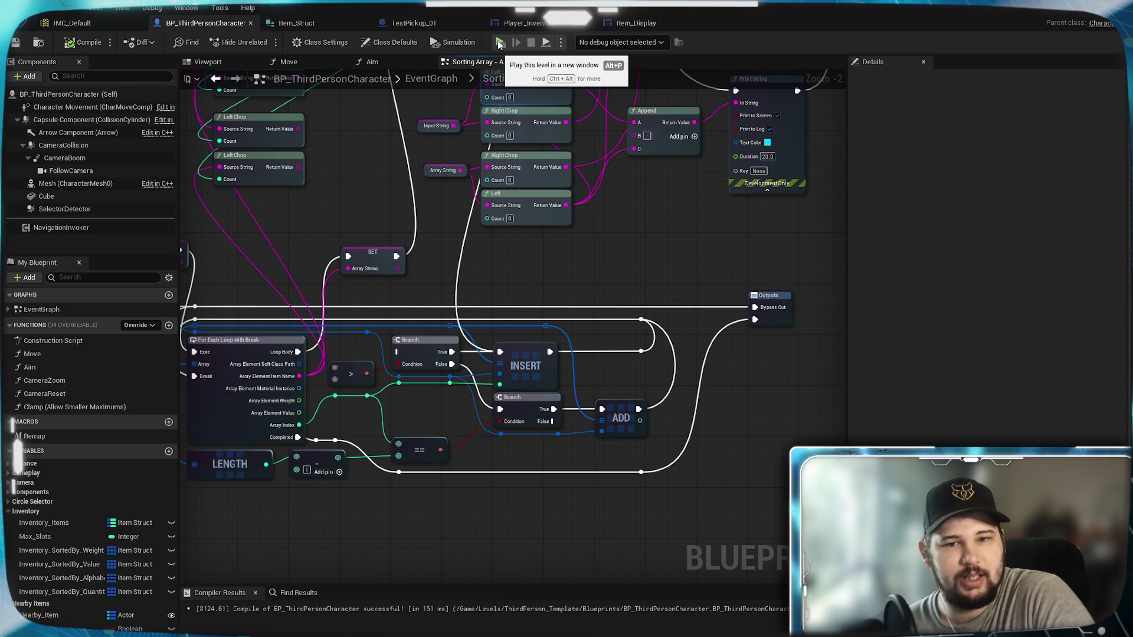
mouse_move(427, 415)
mouse_down()
mouse_move(731, 402)
mouse_move(517, 426)
mouse_up()
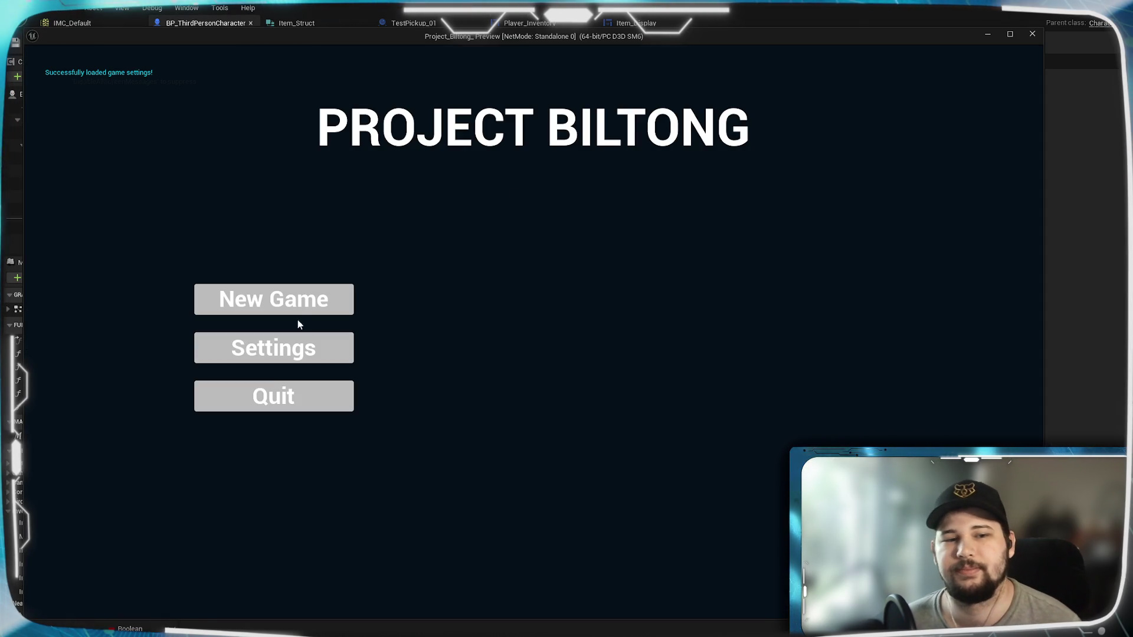
Start the game and run the character across the level collecting the magenta and green pickups
key(w)
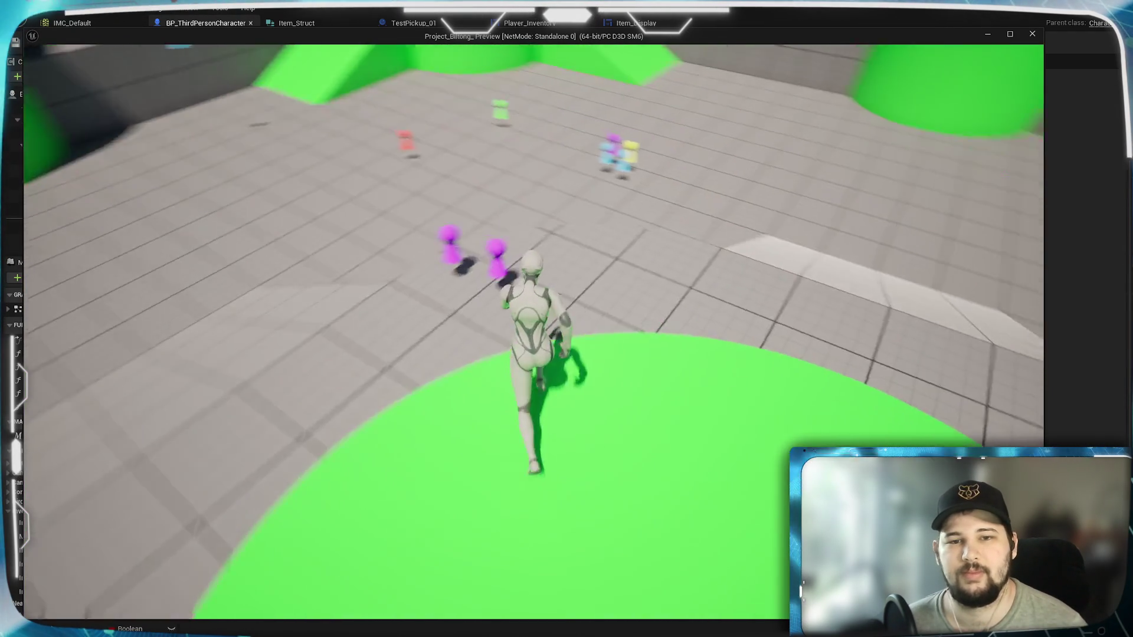
key(w)
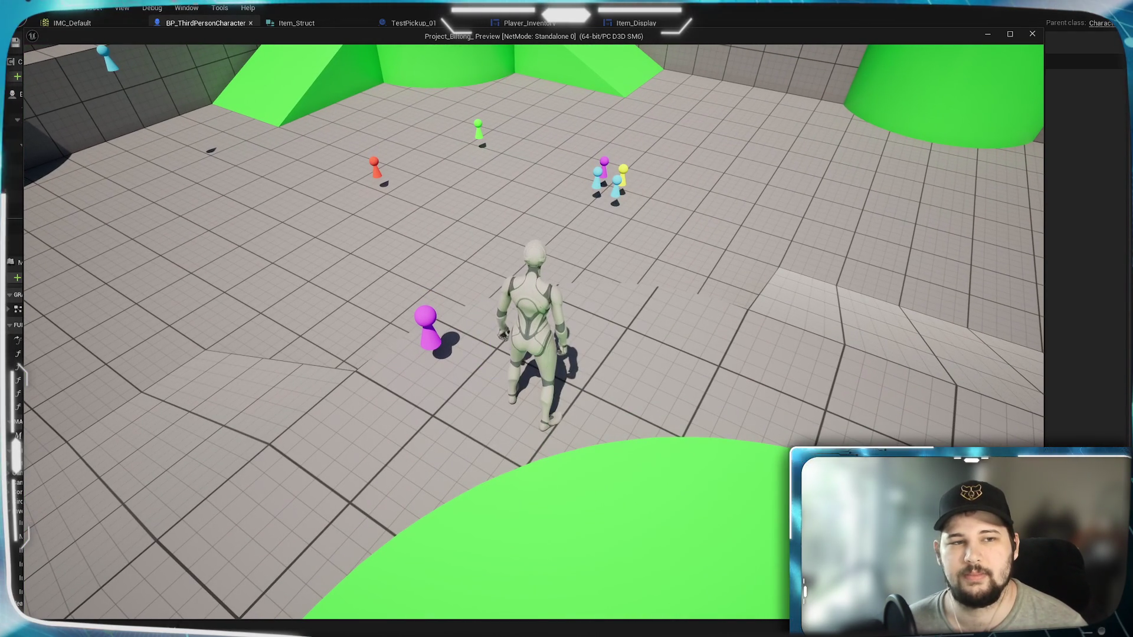
key(w)
key(e)
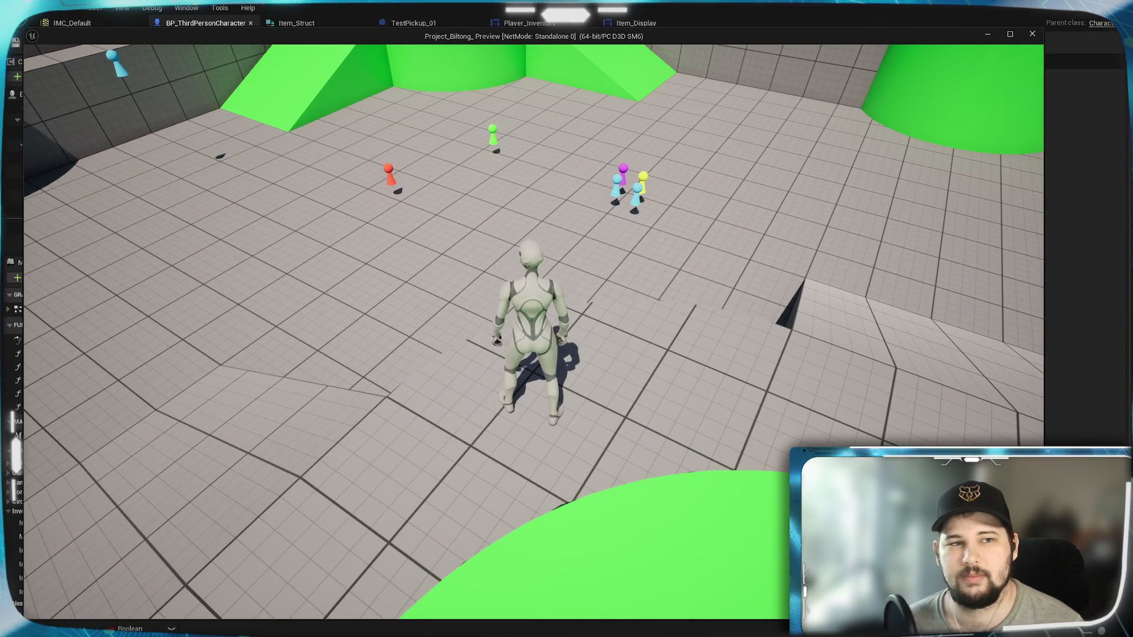
key(w)
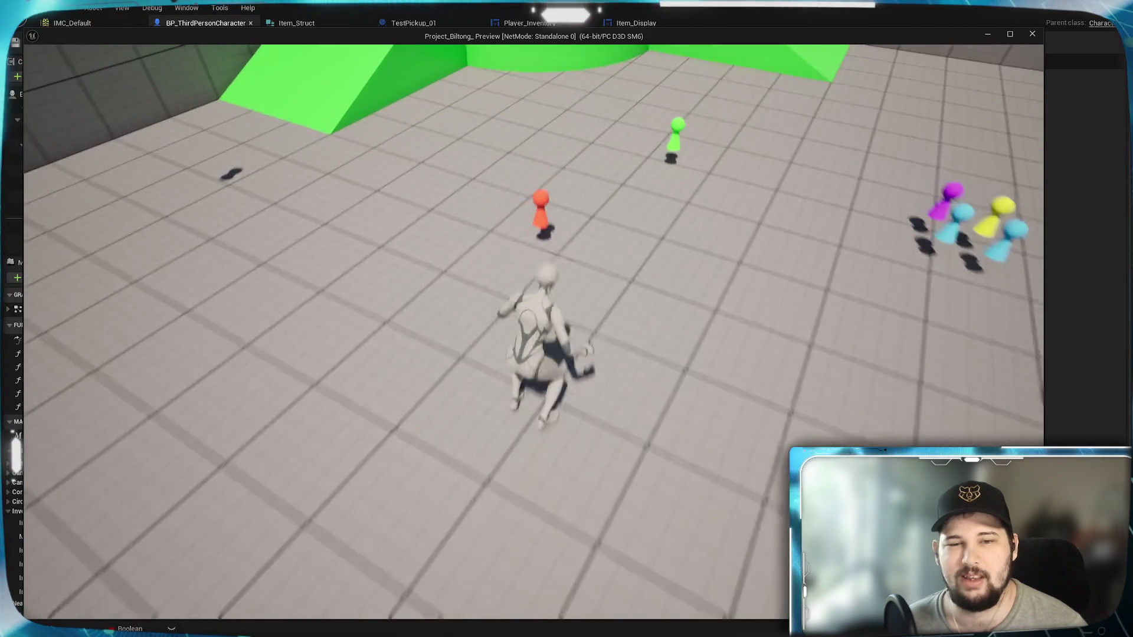
key(w)
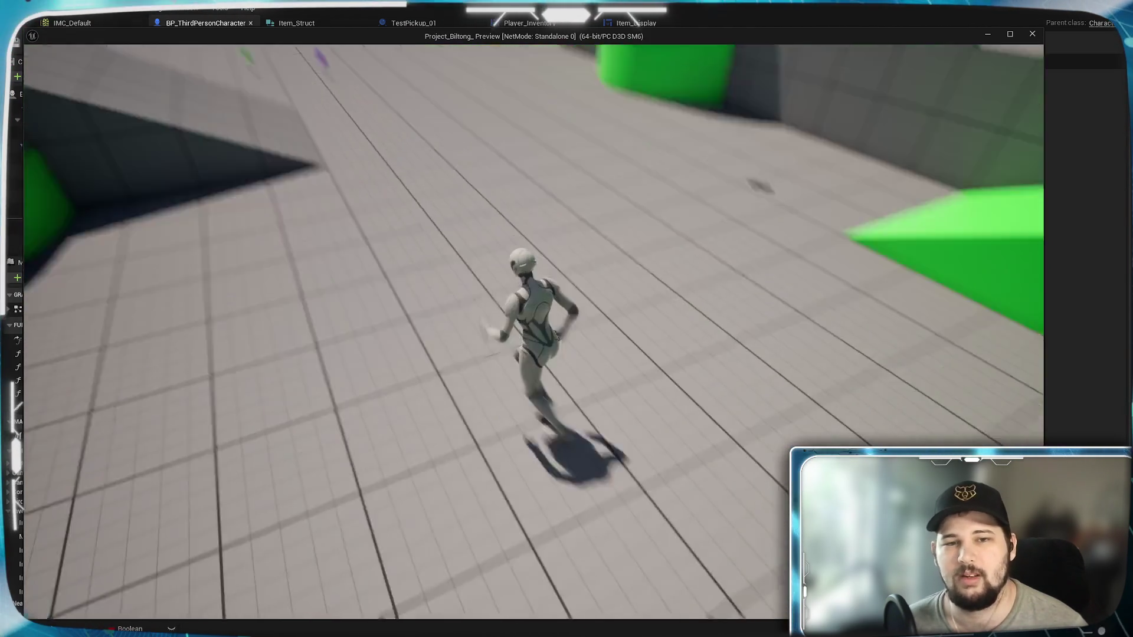
key(w)
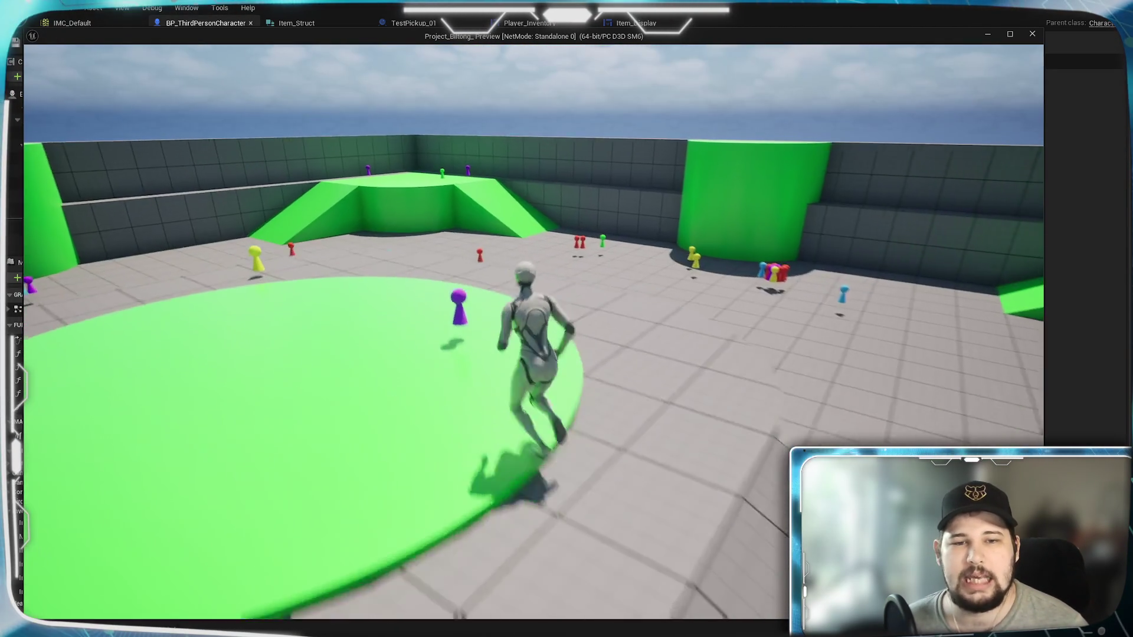
key(w)
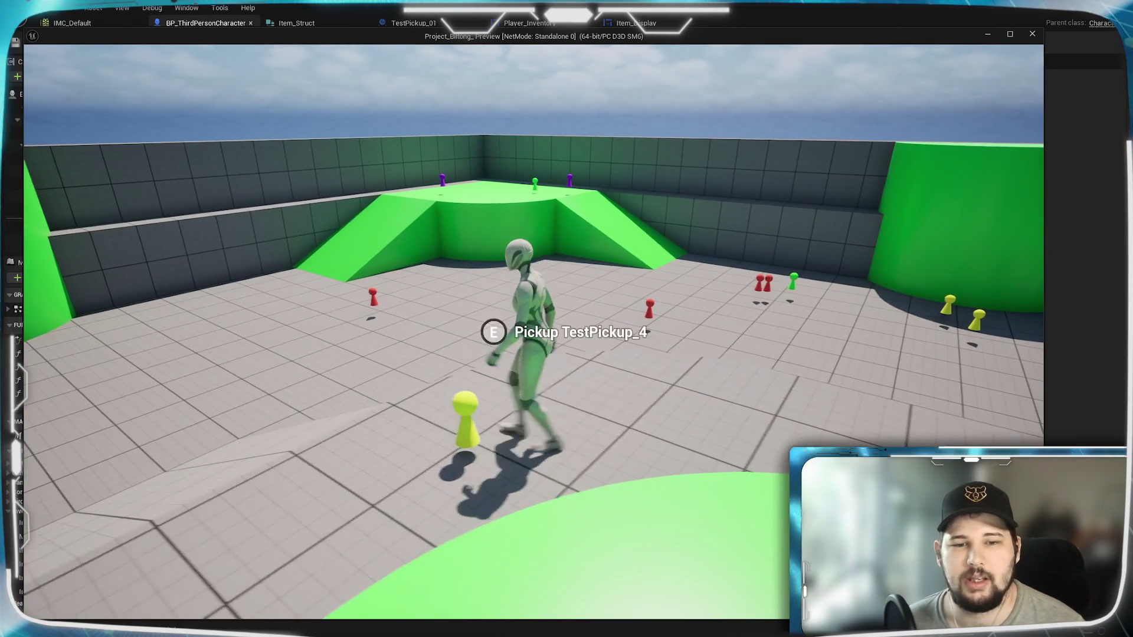
Apply the Alphabetical inventory sort, then stop the game and return to the graph
key(i)
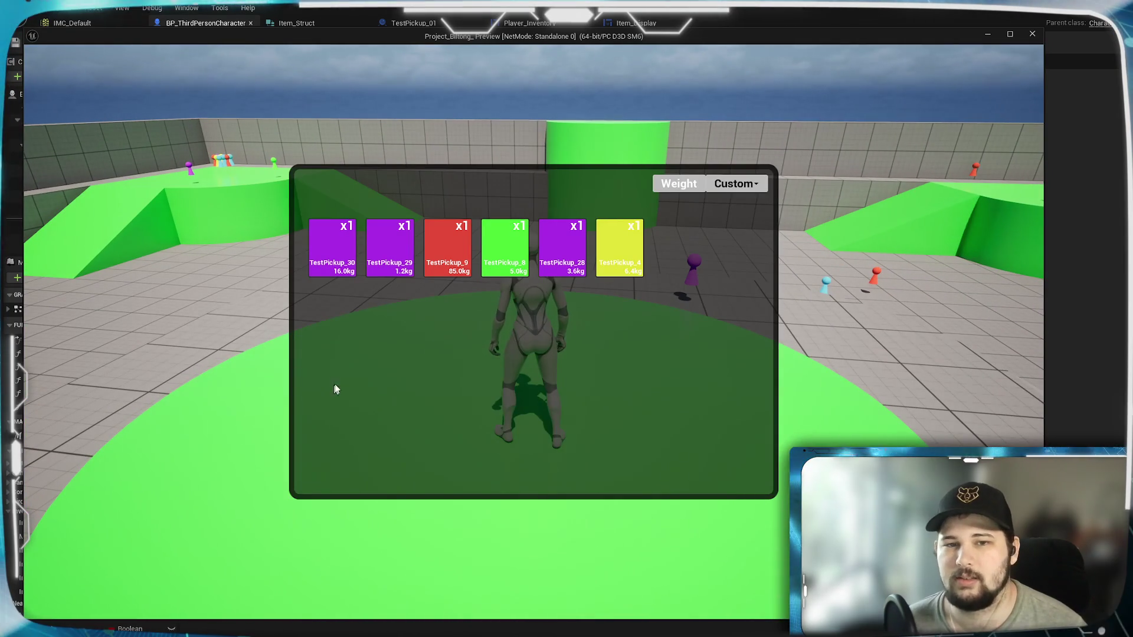
click(732, 239)
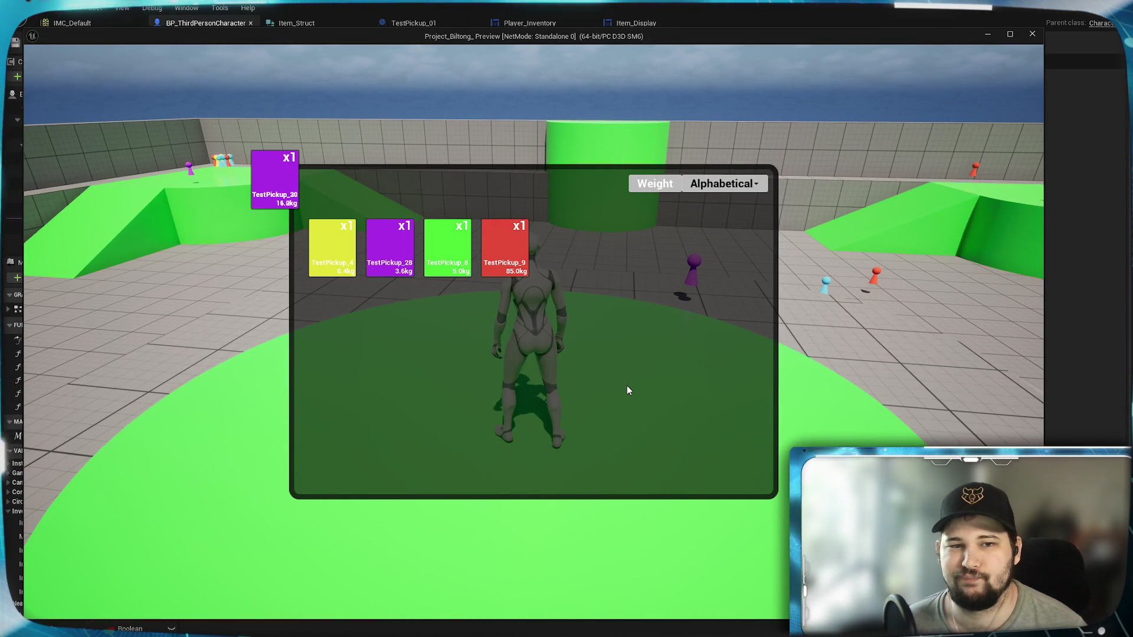
key(Escape)
scroll(603, 299, up, 3)
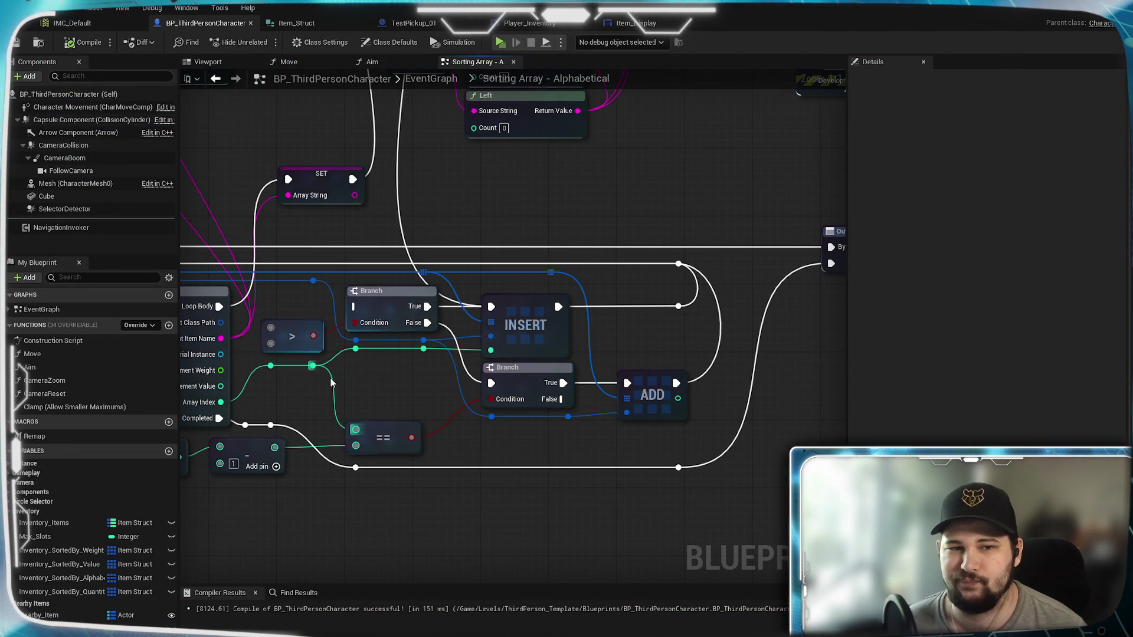
drag(330, 378, 494, 360)
mouse_move(519, 298)
mouse_down()
mouse_move(531, 303)
mouse_move(433, 326)
mouse_up()
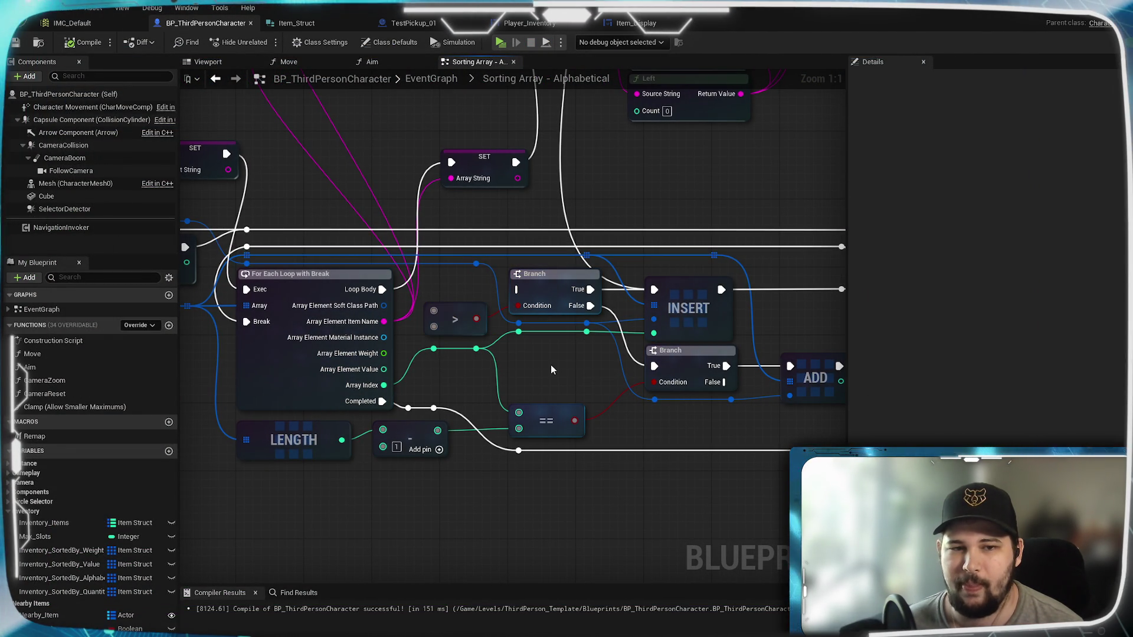
drag(543, 366, 474, 340)
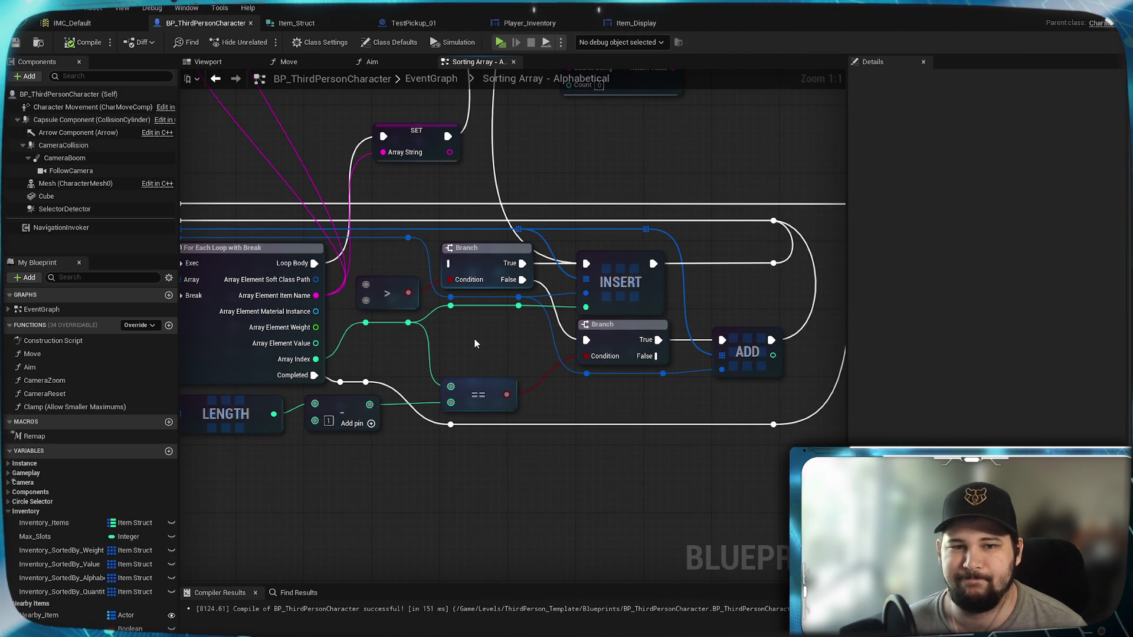
mouse_move(476, 343)
mouse_down()
mouse_move(442, 331)
mouse_move(500, 347)
mouse_move(653, 313)
mouse_up()
mouse_move(718, 371)
mouse_down()
mouse_move(611, 400)
mouse_move(584, 449)
mouse_move(575, 431)
mouse_move(571, 520)
mouse_up()
scroll(575, 431, down, 1)
scroll(574, 431, down, 1)
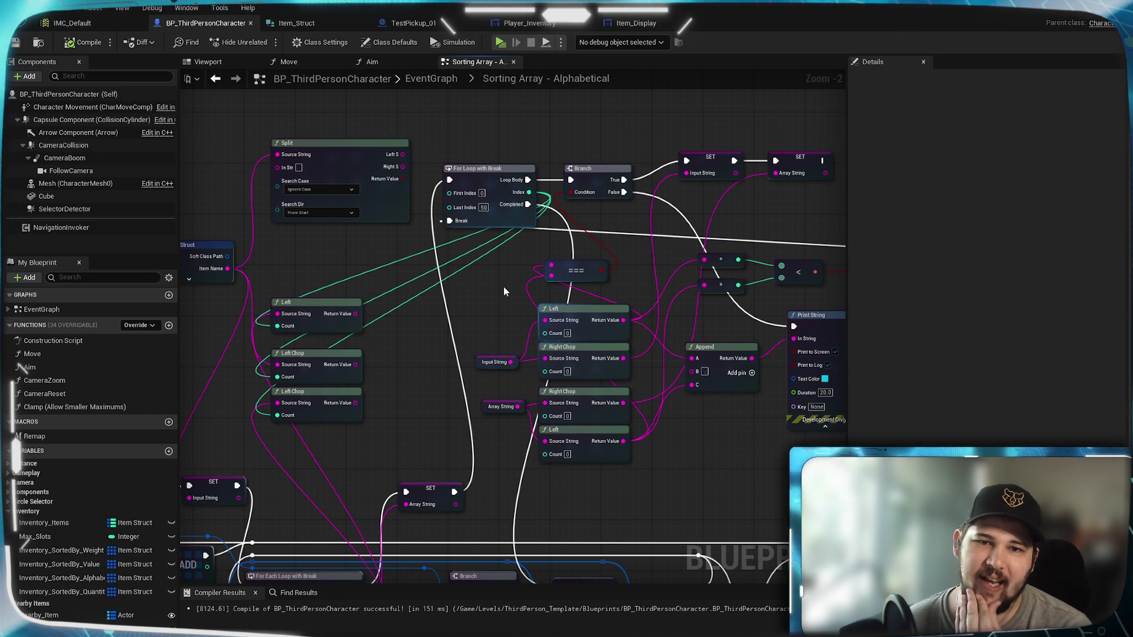
drag(498, 297, 475, 149)
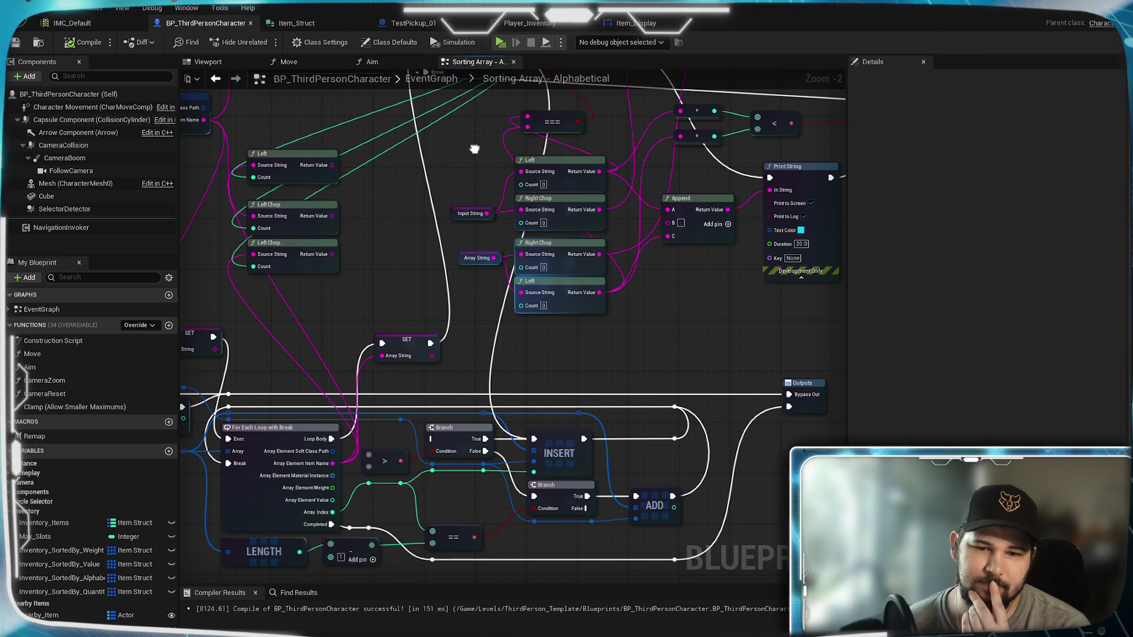
drag(475, 149, 479, 381)
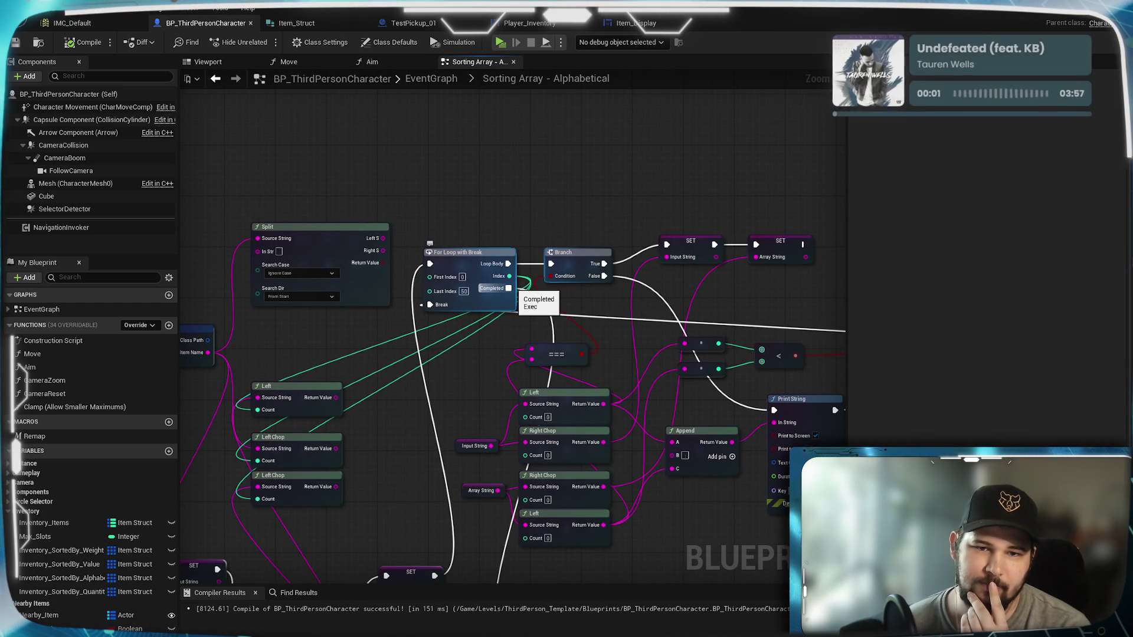
mouse_move(508, 288)
mouse_down()
mouse_move(504, 568)
mouse_move(555, 180)
mouse_move(534, 336)
mouse_move(547, 358)
mouse_up()
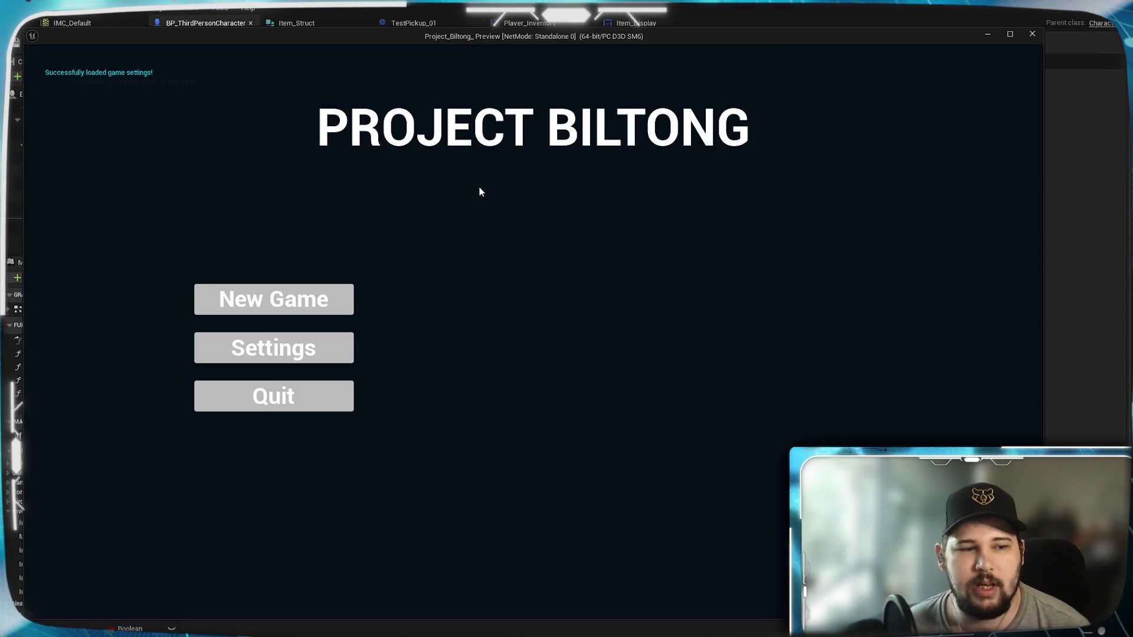
Start a New Game and run over the pawn pickups on the green platform
click(253, 296)
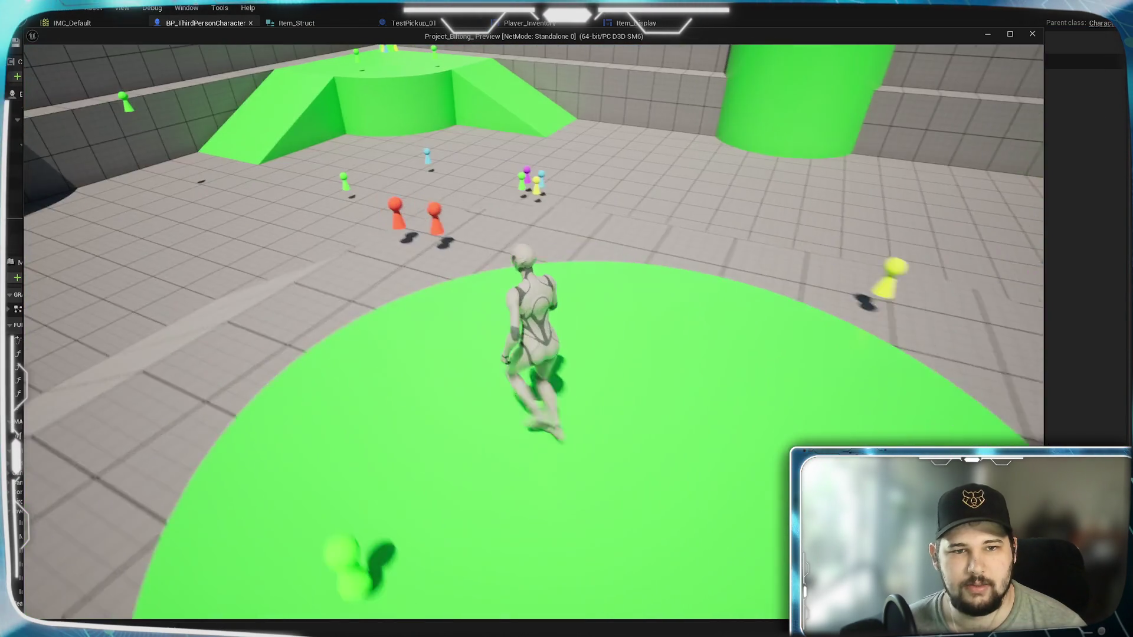
key(w)
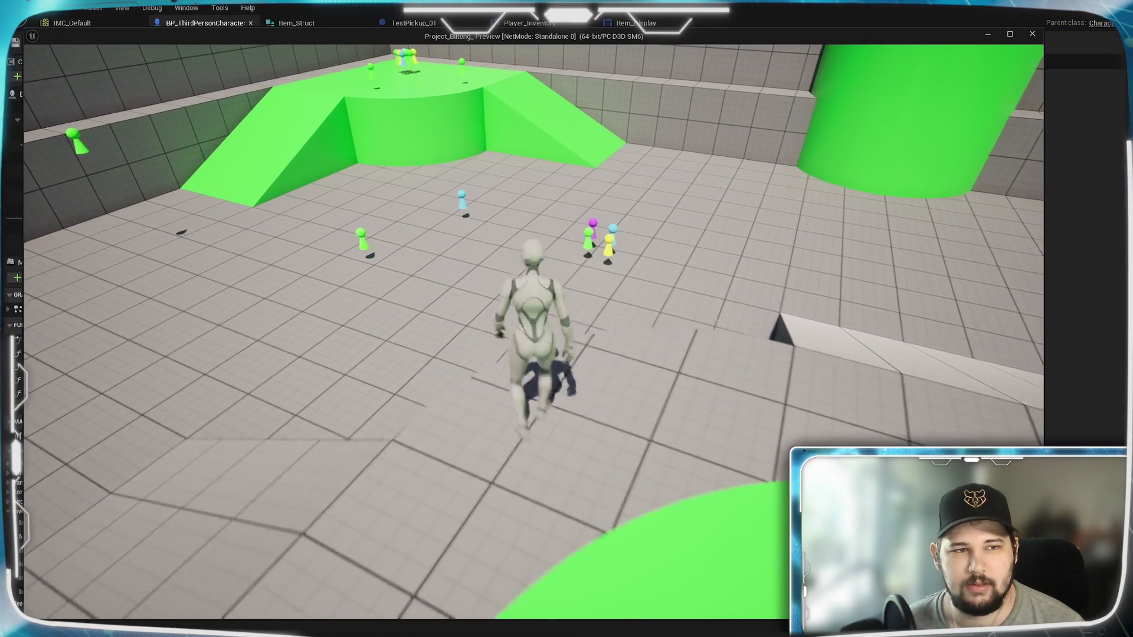
key(space)
key(w)
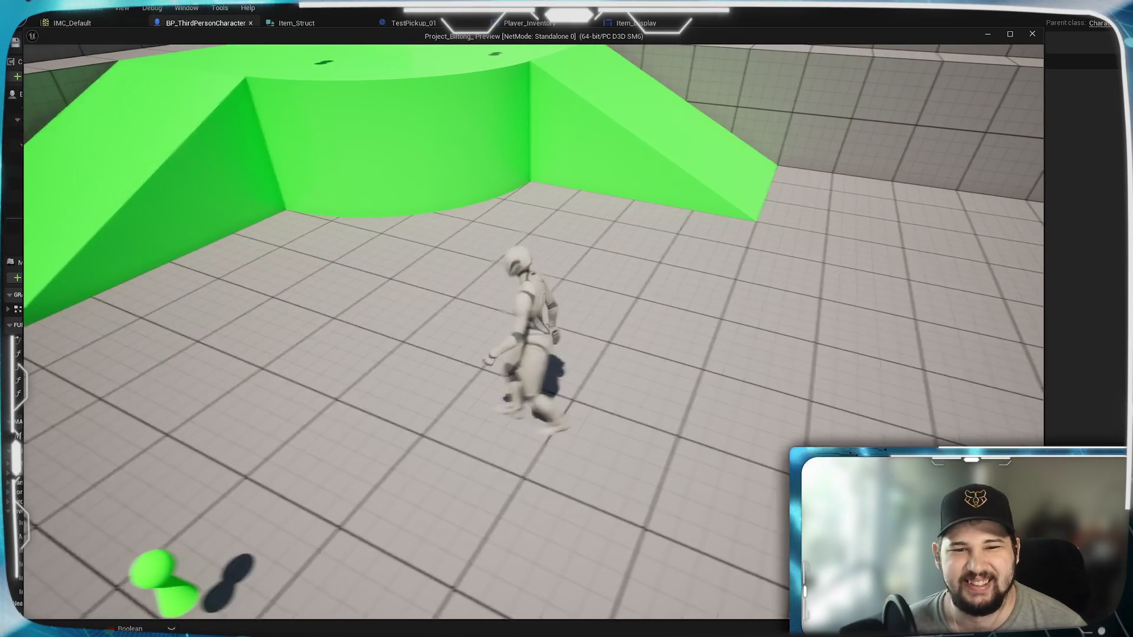
key(w)
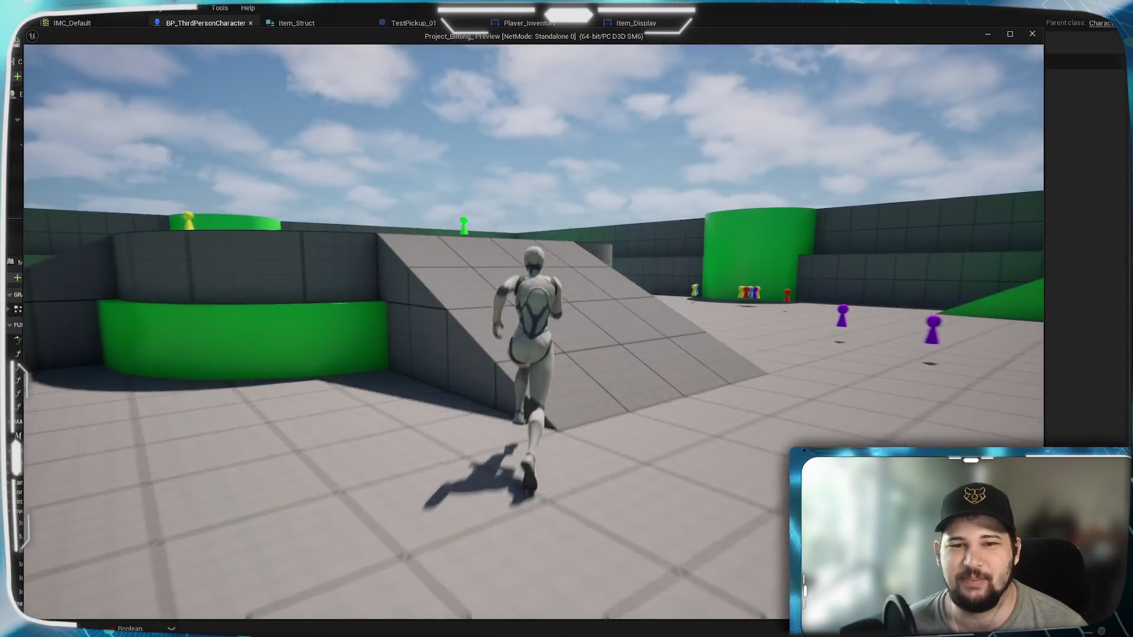
key(w)
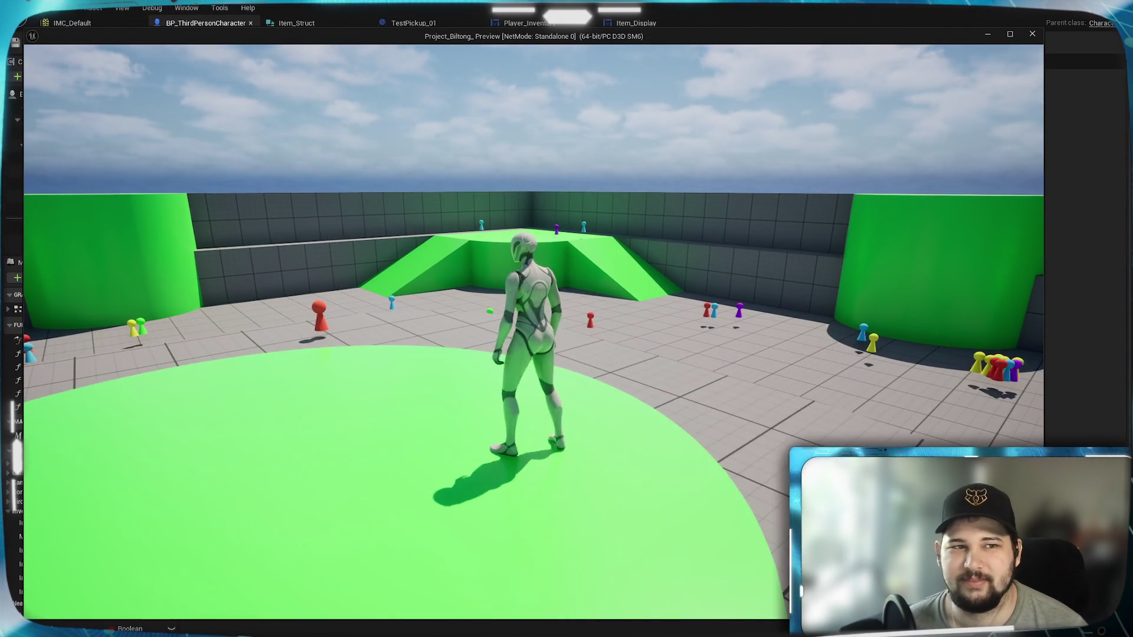
key(w)
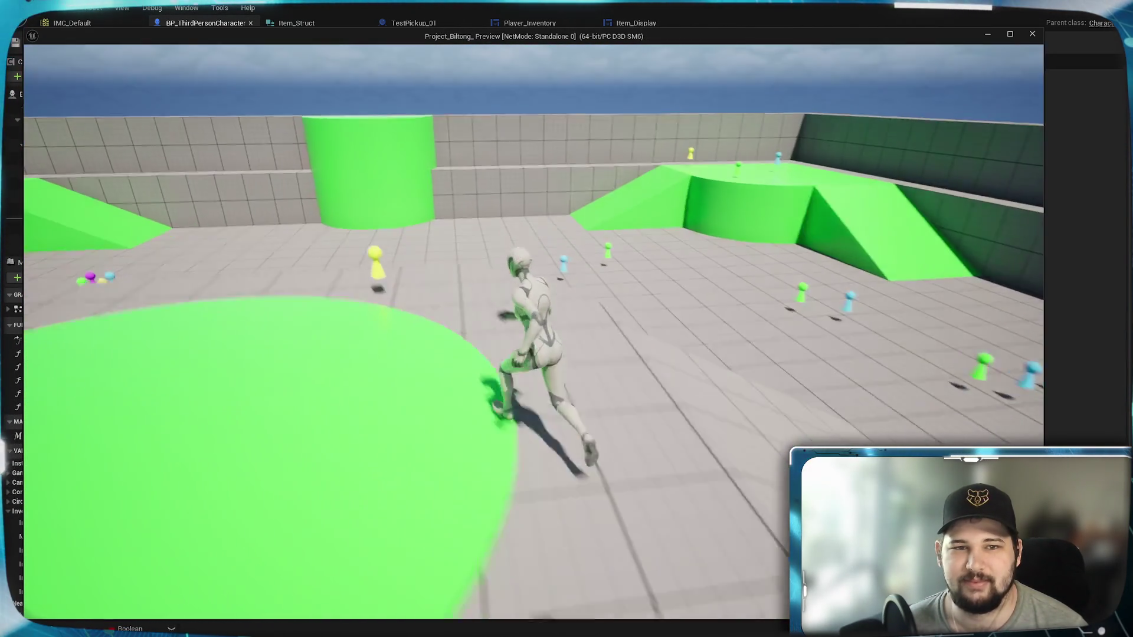
Sort the inventory by Alphabetical, then return to the graph and clear the selection
key(i)
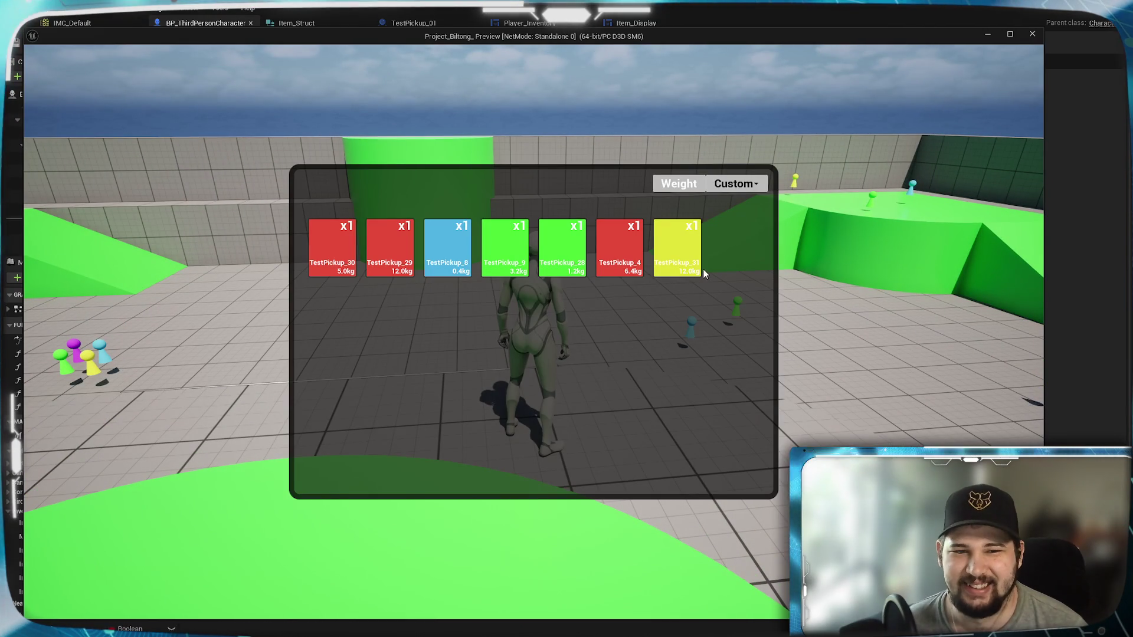
click(748, 187)
click(745, 242)
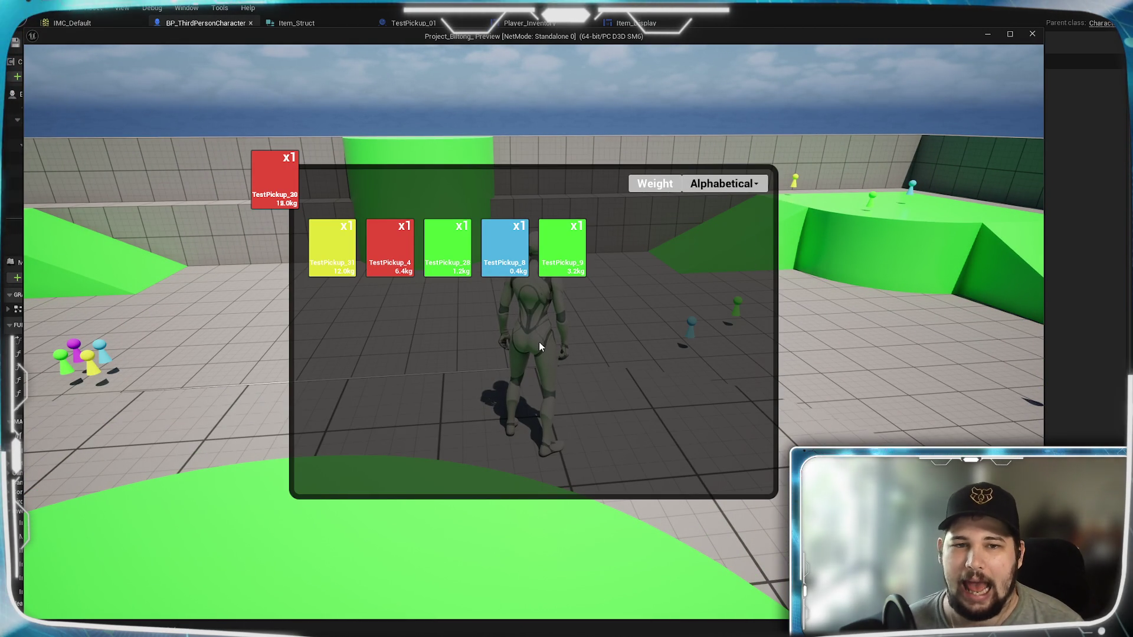
click(595, 398)
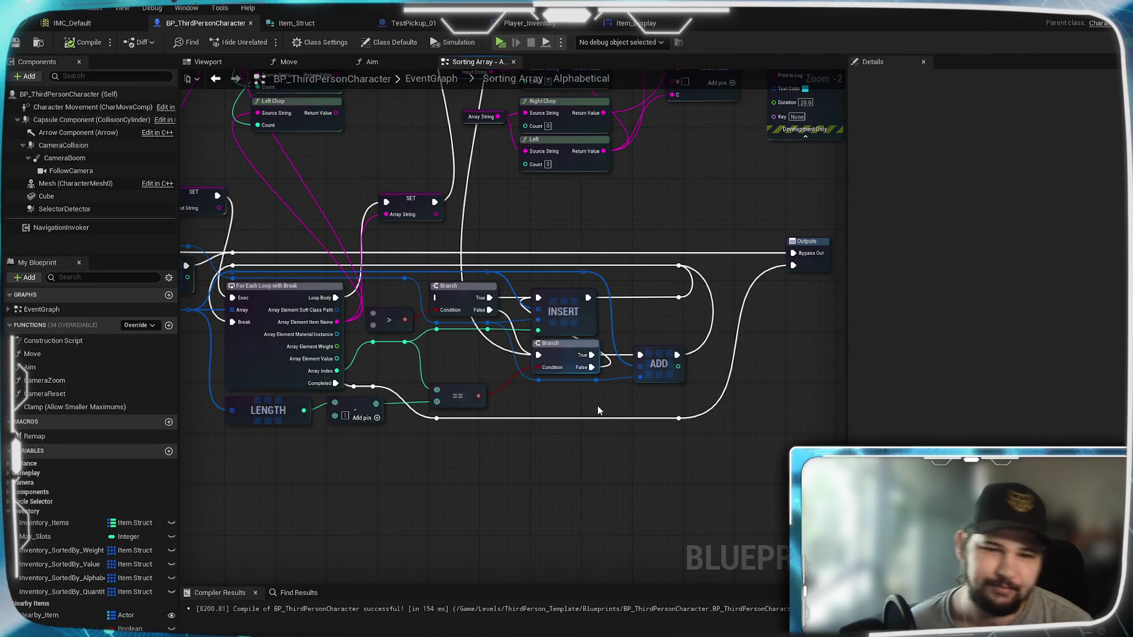
Pan across the string comparison, Split, Branch, For Loop and INSERT/ADD nodes to inspect them
mouse_move(621, 203)
mouse_down()
mouse_move(559, 384)
mouse_move(580, 481)
mouse_move(682, 233)
mouse_move(643, 247)
mouse_up()
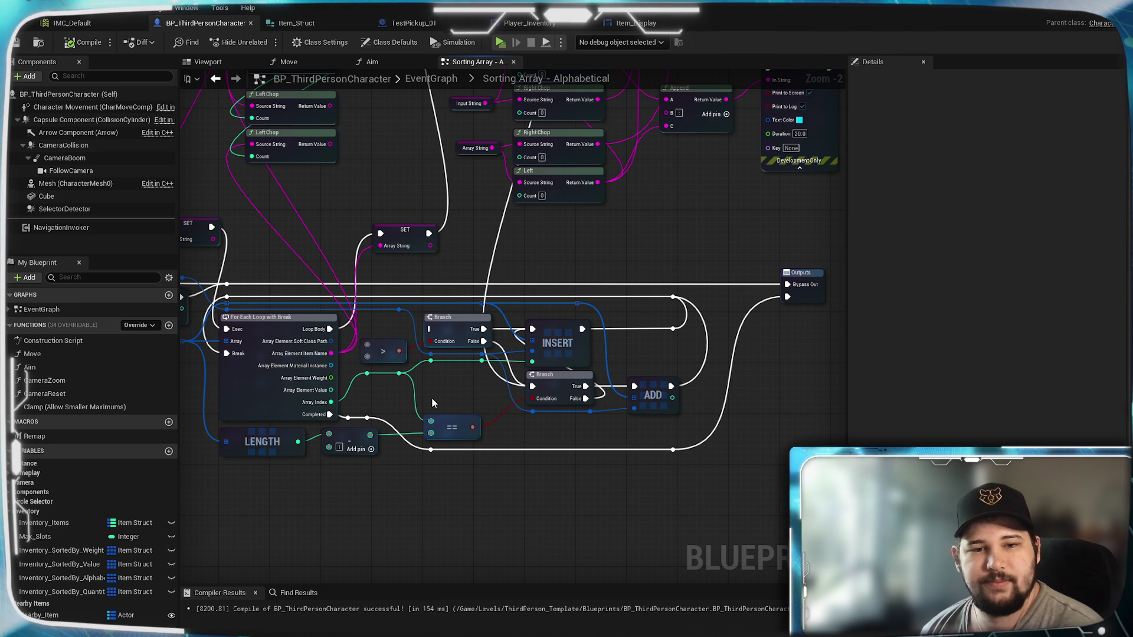
drag(577, 183, 542, 364)
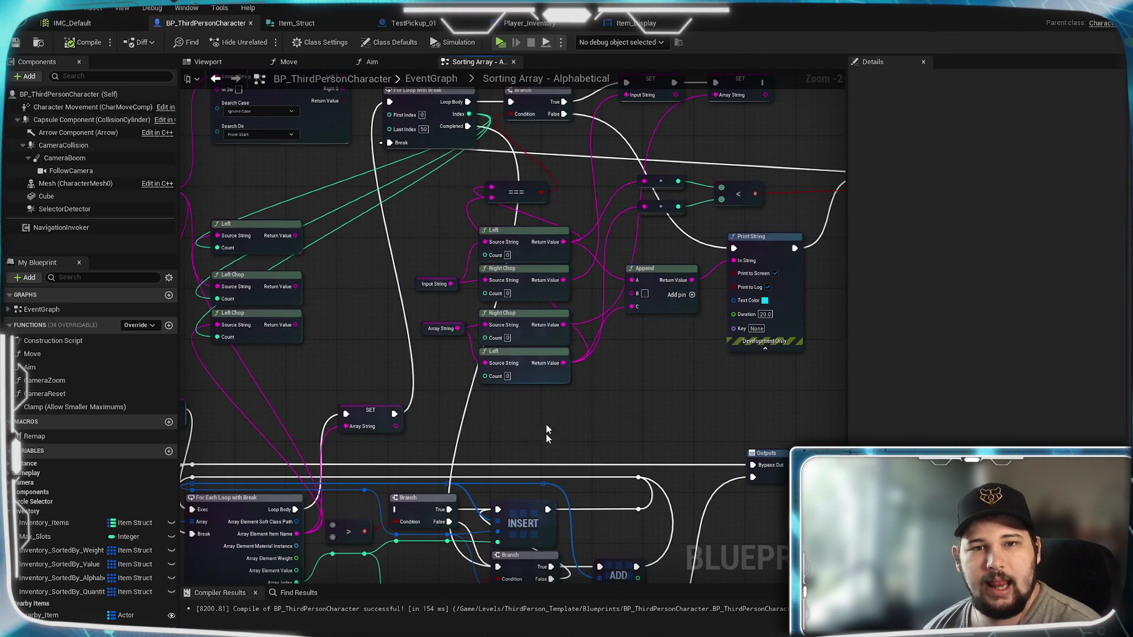
mouse_move(577, 183)
mouse_down()
mouse_move(545, 256)
mouse_move(544, 245)
mouse_up()
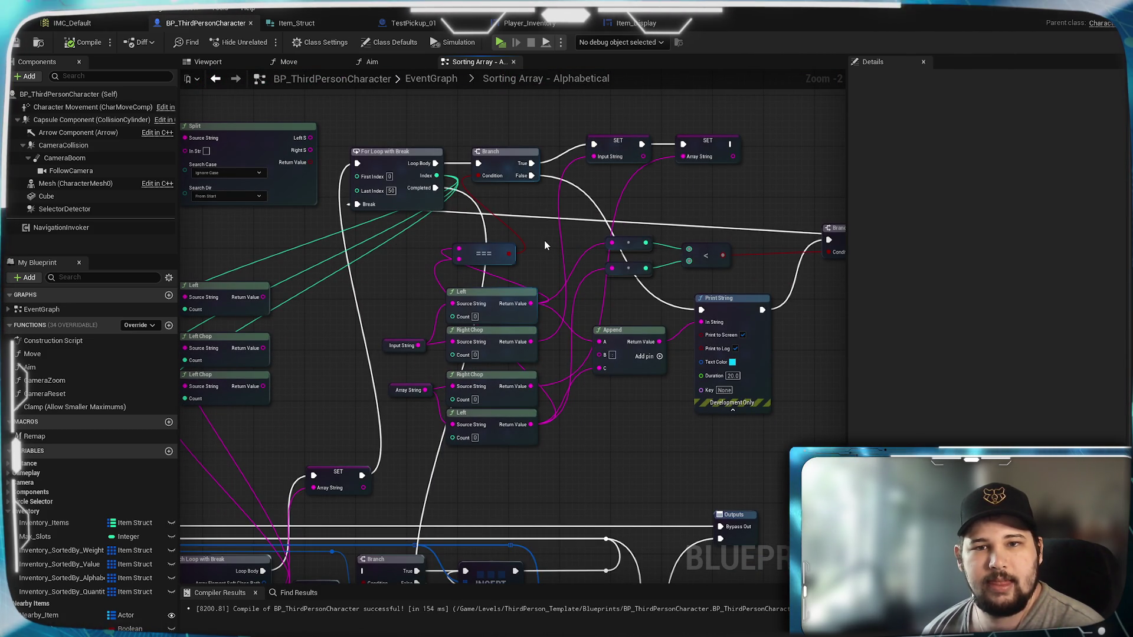
mouse_move(544, 243)
mouse_down()
mouse_move(443, 204)
mouse_move(441, 245)
mouse_up()
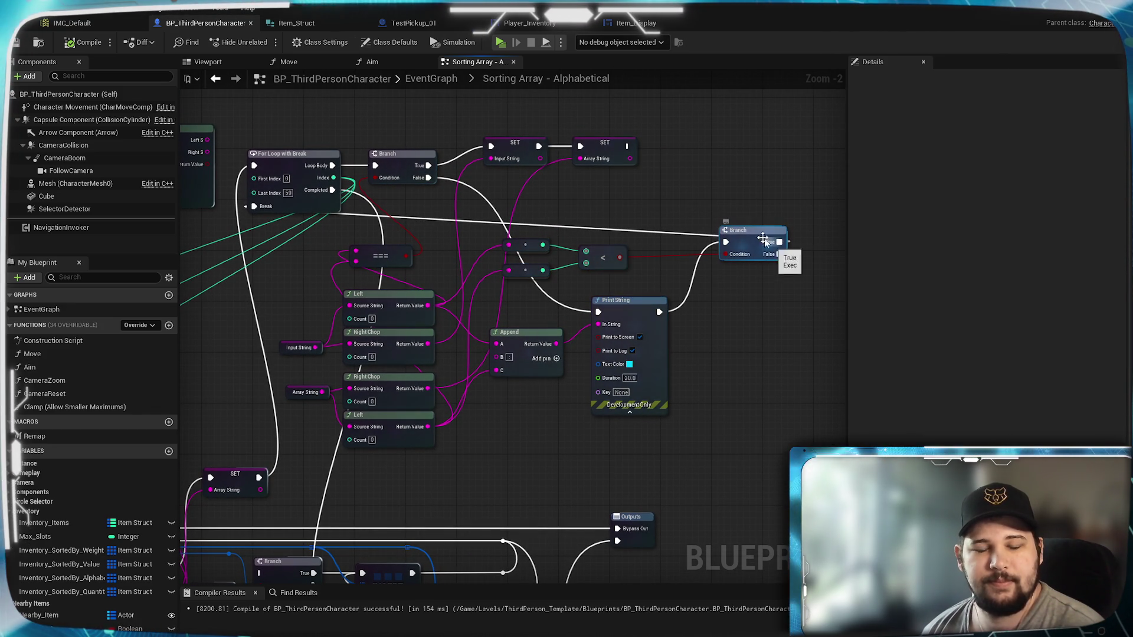
drag(710, 295, 617, 320)
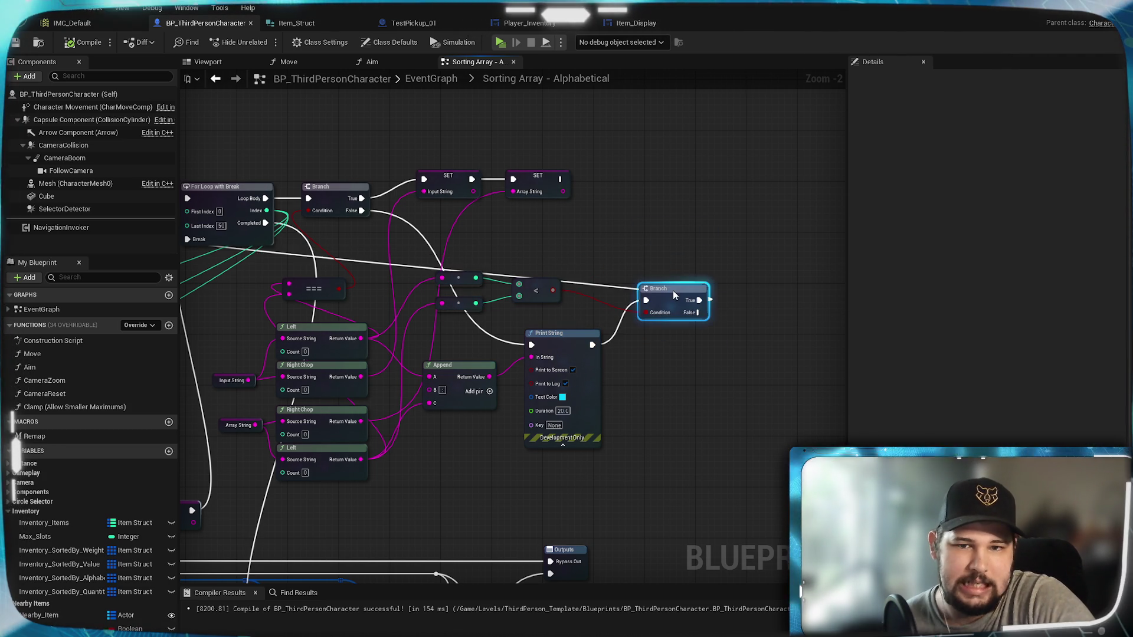
mouse_move(531, 303)
mouse_down()
mouse_move(742, 285)
mouse_move(588, 275)
mouse_up()
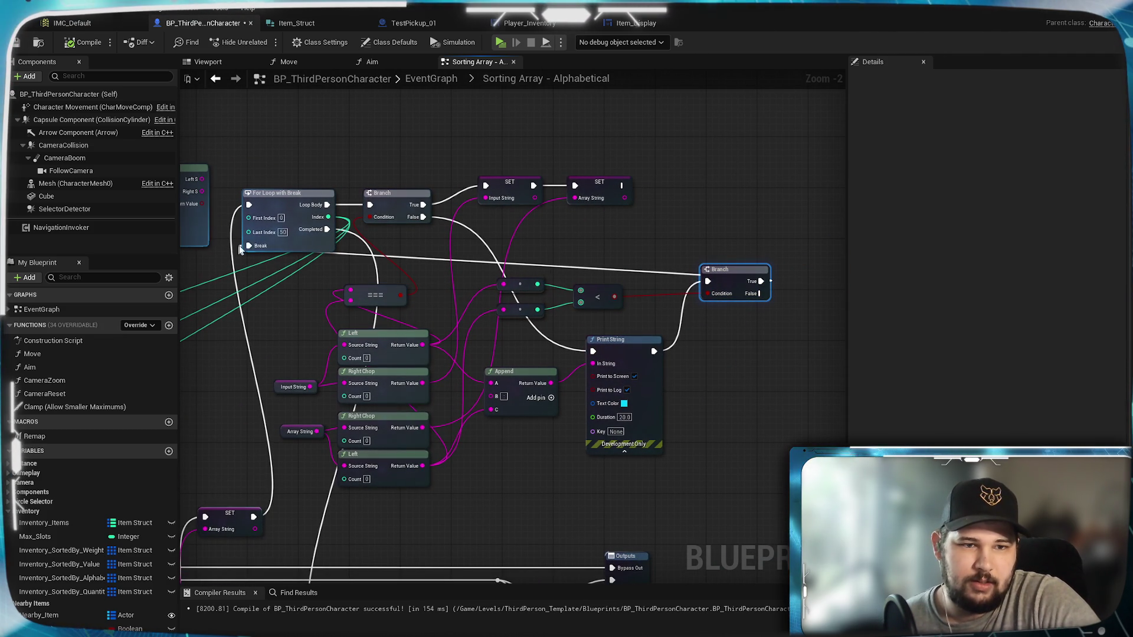
drag(454, 345, 475, 153)
mouse_move(579, 292)
mouse_down()
mouse_move(623, 324)
mouse_move(656, 477)
mouse_up()
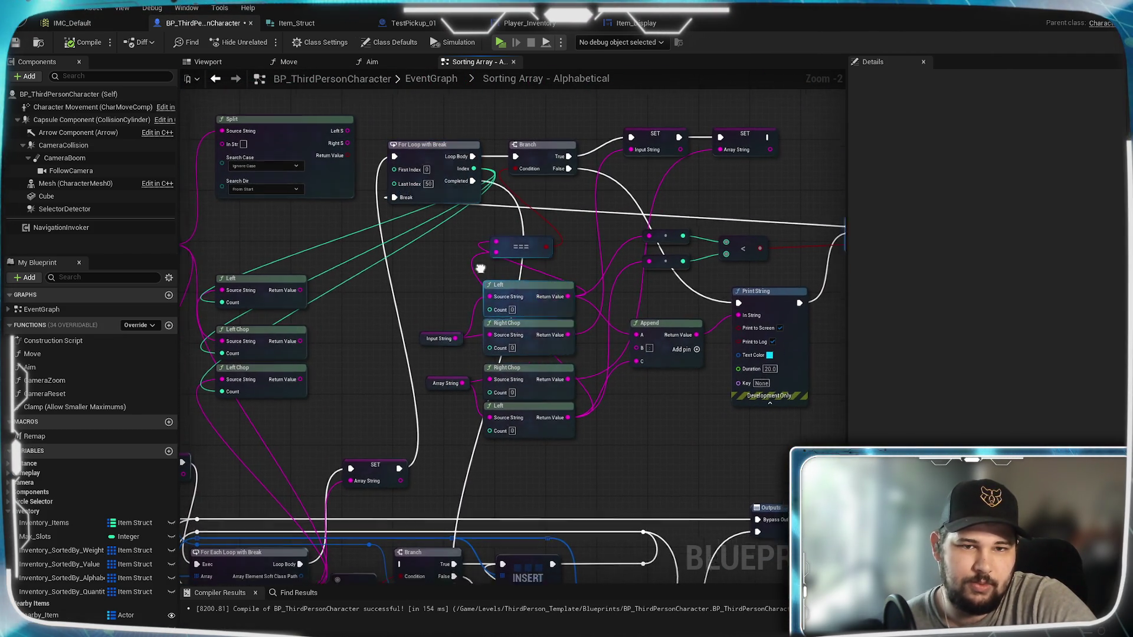
drag(436, 221, 442, 195)
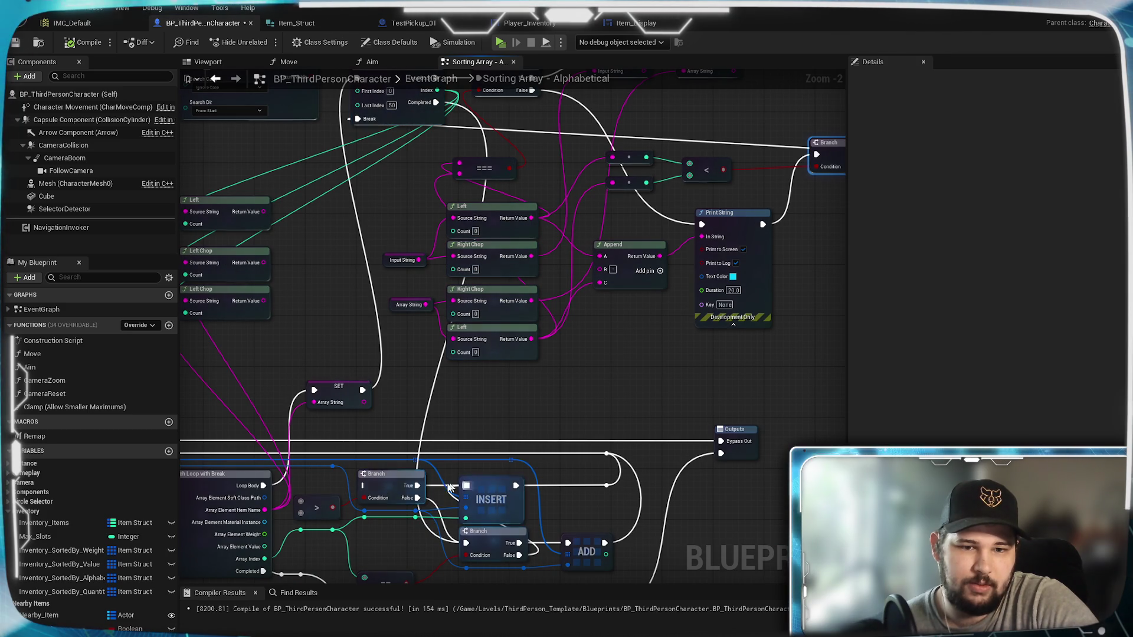
mouse_move(563, 371)
mouse_down()
mouse_move(621, 298)
mouse_move(551, 383)
mouse_move(466, 452)
mouse_move(617, 185)
mouse_move(561, 260)
mouse_move(539, 334)
mouse_move(479, 421)
mouse_move(500, 484)
mouse_move(393, 420)
mouse_move(415, 390)
mouse_up()
Connect the Branch's True output to INSERT and INSERT's output to the loop's Break pin
mouse_move(736, 182)
mouse_down()
mouse_move(336, 528)
mouse_move(354, 514)
mouse_move(331, 508)
mouse_up()
mouse_move(443, 411)
mouse_down()
mouse_move(545, 382)
mouse_move(526, 419)
mouse_move(618, 453)
mouse_up()
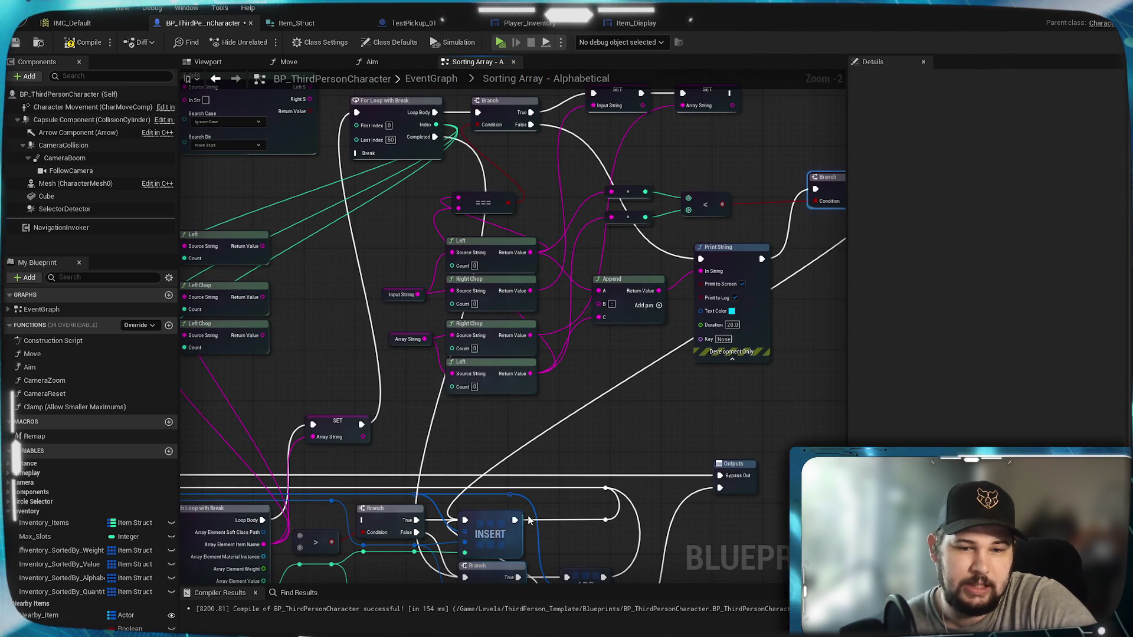
drag(514, 520, 356, 153)
mouse_move(571, 398)
mouse_down()
mouse_move(537, 321)
mouse_move(528, 383)
mouse_move(579, 288)
mouse_move(539, 402)
mouse_move(608, 316)
mouse_move(696, 253)
mouse_move(544, 374)
mouse_move(486, 361)
mouse_up()
Rework the upper Branch's False wire and connect the For Loop's Completed pin to the Branch
mouse_move(784, 164)
mouse_down()
mouse_move(377, 478)
mouse_move(396, 559)
mouse_move(449, 513)
mouse_up()
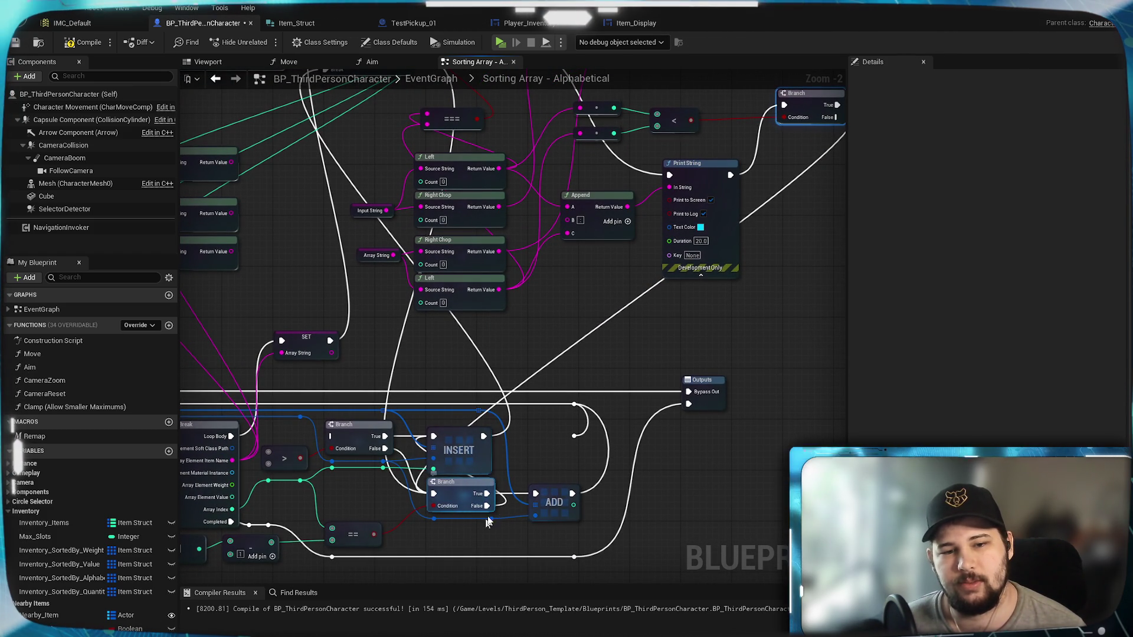
mouse_move(478, 477)
mouse_down()
mouse_move(497, 530)
mouse_move(569, 451)
mouse_up()
mouse_move(628, 381)
mouse_down()
mouse_move(383, 442)
mouse_move(428, 448)
mouse_move(483, 531)
mouse_move(447, 397)
mouse_move(474, 283)
mouse_move(551, 354)
mouse_move(560, 309)
mouse_up()
mouse_move(490, 324)
mouse_down()
mouse_move(460, 443)
mouse_move(523, 290)
mouse_move(512, 430)
mouse_move(442, 323)
mouse_move(407, 449)
mouse_move(393, 289)
mouse_up()
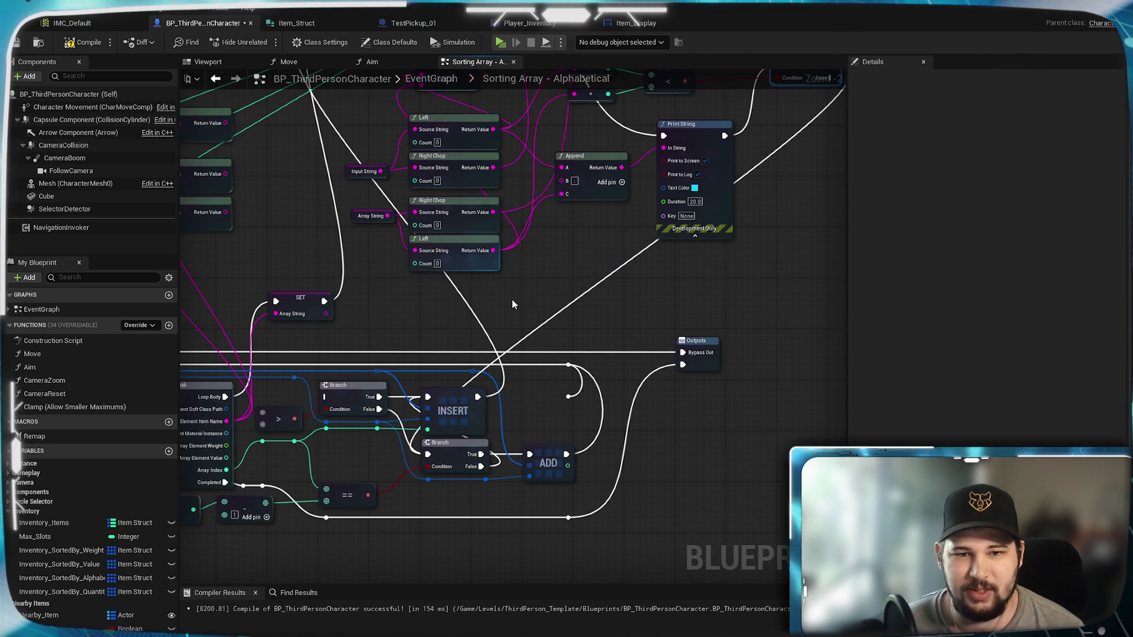
mouse_move(475, 305)
mouse_down()
mouse_move(652, 342)
mouse_move(634, 289)
mouse_move(612, 286)
mouse_move(577, 432)
mouse_move(594, 281)
mouse_move(573, 450)
mouse_move(581, 401)
mouse_up()
mouse_move(501, 116)
mouse_down()
mouse_move(590, 216)
mouse_move(673, 508)
mouse_move(673, 497)
mouse_up()
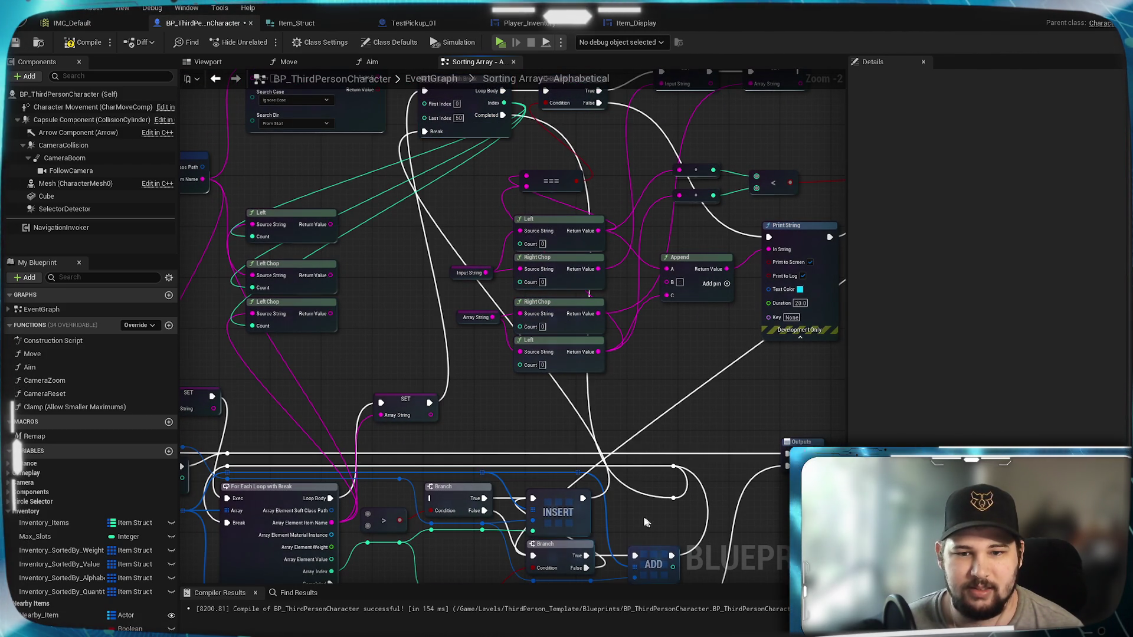
Launch the game with alt+P, start a New Game and collect the pawn pickups
key(alt+p)
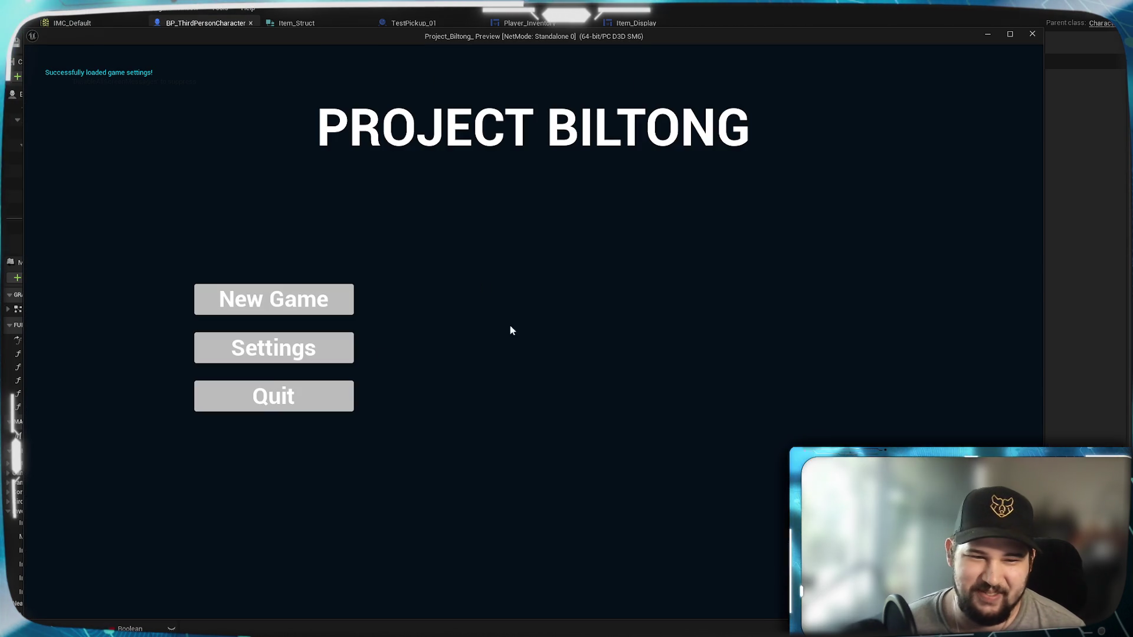
click(273, 307)
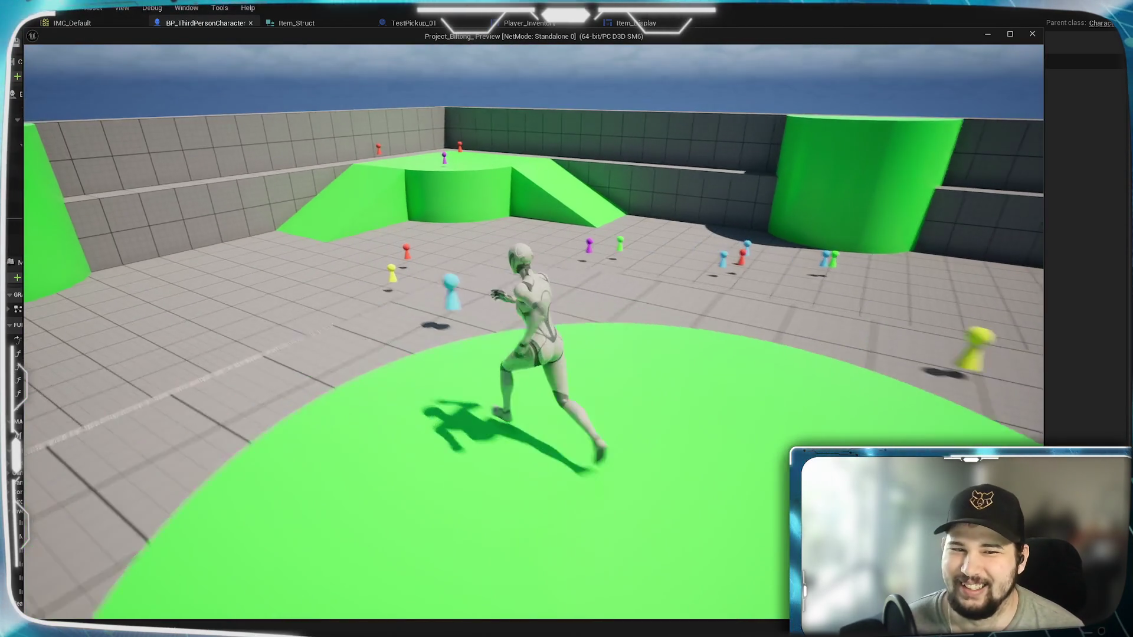
key(w)
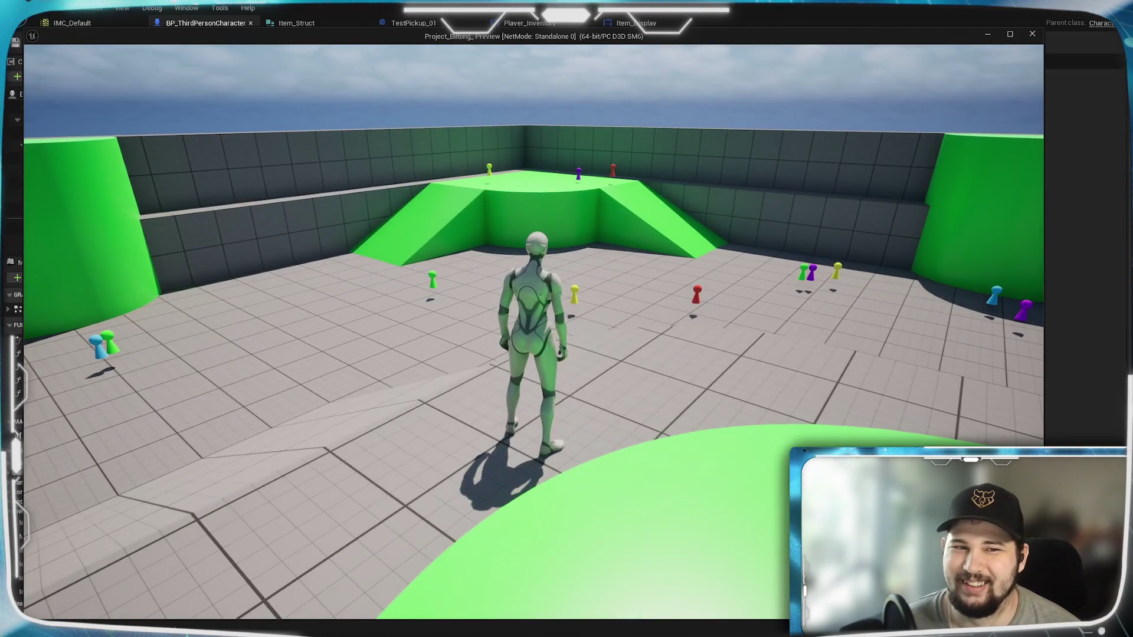
key(w)
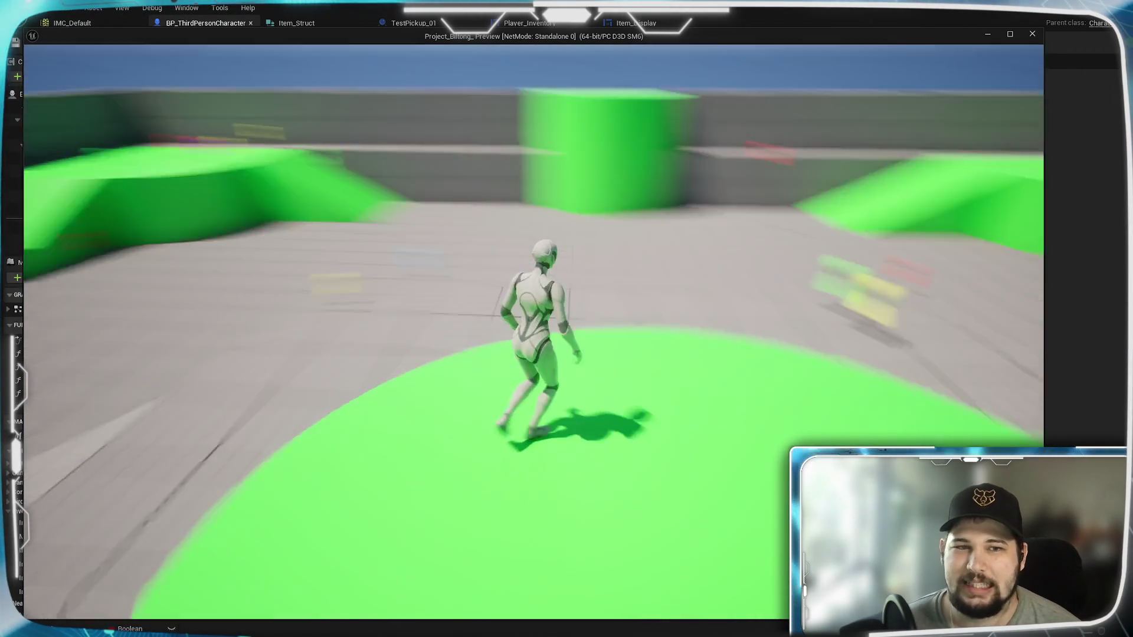
Set the inventory sort to Alphabetical, then end the game preview
key(i)
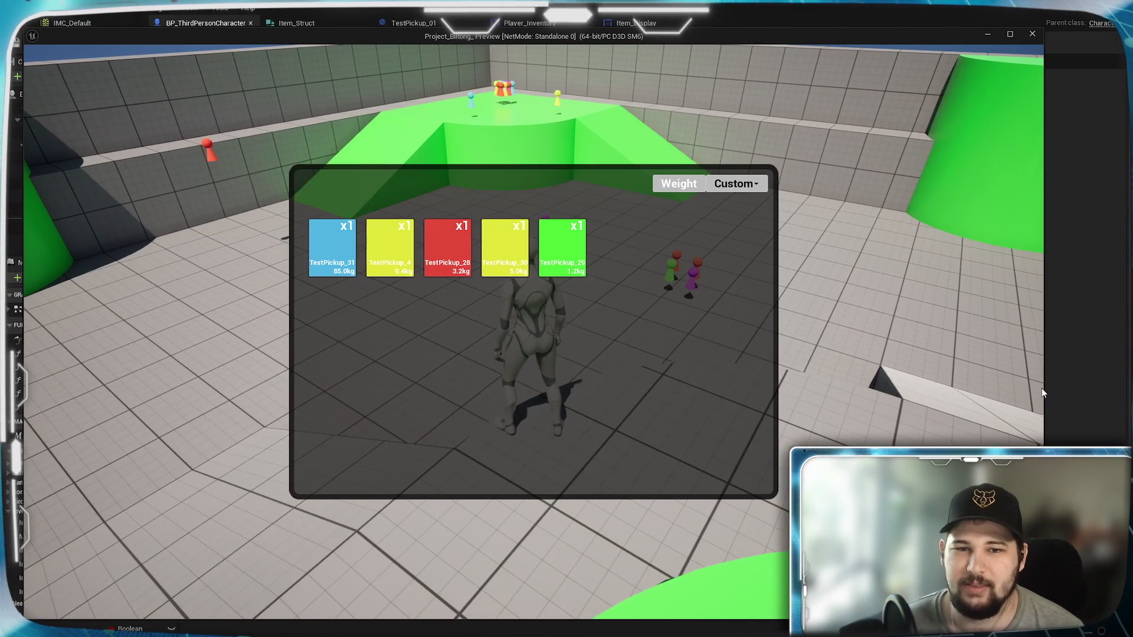
click(736, 186)
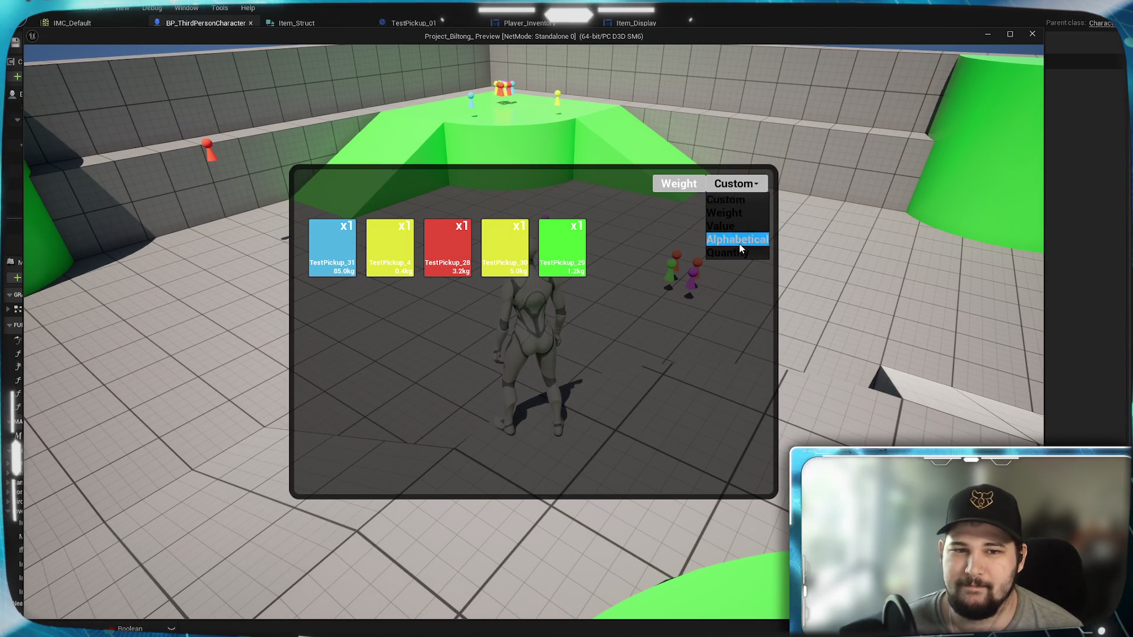
click(741, 242)
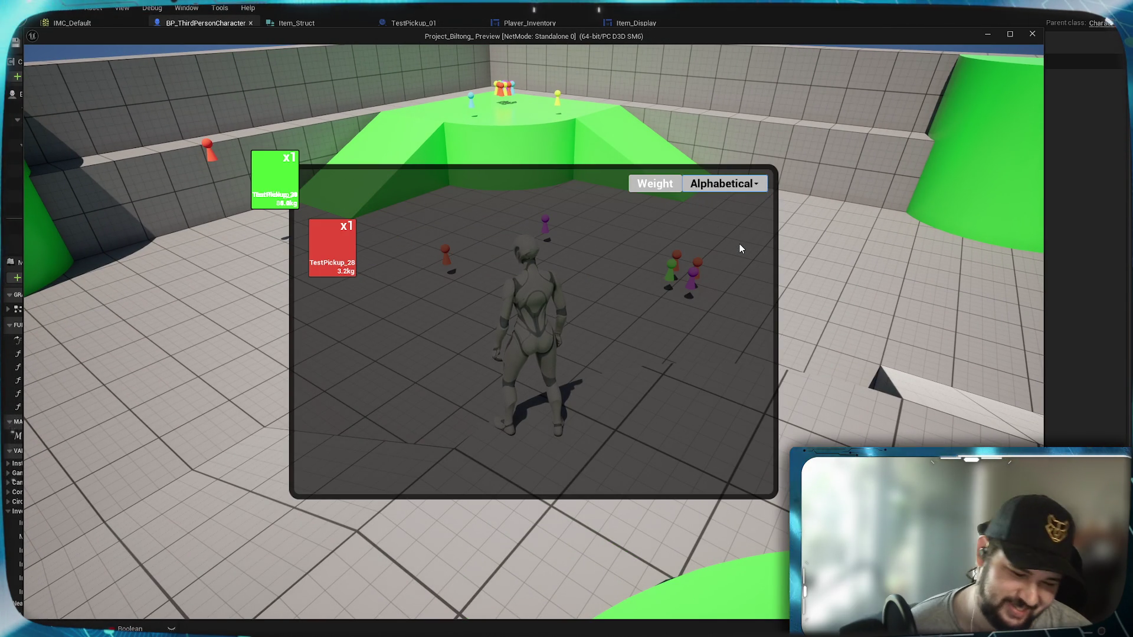
key(Escape)
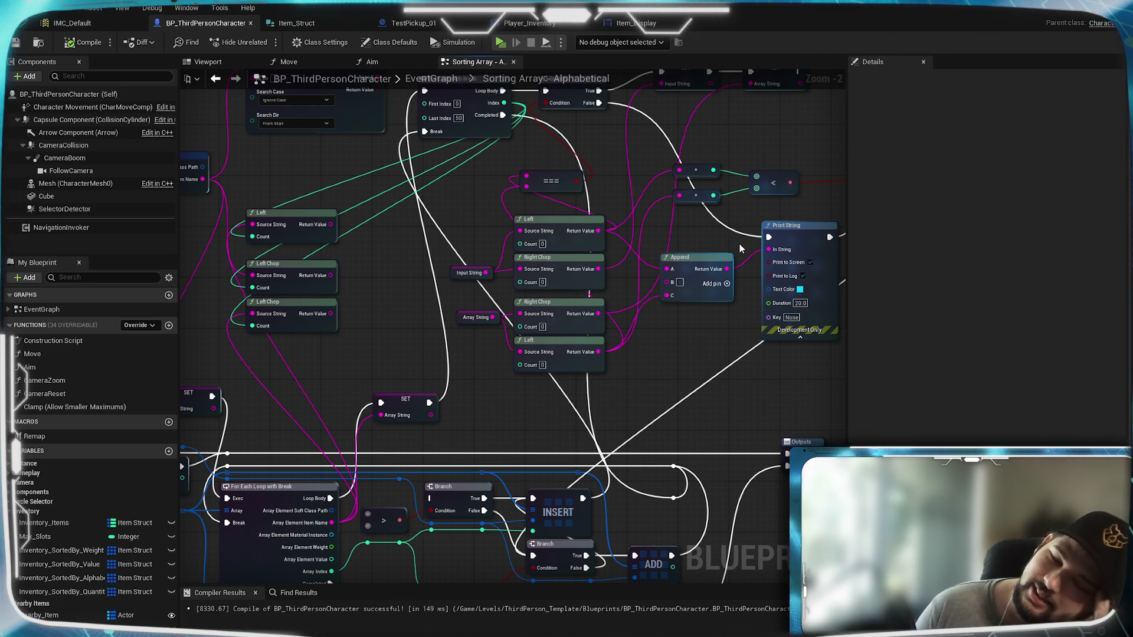
Delete the old greater-than compare node from the string comparison section
mouse_move(725, 328)
mouse_down()
mouse_move(560, 384)
mouse_move(500, 307)
mouse_move(596, 253)
mouse_move(629, 274)
mouse_up()
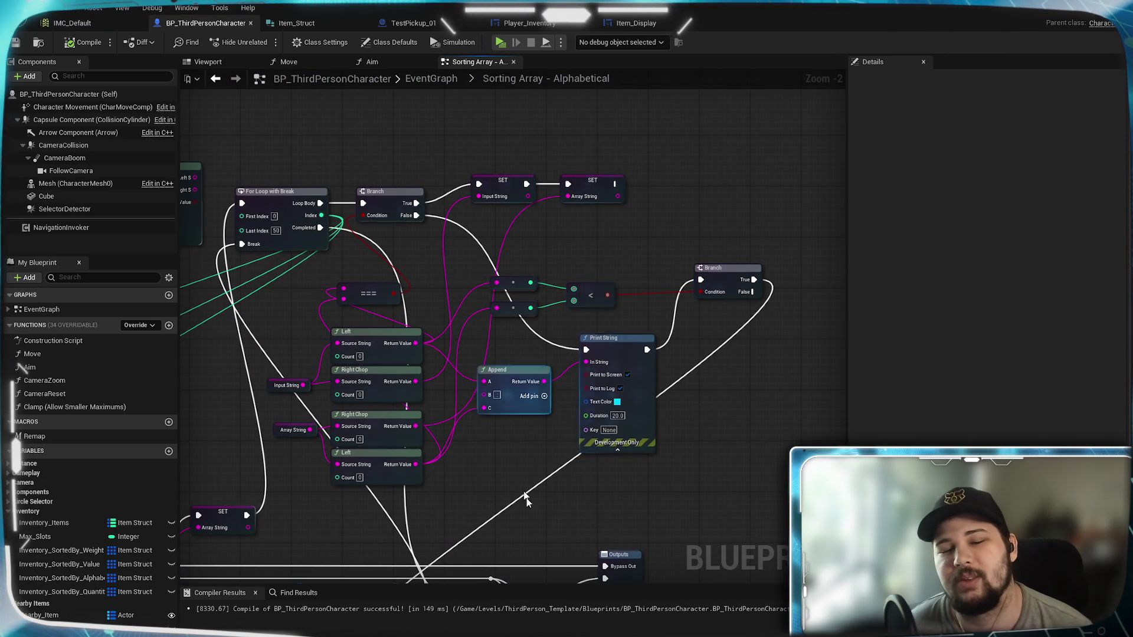
drag(502, 467, 601, 260)
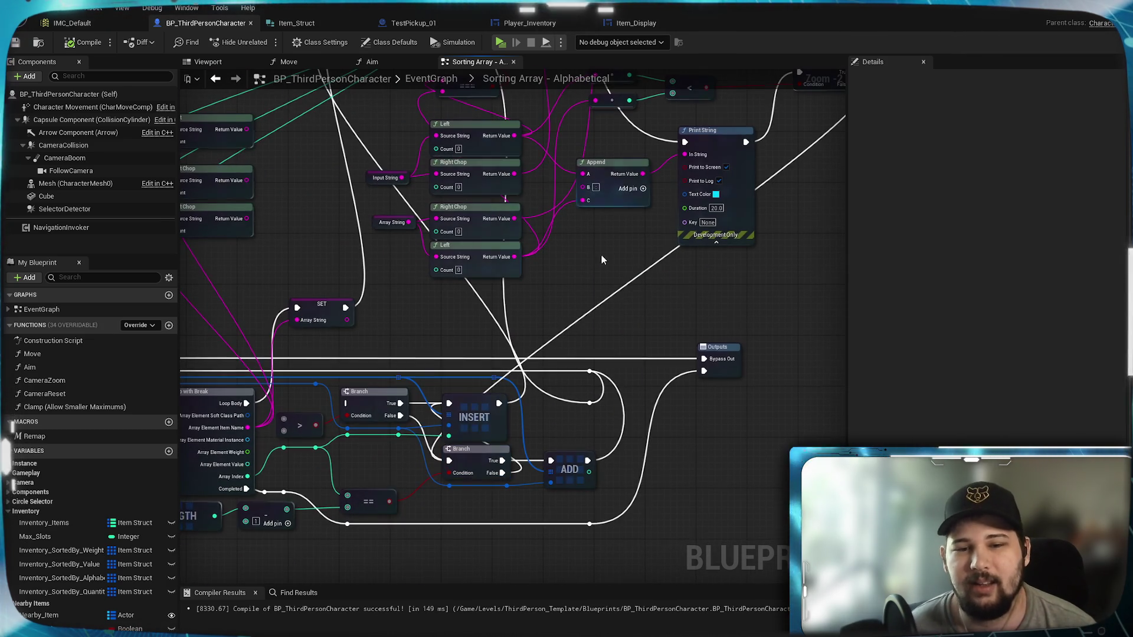
scroll(583, 312, down, 2)
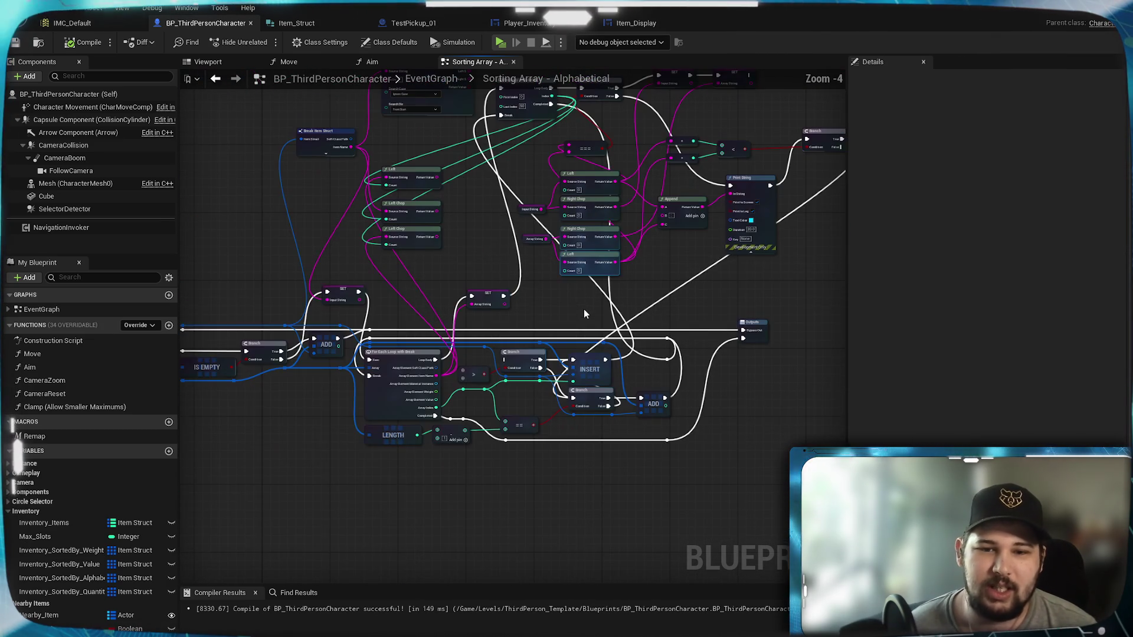
scroll(583, 314, up, 4)
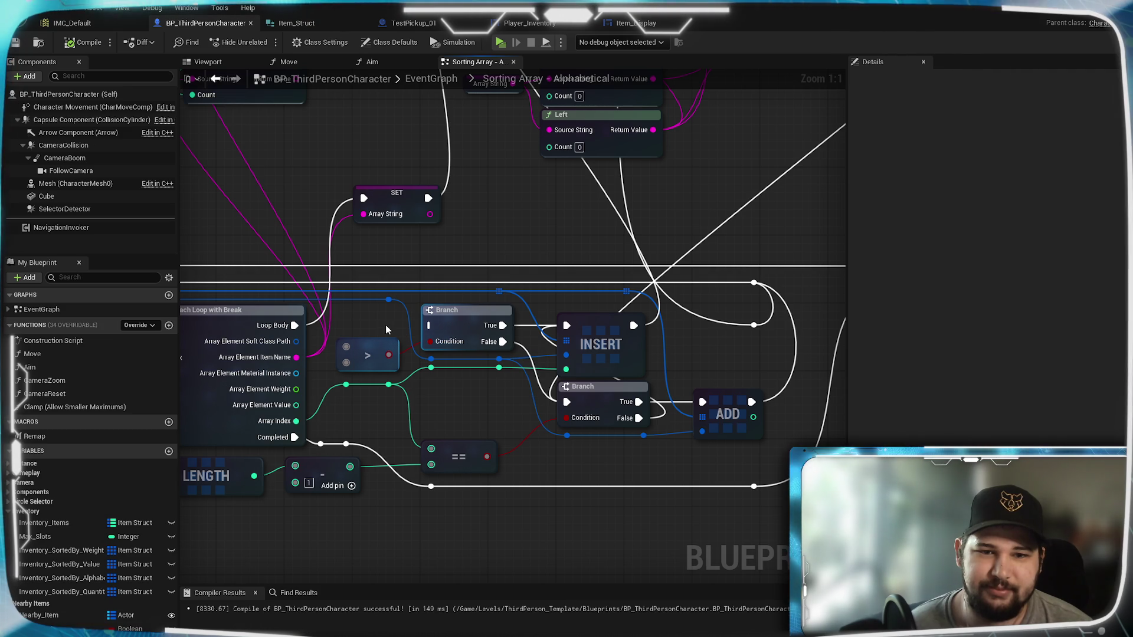
scroll(387, 329, down, 3)
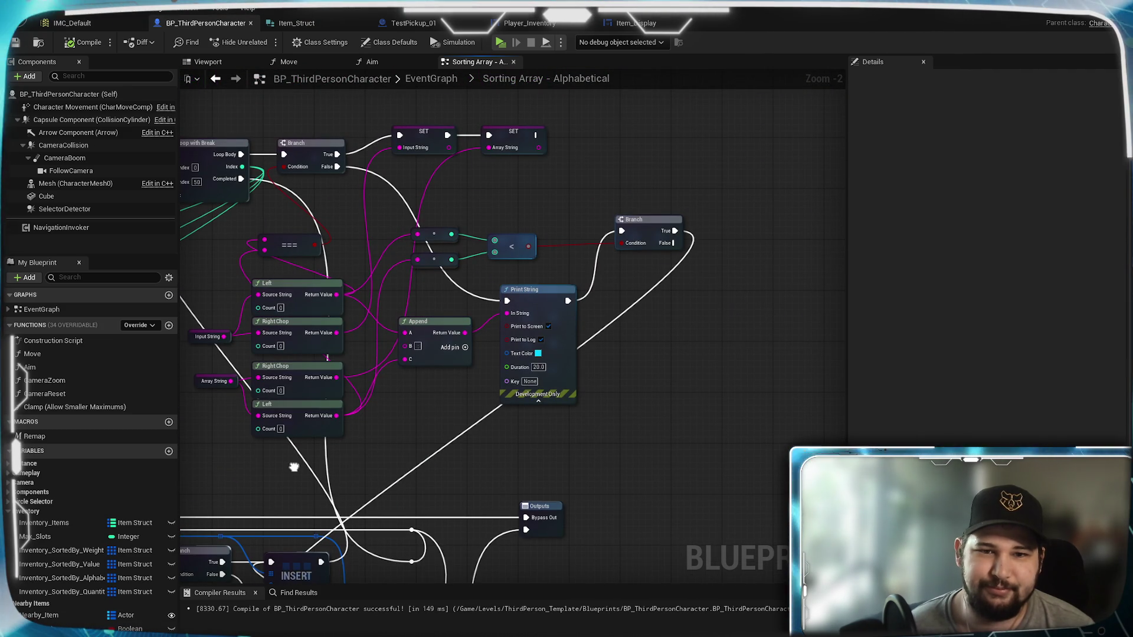
mouse_move(294, 467)
mouse_down()
mouse_move(514, 336)
mouse_move(334, 470)
mouse_move(397, 425)
mouse_move(698, 286)
mouse_move(437, 443)
mouse_move(577, 275)
mouse_up()
click(467, 369)
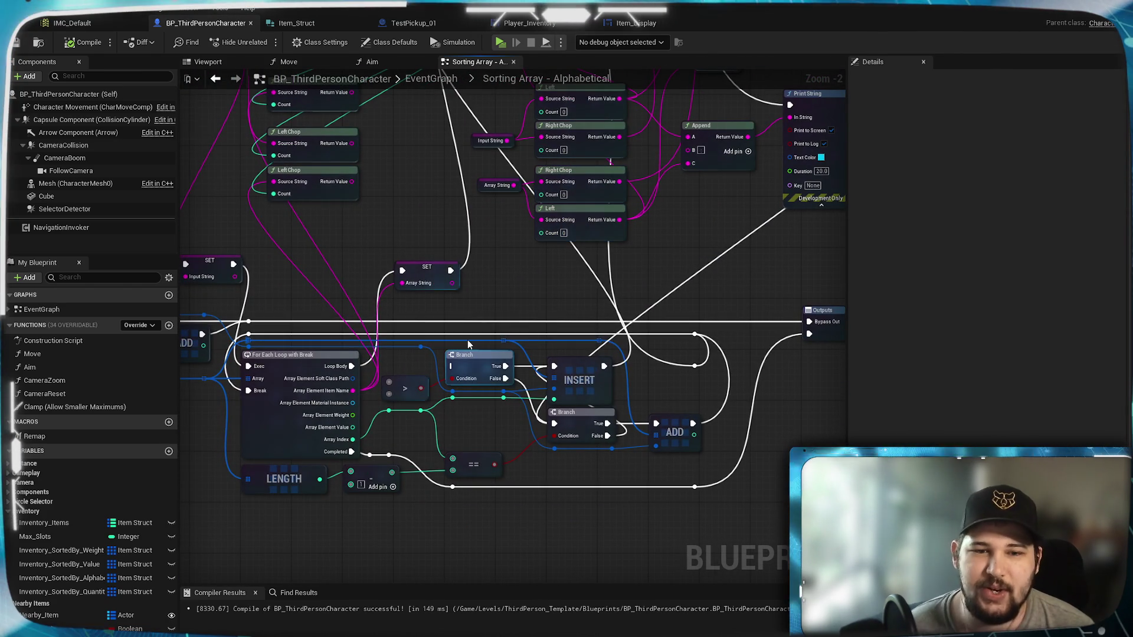
drag(417, 364, 453, 388)
mouse_move(570, 300)
mouse_down()
mouse_move(334, 501)
mouse_move(531, 354)
mouse_up()
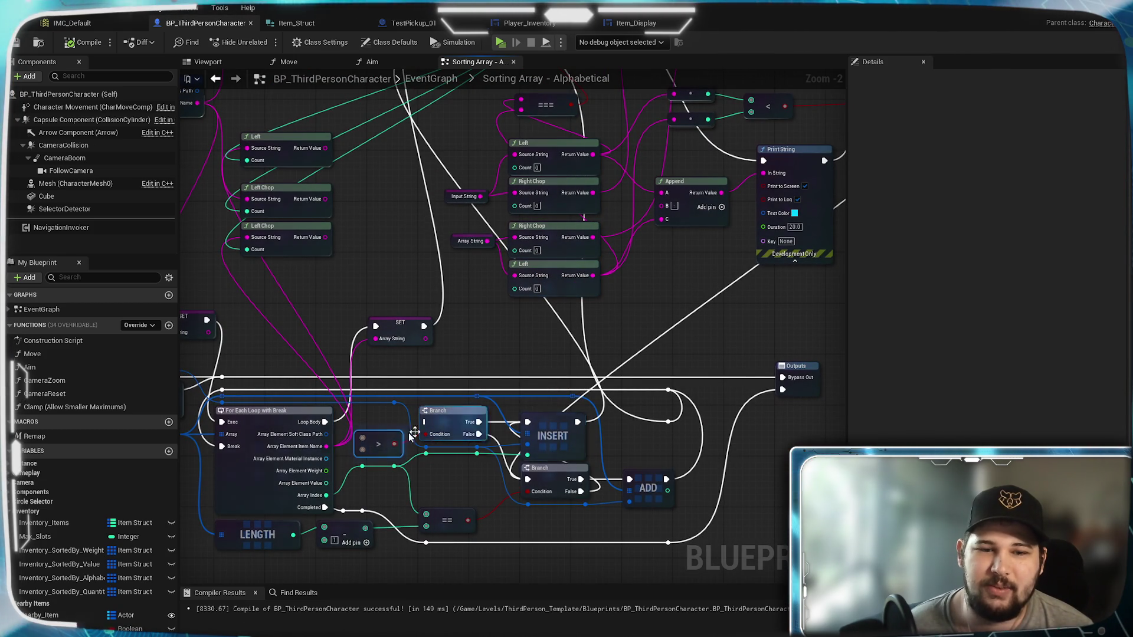
key(Delete)
Feed the less-than result into the loop Branch's Condition and run that Branch after Print String
mouse_move(785, 106)
mouse_down()
mouse_move(434, 416)
mouse_move(426, 440)
mouse_up()
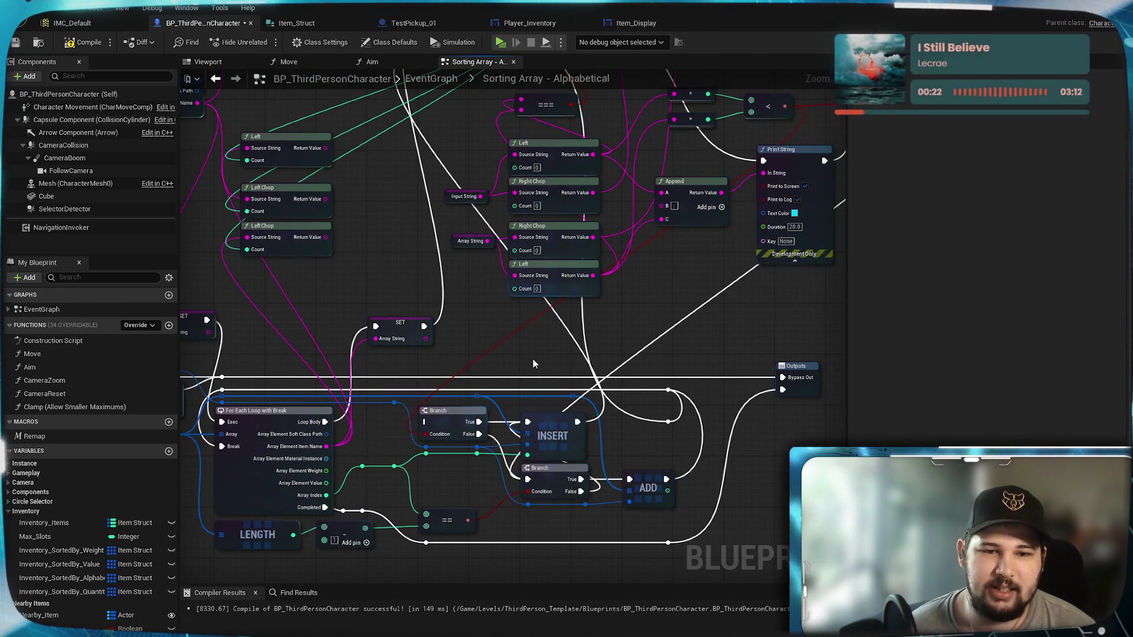
drag(603, 320, 475, 394)
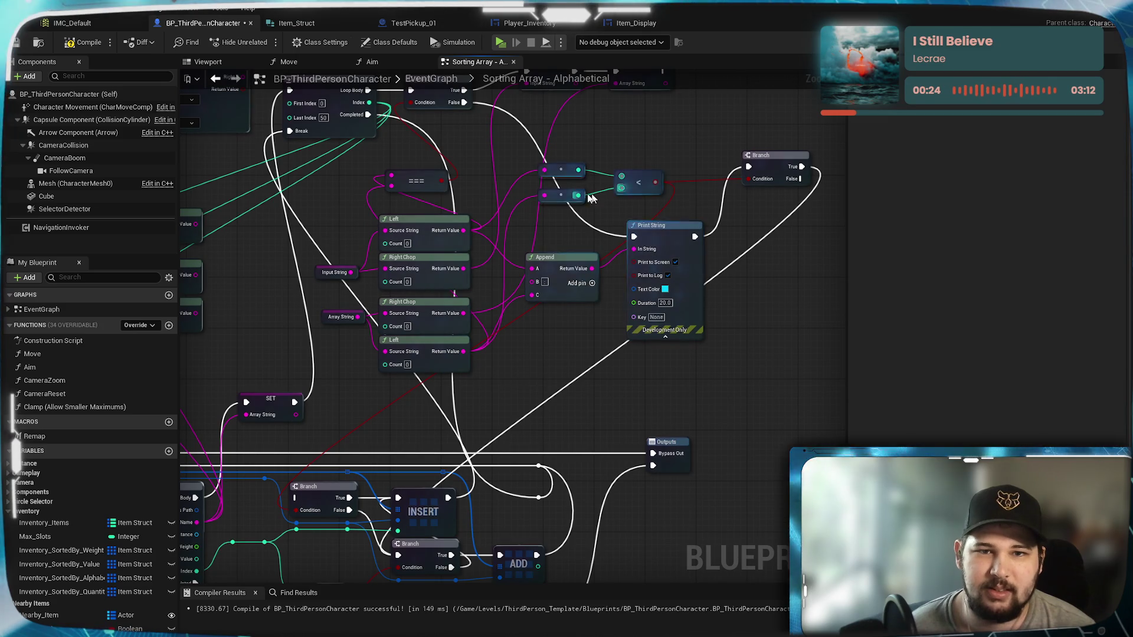
mouse_move(694, 236)
mouse_down()
mouse_move(684, 404)
mouse_move(280, 486)
mouse_move(295, 498)
mouse_up()
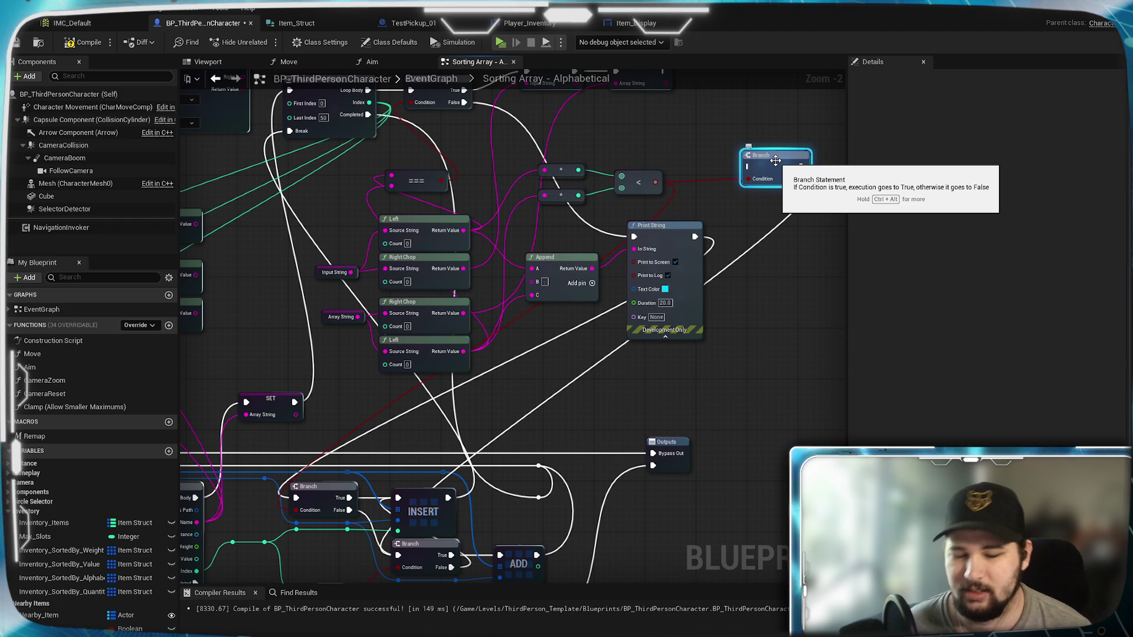
Delete the unused Branch after the comparison and review the Split, loop, INSERT and ADD nodes
key(Delete)
drag(580, 417, 710, 293)
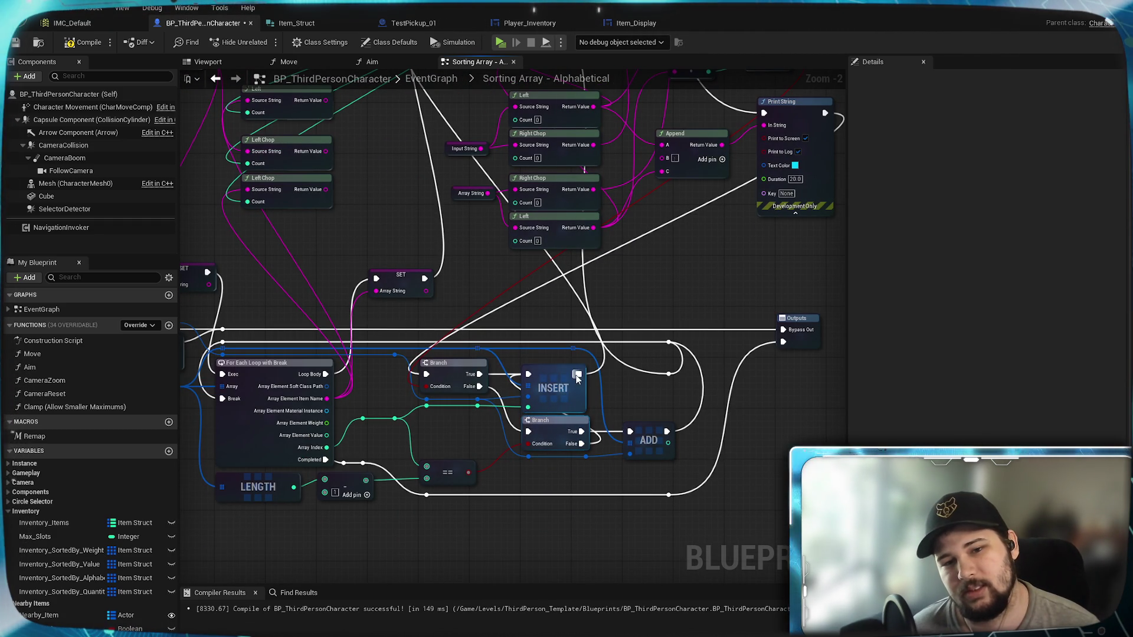
drag(648, 297, 597, 545)
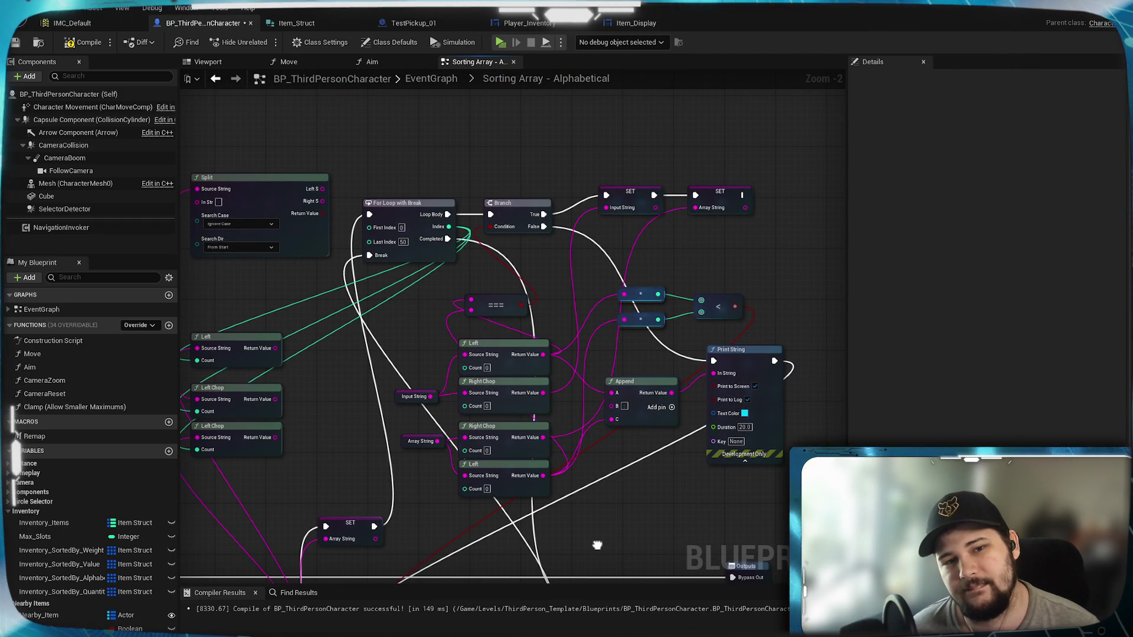
drag(597, 545, 586, 337)
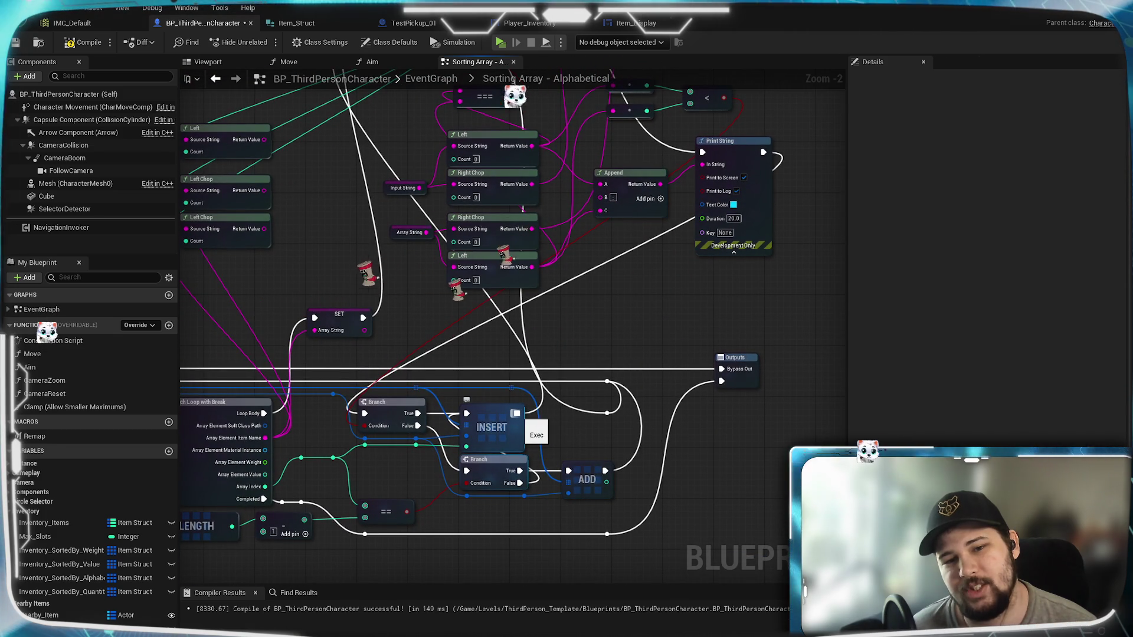
mouse_move(608, 335)
mouse_down()
mouse_move(642, 479)
mouse_move(639, 251)
mouse_up()
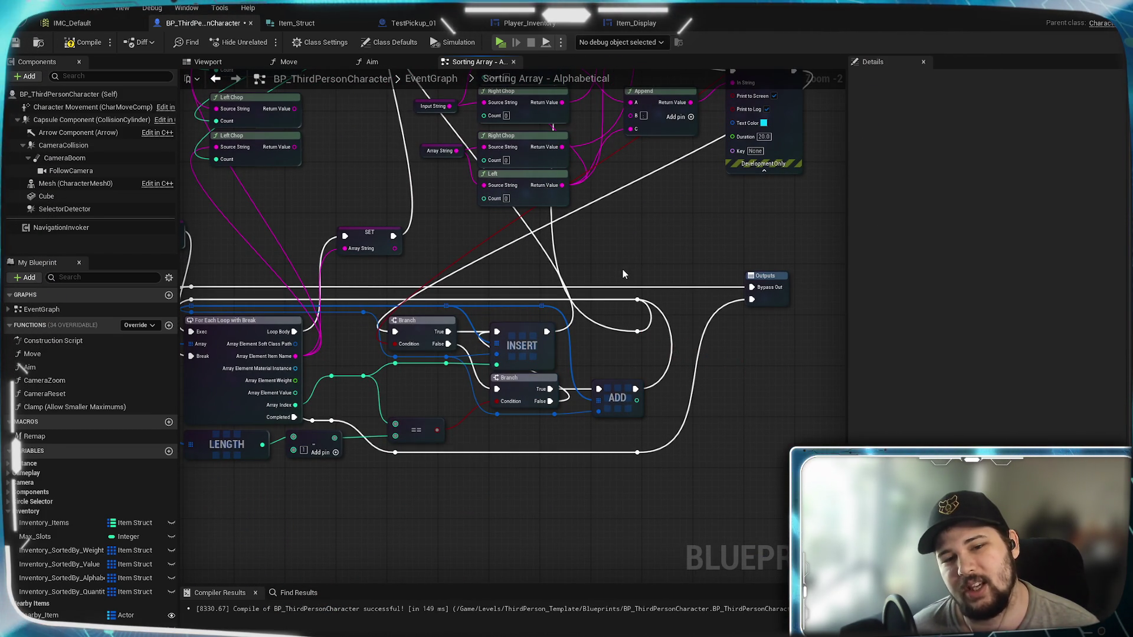
drag(622, 269, 623, 322)
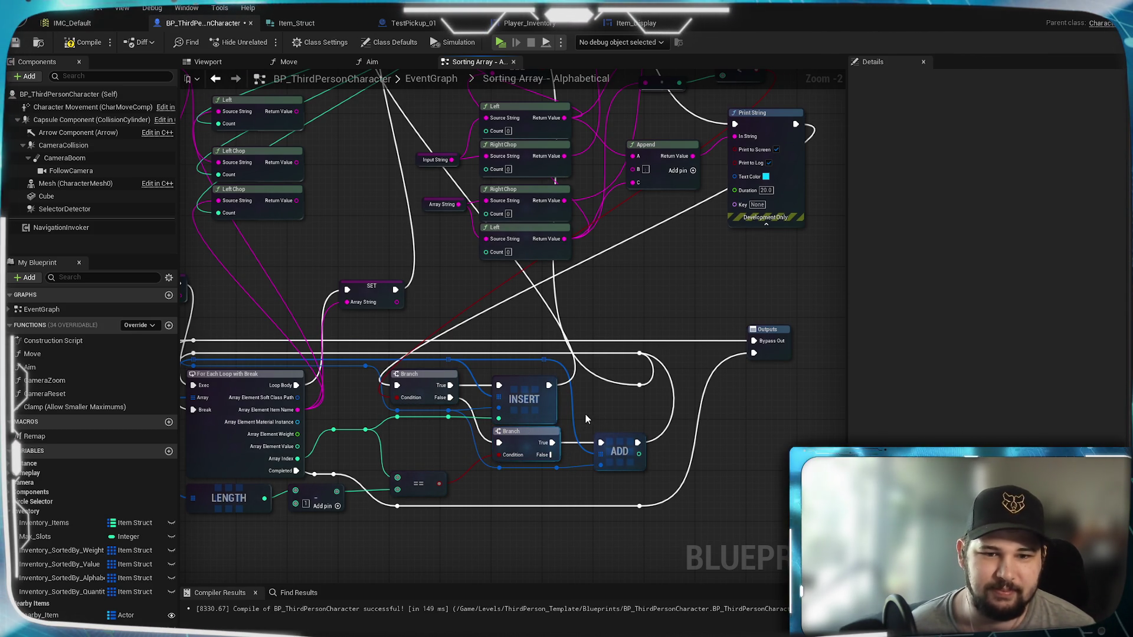
drag(574, 468, 707, 442)
mouse_move(717, 388)
mouse_down()
mouse_move(678, 422)
mouse_move(626, 413)
mouse_move(507, 604)
mouse_move(505, 634)
mouse_up()
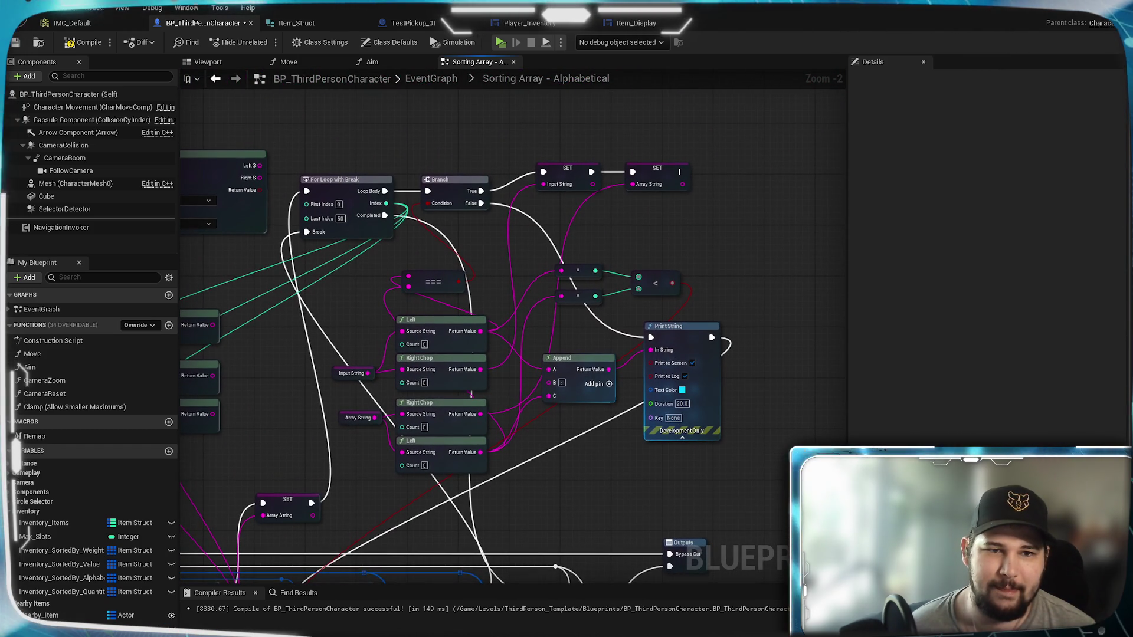
mouse_move(519, 581)
mouse_down()
mouse_move(559, 515)
mouse_move(564, 422)
mouse_move(688, 386)
mouse_move(703, 345)
mouse_move(673, 422)
mouse_move(601, 374)
mouse_up()
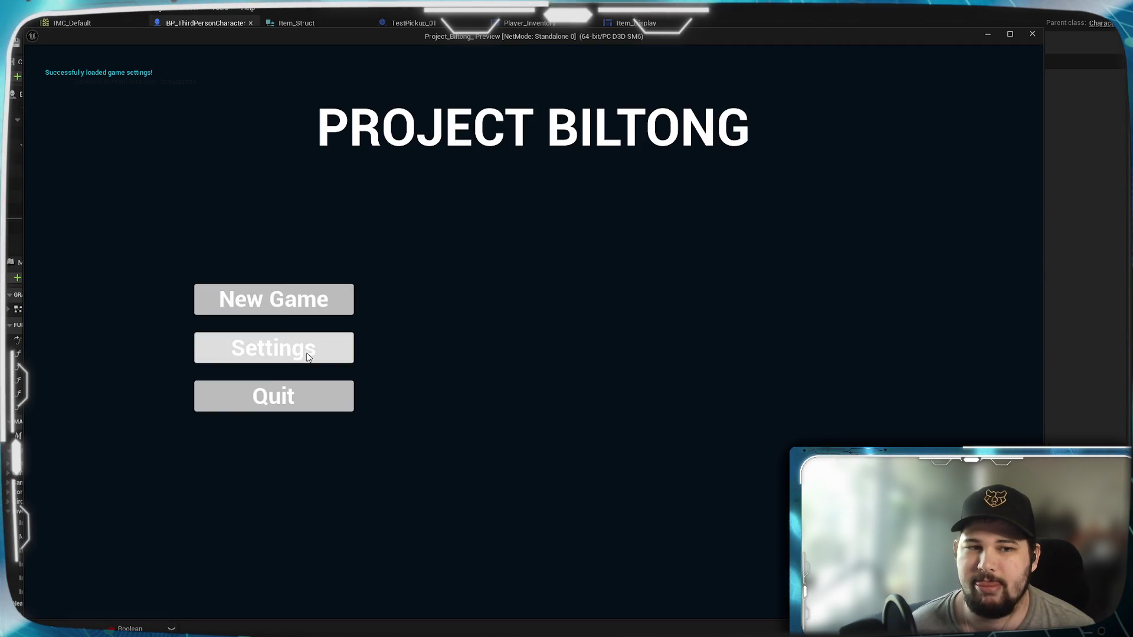
click(274, 299)
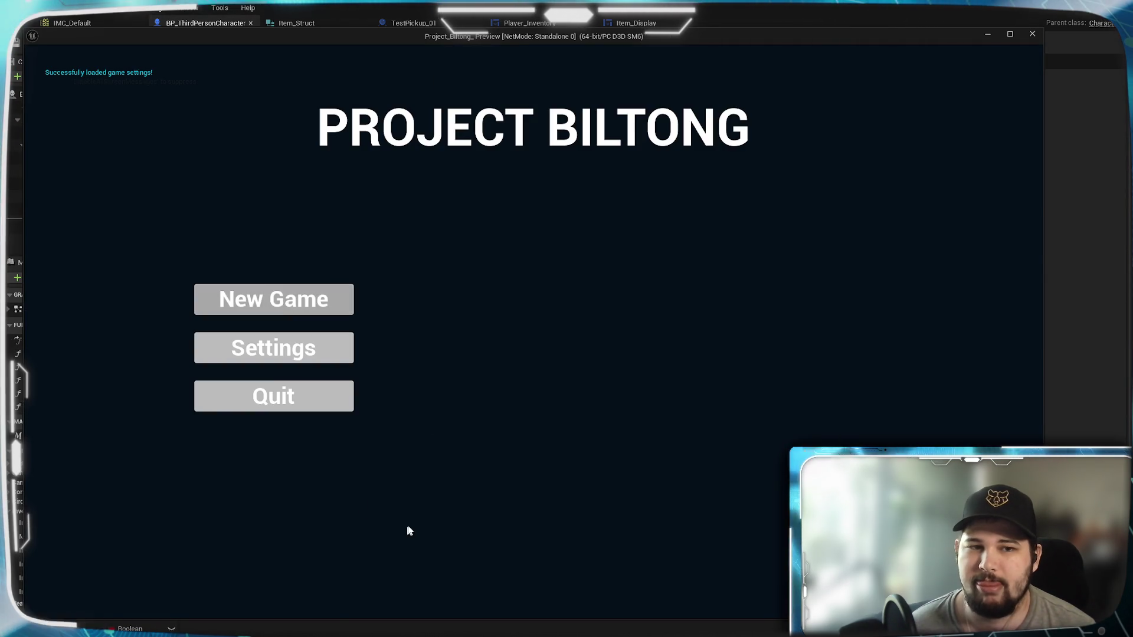
key(w)
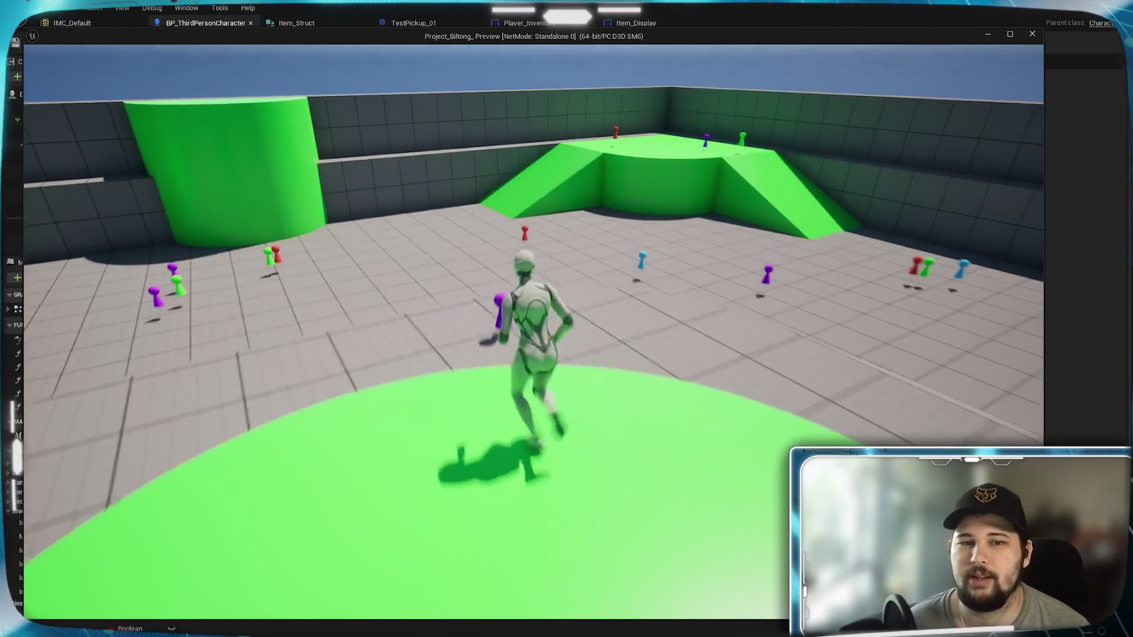
key(w)
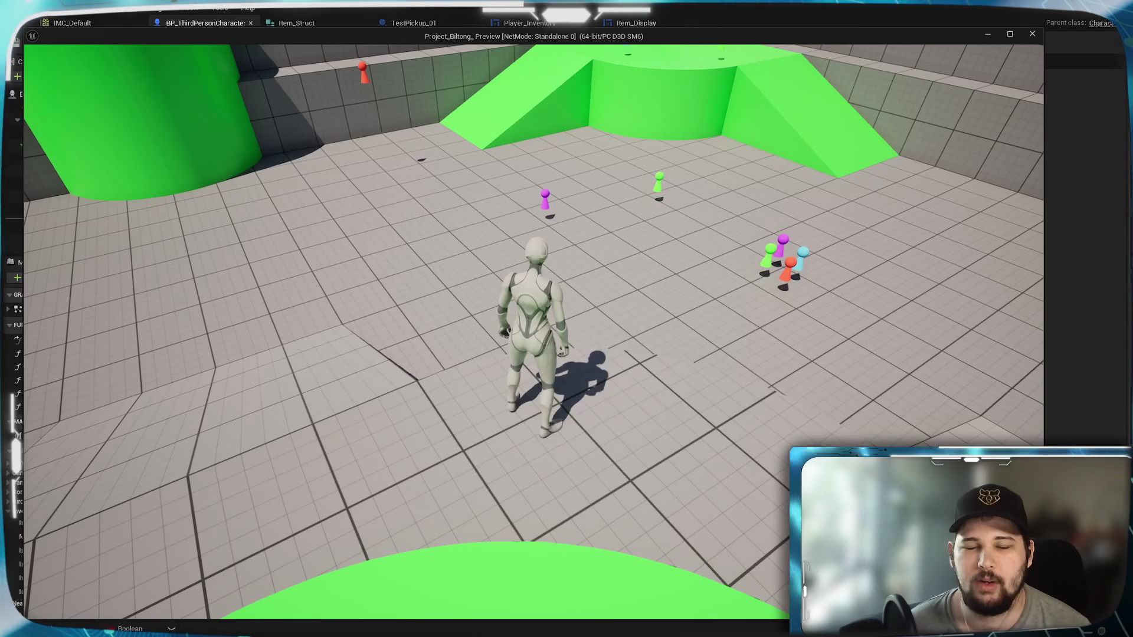
key(i)
click(734, 184)
click(731, 220)
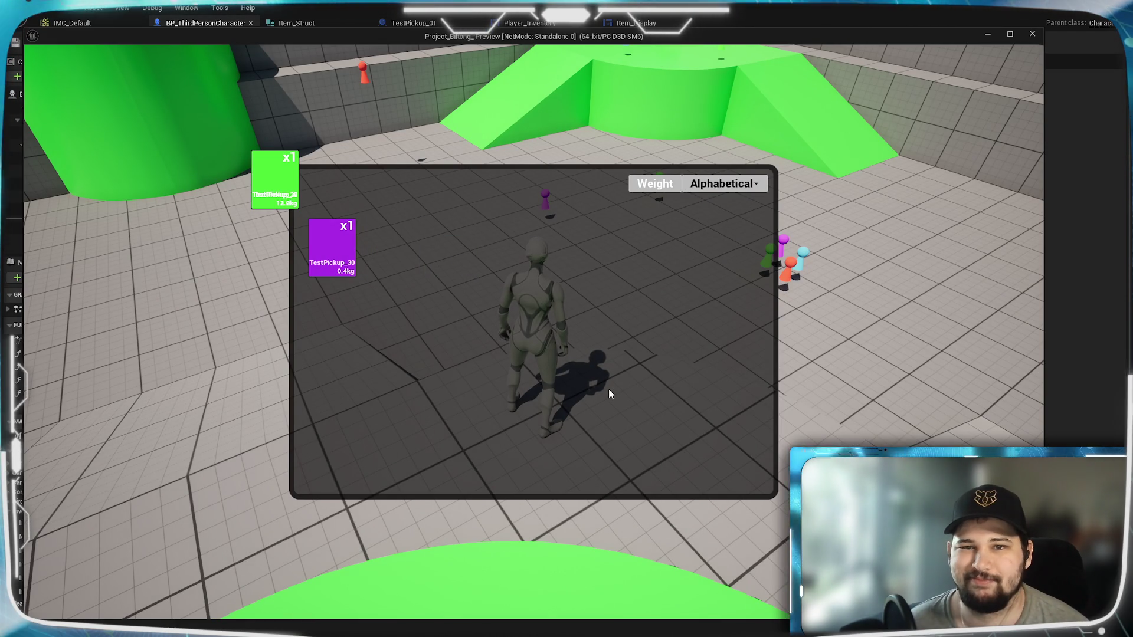
key(Escape)
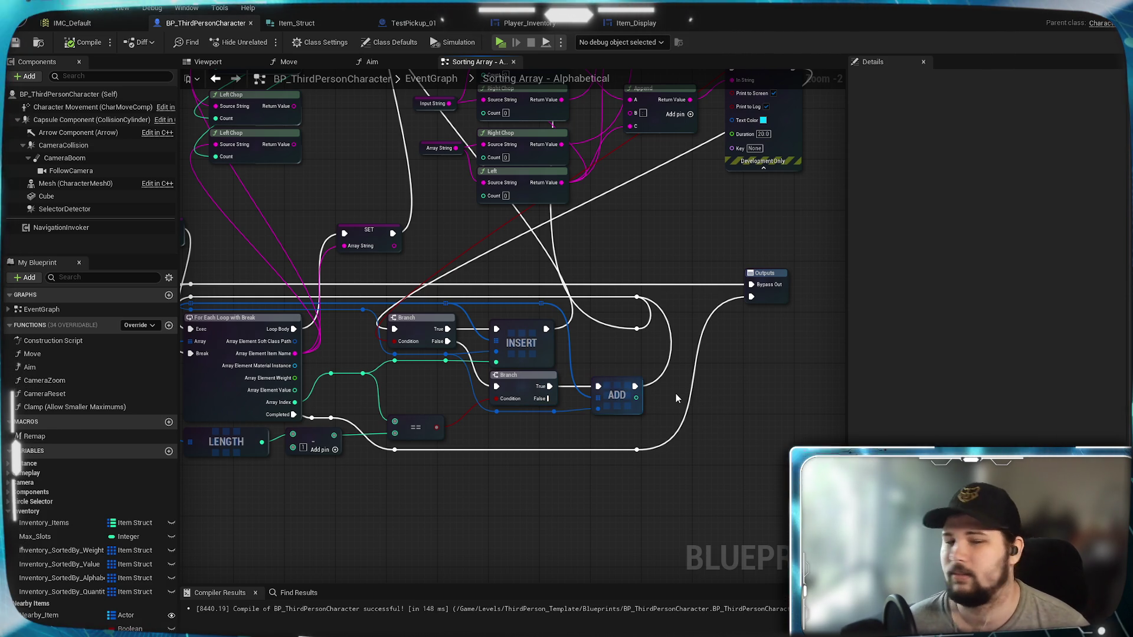
mouse_move(613, 357)
mouse_down()
mouse_move(710, 342)
mouse_move(637, 413)
mouse_move(575, 445)
mouse_move(561, 519)
mouse_move(531, 566)
mouse_move(575, 472)
mouse_up()
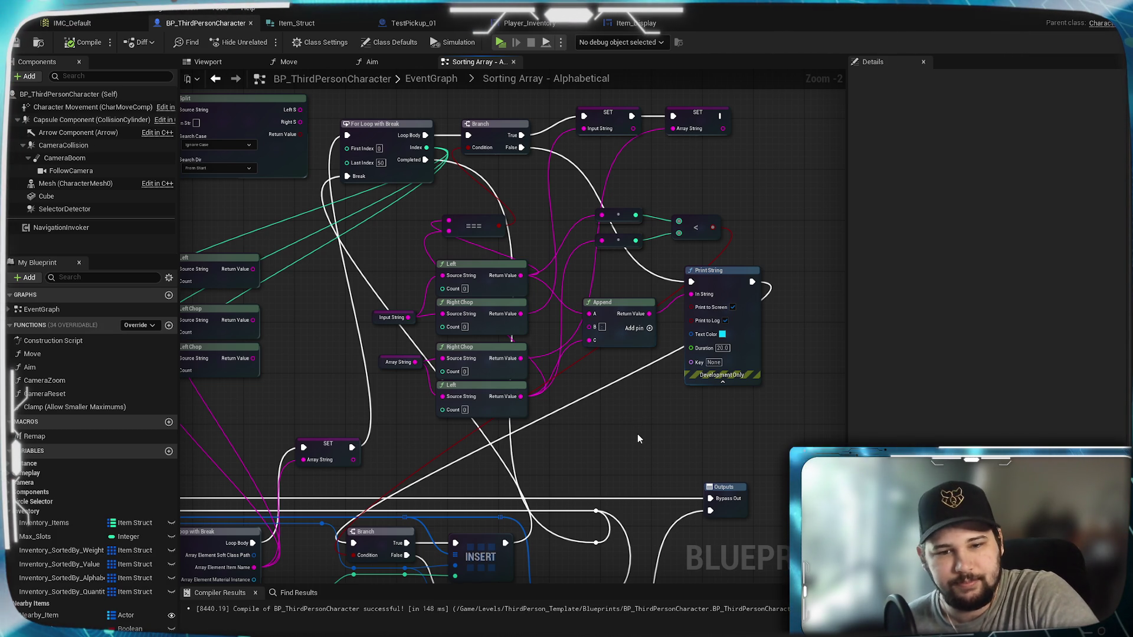
drag(632, 441, 721, 197)
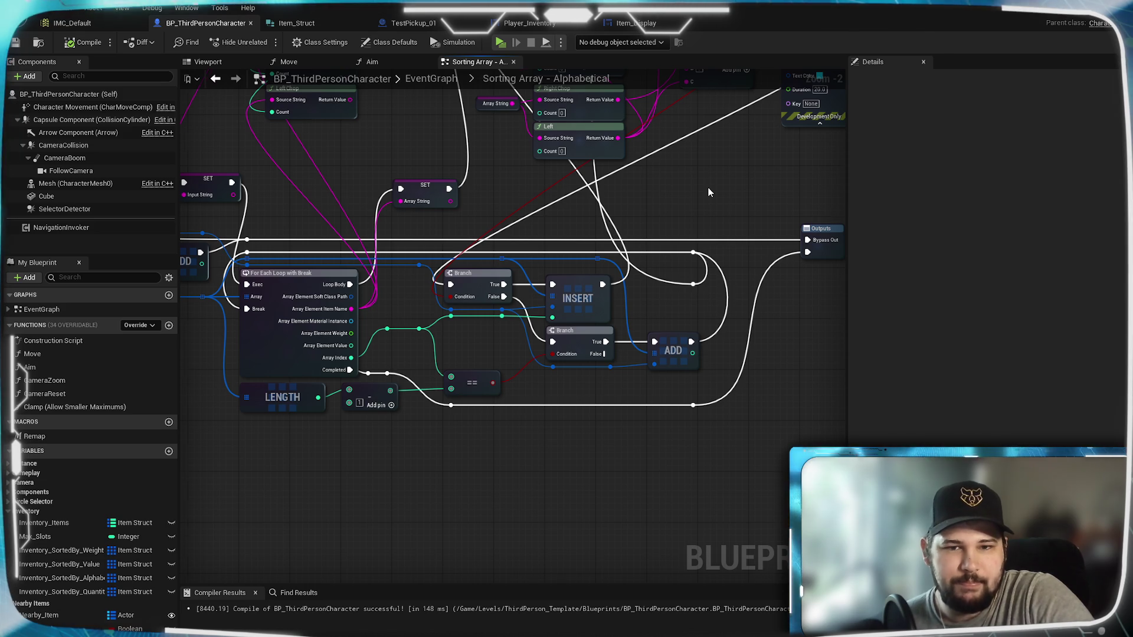
drag(709, 192, 598, 404)
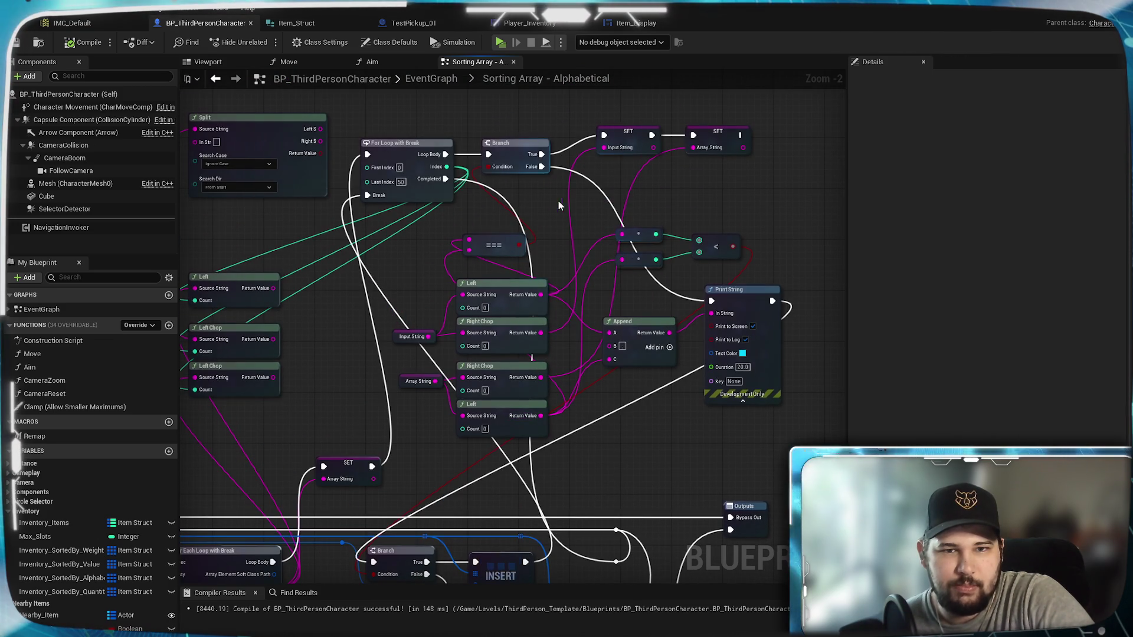
drag(508, 242, 638, 229)
Move the === node left of the Append node and recentre on the insertion loop
mouse_move(659, 332)
mouse_down()
mouse_move(654, 465)
mouse_move(651, 410)
mouse_up()
drag(647, 349, 658, 442)
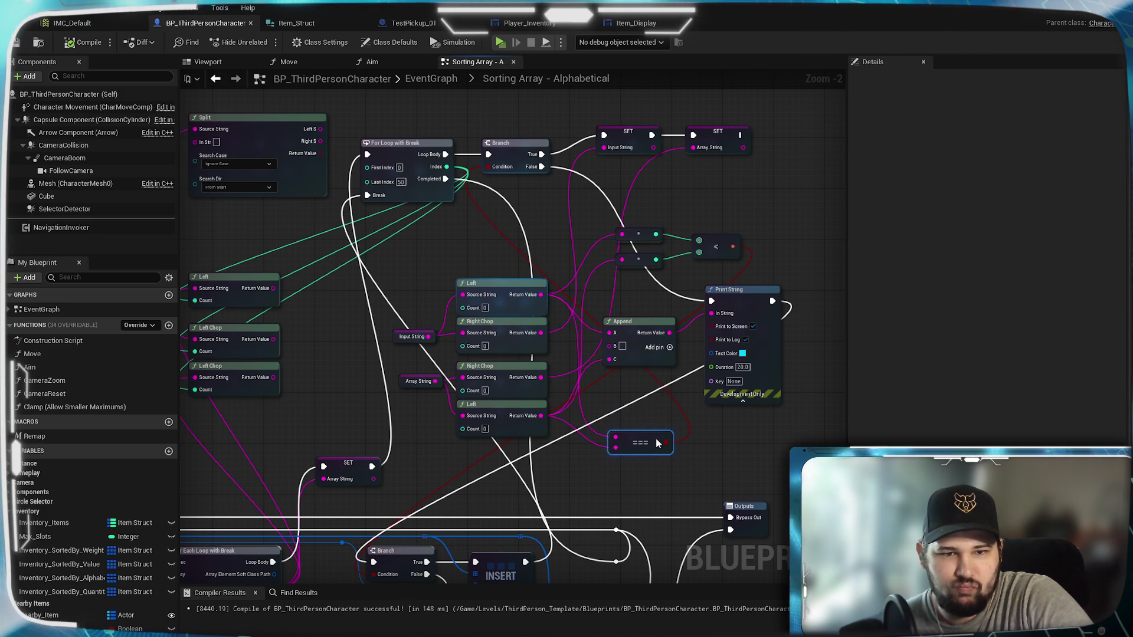
mouse_move(656, 442)
mouse_down()
mouse_move(647, 481)
mouse_move(644, 398)
mouse_move(561, 259)
mouse_move(419, 250)
mouse_move(514, 248)
mouse_move(496, 250)
mouse_up()
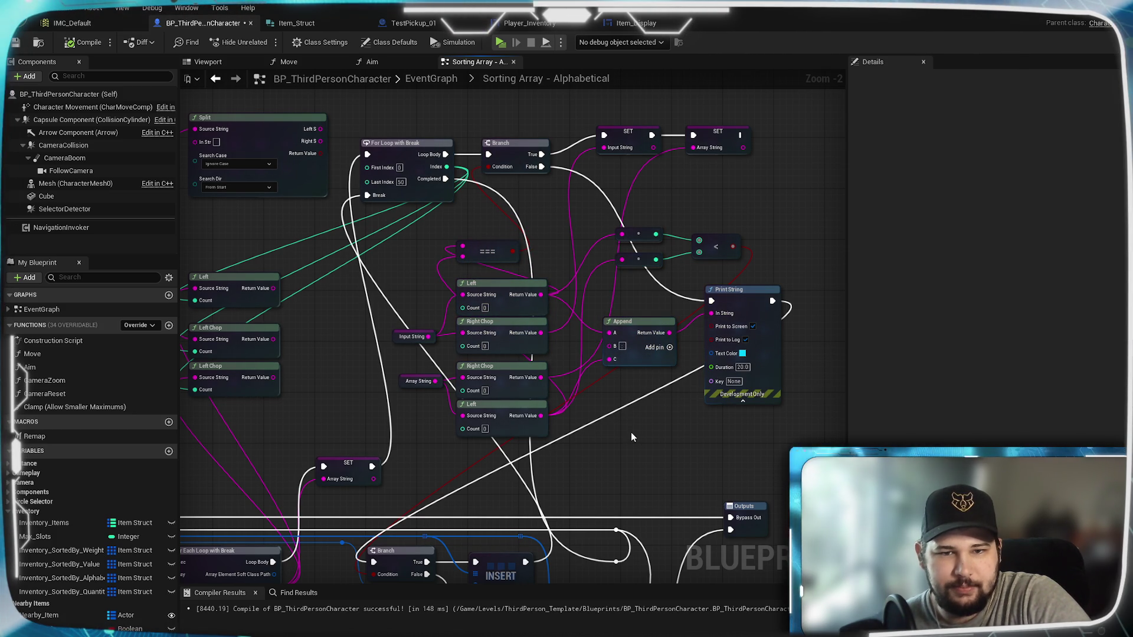
mouse_move(631, 436)
mouse_down()
mouse_move(576, 405)
mouse_move(622, 506)
mouse_up()
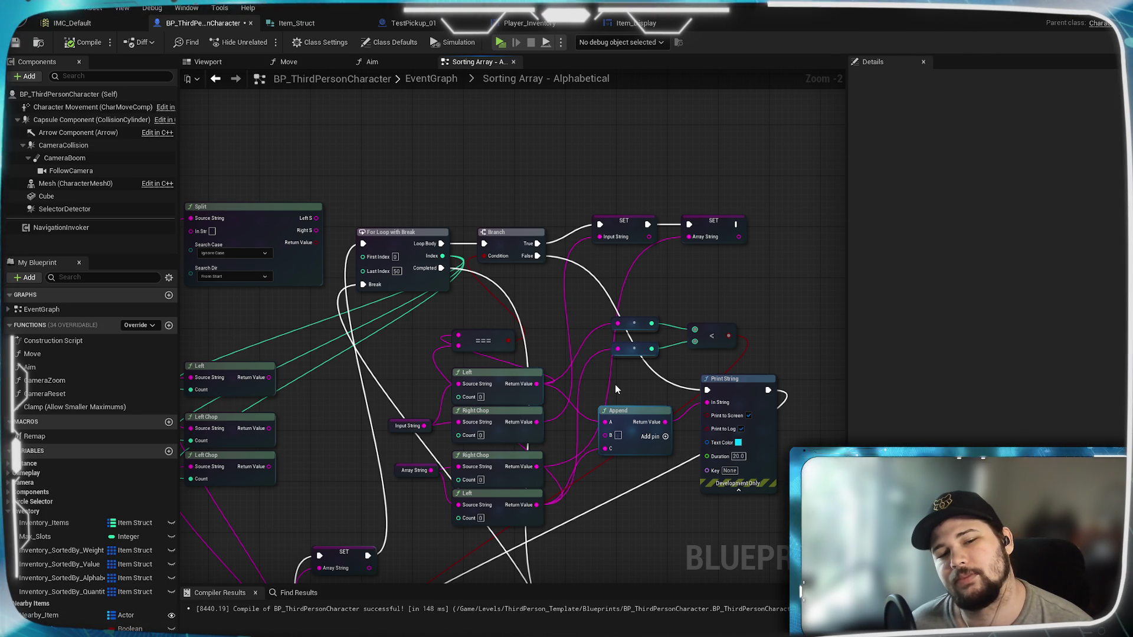
mouse_move(615, 384)
mouse_down()
mouse_move(593, 369)
mouse_move(611, 297)
mouse_move(649, 267)
mouse_move(650, 487)
mouse_move(647, 407)
mouse_move(662, 331)
mouse_up()
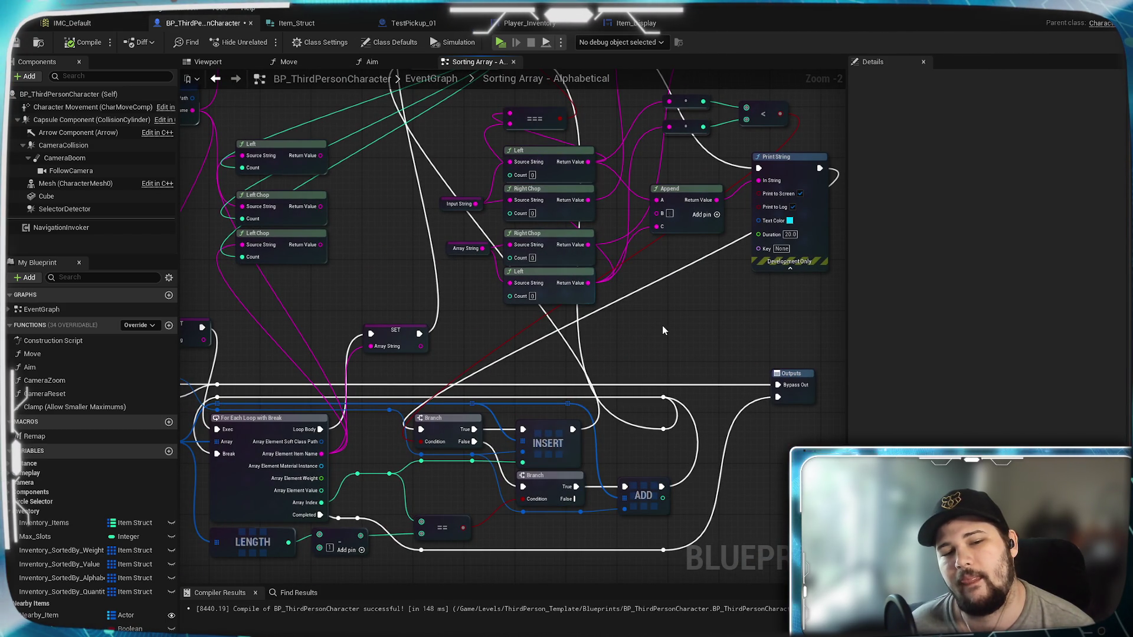
mouse_move(662, 330)
mouse_down()
mouse_move(597, 515)
mouse_move(697, 312)
mouse_move(664, 463)
mouse_move(649, 419)
mouse_up()
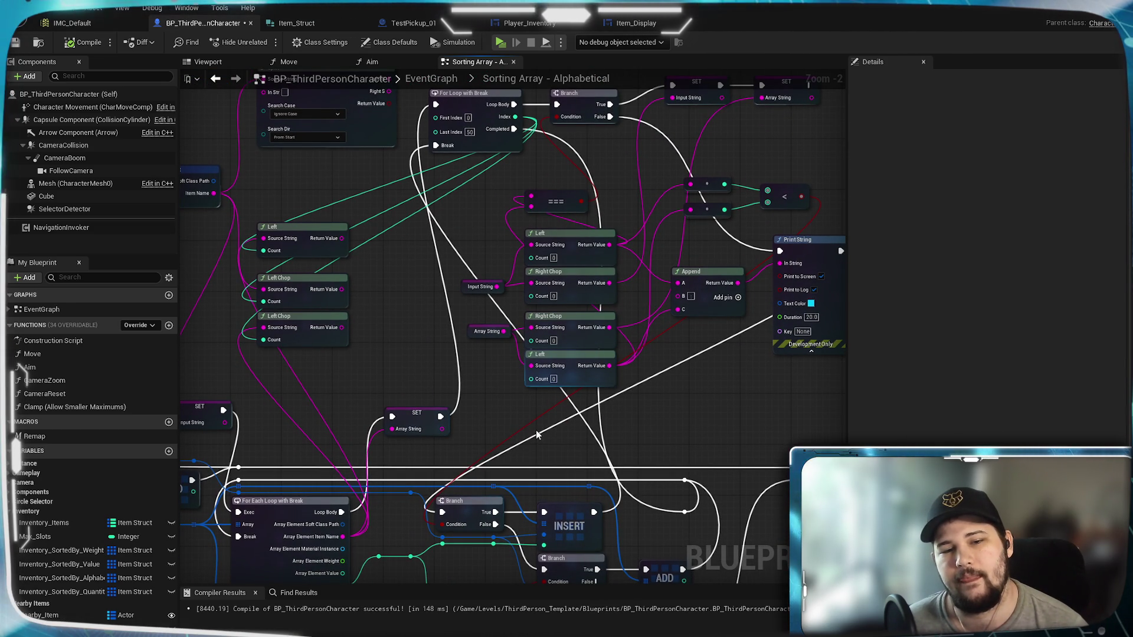
mouse_move(679, 404)
mouse_down()
mouse_move(624, 366)
mouse_move(634, 321)
mouse_move(583, 426)
mouse_up()
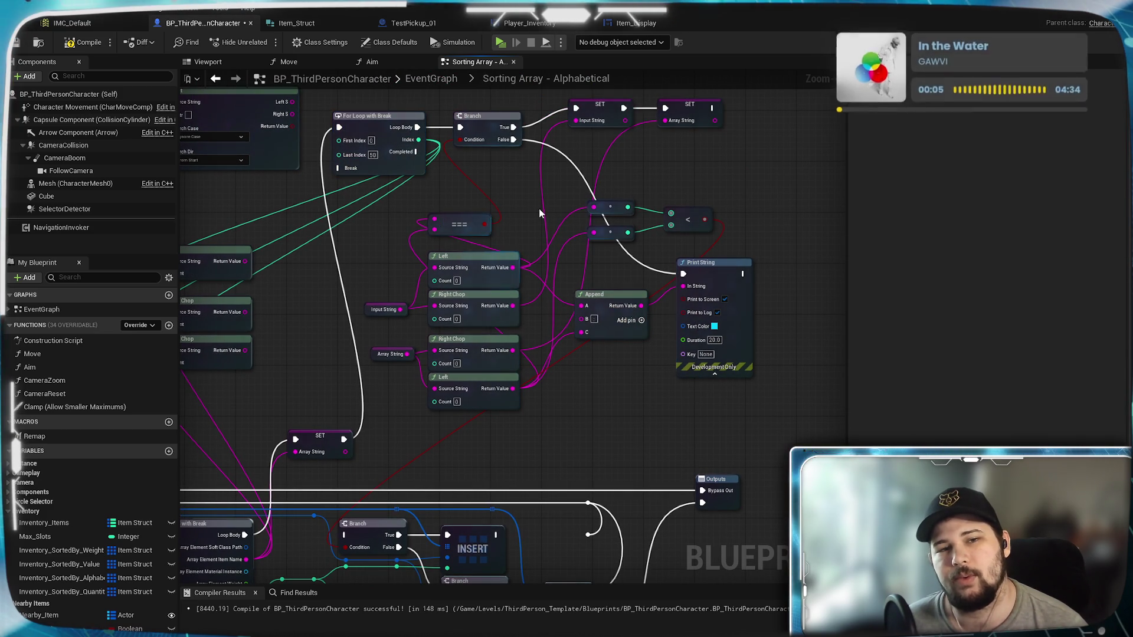
mouse_move(656, 313)
mouse_down()
mouse_move(600, 397)
mouse_move(635, 336)
mouse_move(643, 468)
mouse_move(539, 122)
mouse_move(537, 176)
mouse_move(654, 365)
mouse_move(610, 330)
mouse_move(777, 281)
mouse_move(753, 274)
mouse_move(587, 330)
mouse_up()
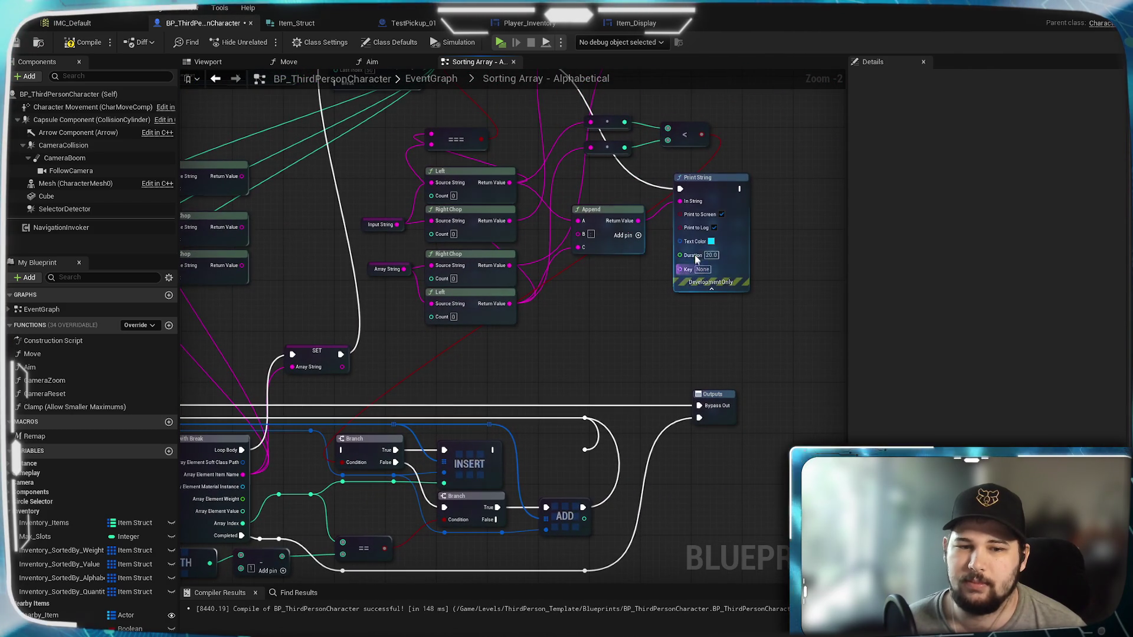
Connect Print String to the lower Branch, wire ADD's exec output, and compile the blueprint
mouse_move(739, 189)
mouse_down()
mouse_move(747, 343)
mouse_move(552, 493)
mouse_move(447, 497)
mouse_up()
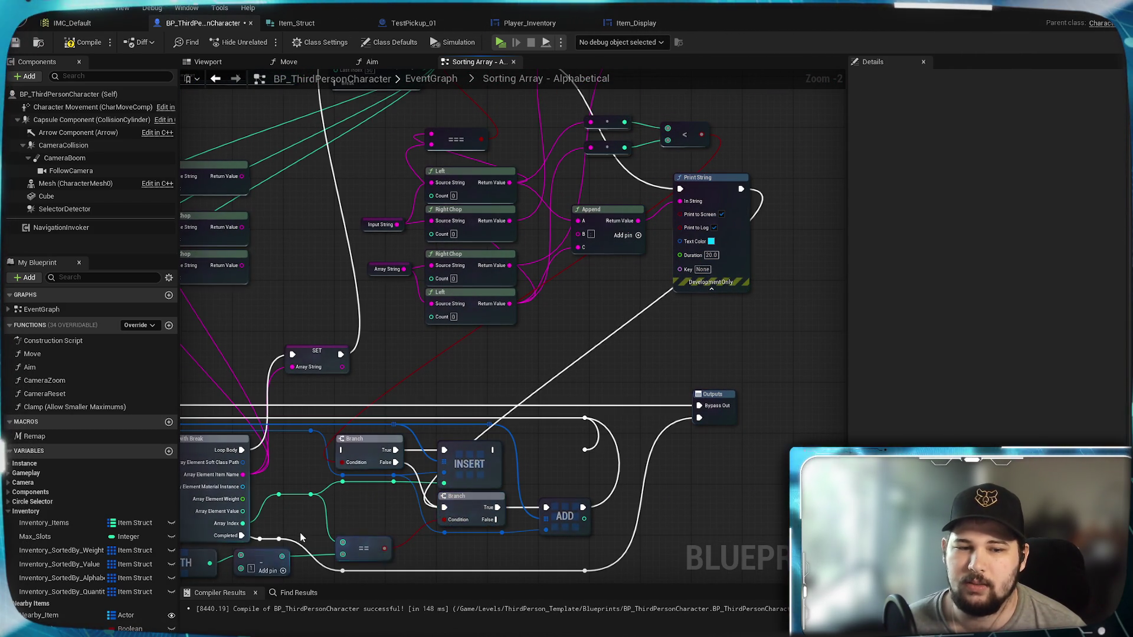
drag(555, 441, 658, 451)
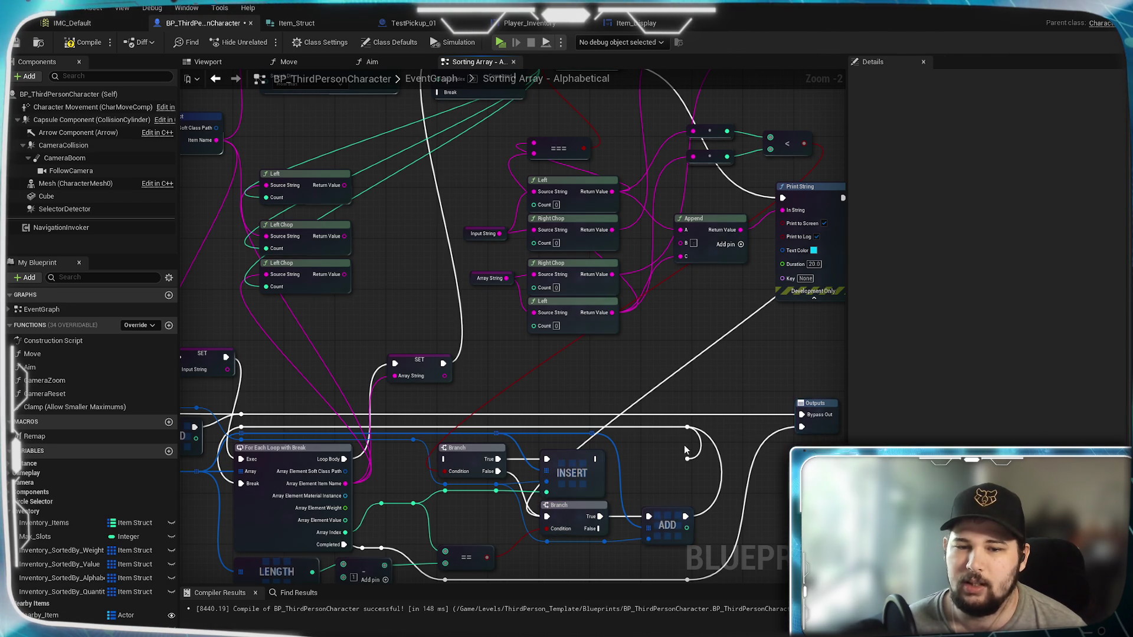
drag(603, 534, 626, 556)
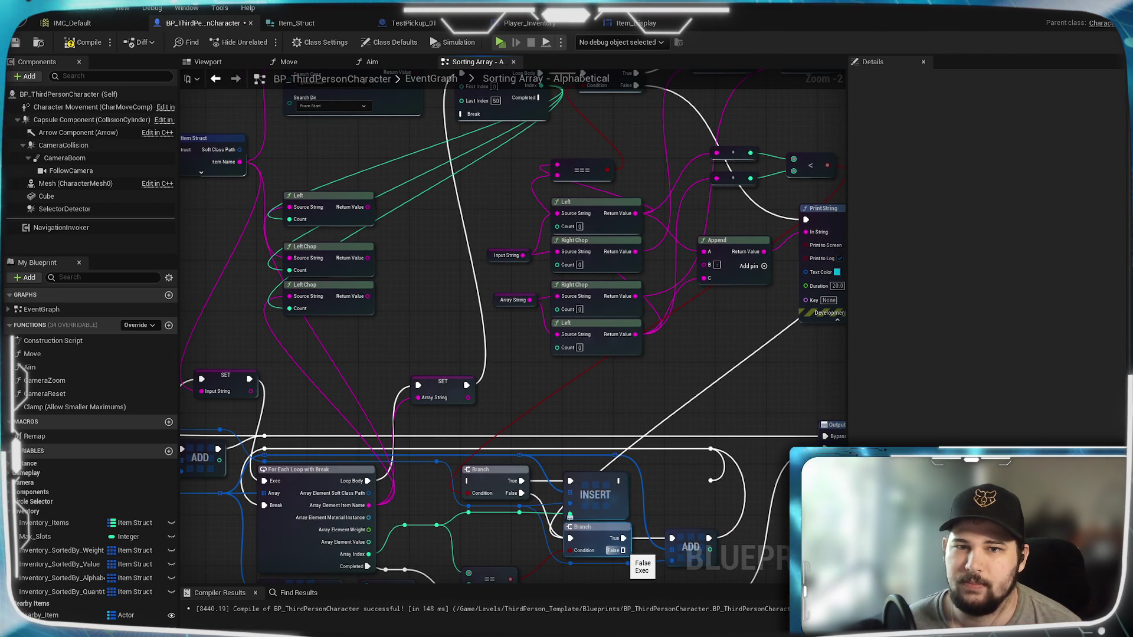
mouse_move(622, 550)
mouse_down()
mouse_move(699, 417)
mouse_move(639, 144)
mouse_move(620, 121)
mouse_move(608, 188)
mouse_move(767, 484)
mouse_move(754, 582)
mouse_move(694, 303)
mouse_move(664, 379)
mouse_move(677, 370)
mouse_up()
click(622, 266)
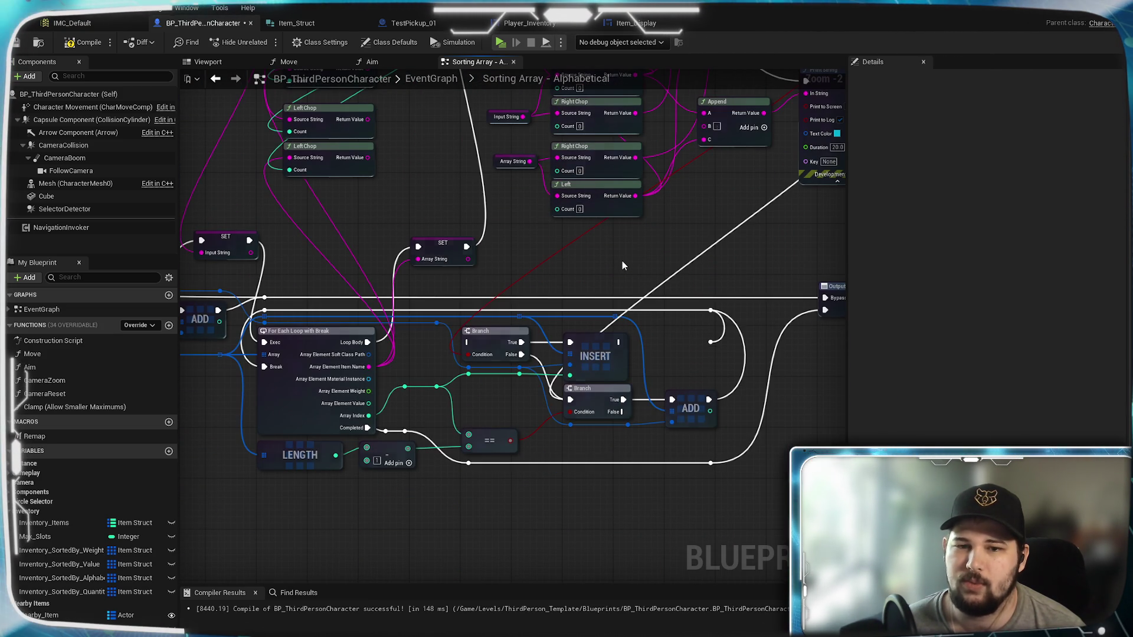
mouse_move(631, 267)
mouse_down()
mouse_move(571, 485)
mouse_move(551, 278)
mouse_move(609, 371)
mouse_move(632, 444)
mouse_move(528, 312)
mouse_move(551, 473)
mouse_move(645, 271)
mouse_move(606, 491)
mouse_move(635, 268)
mouse_move(643, 308)
mouse_up()
mouse_move(718, 441)
mouse_down()
mouse_move(649, 354)
mouse_move(575, 97)
mouse_move(479, 211)
mouse_move(472, 204)
mouse_move(600, 187)
mouse_move(590, 195)
mouse_move(678, 501)
mouse_move(701, 510)
mouse_move(739, 271)
mouse_move(649, 346)
mouse_up()
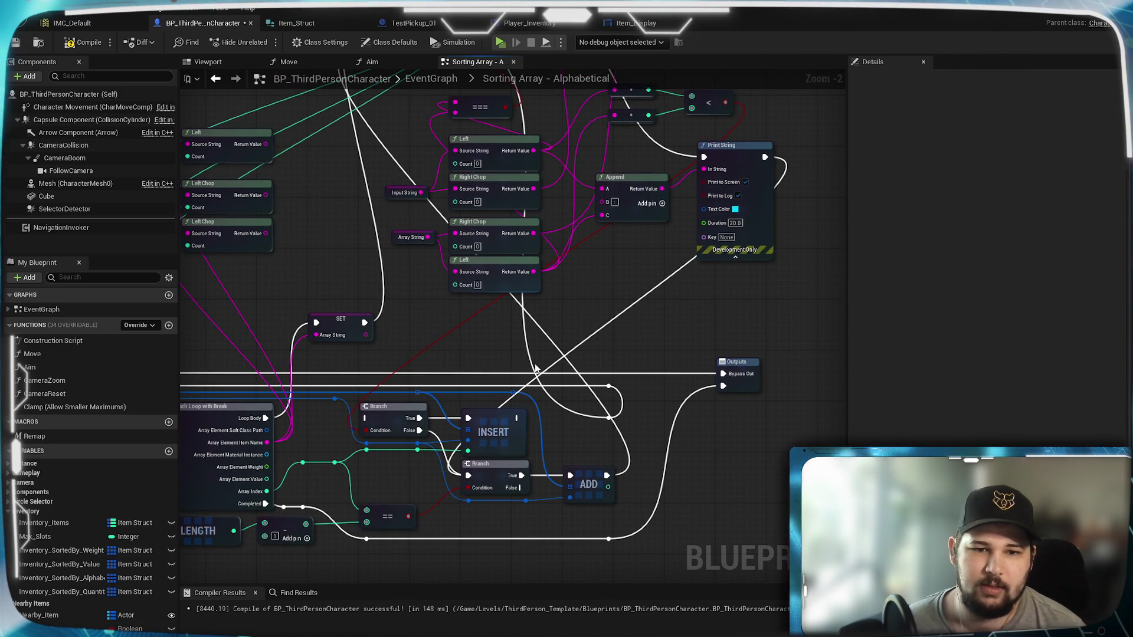
click(79, 42)
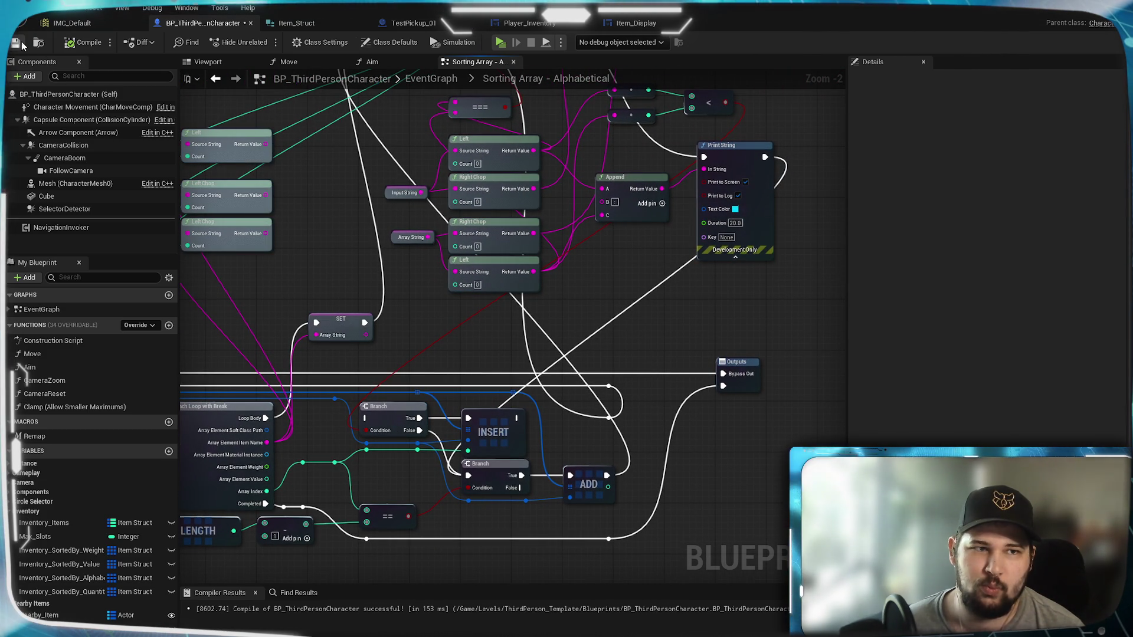
mouse_move(400, 351)
mouse_down()
mouse_move(380, 465)
mouse_move(456, 402)
mouse_move(422, 436)
mouse_up()
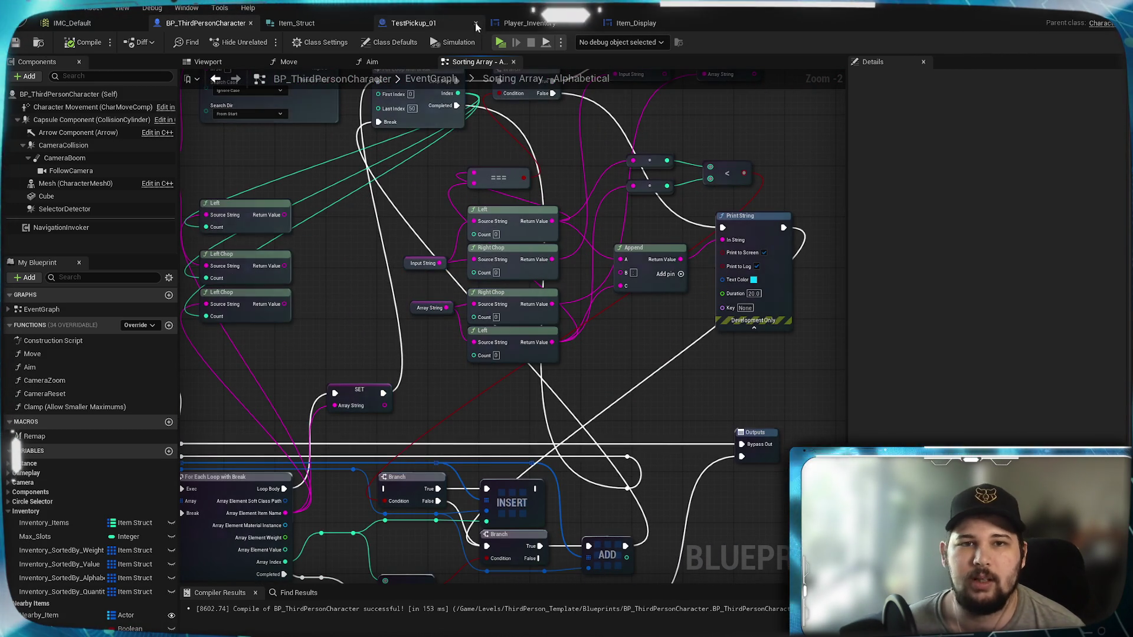
click(500, 42)
click(255, 353)
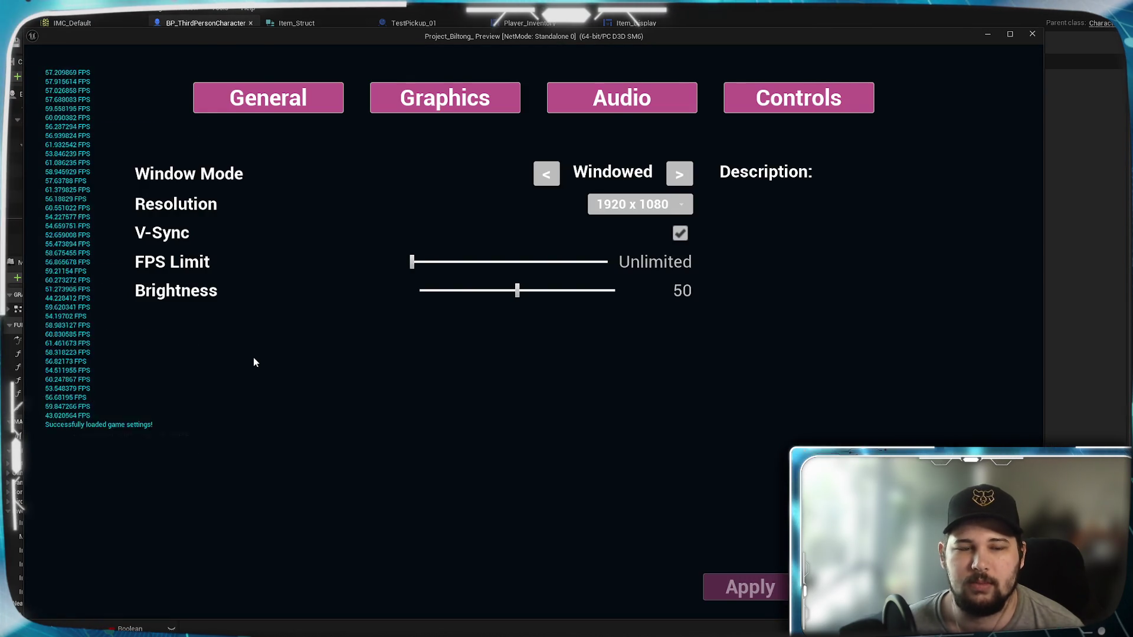
key(Escape)
click(500, 42)
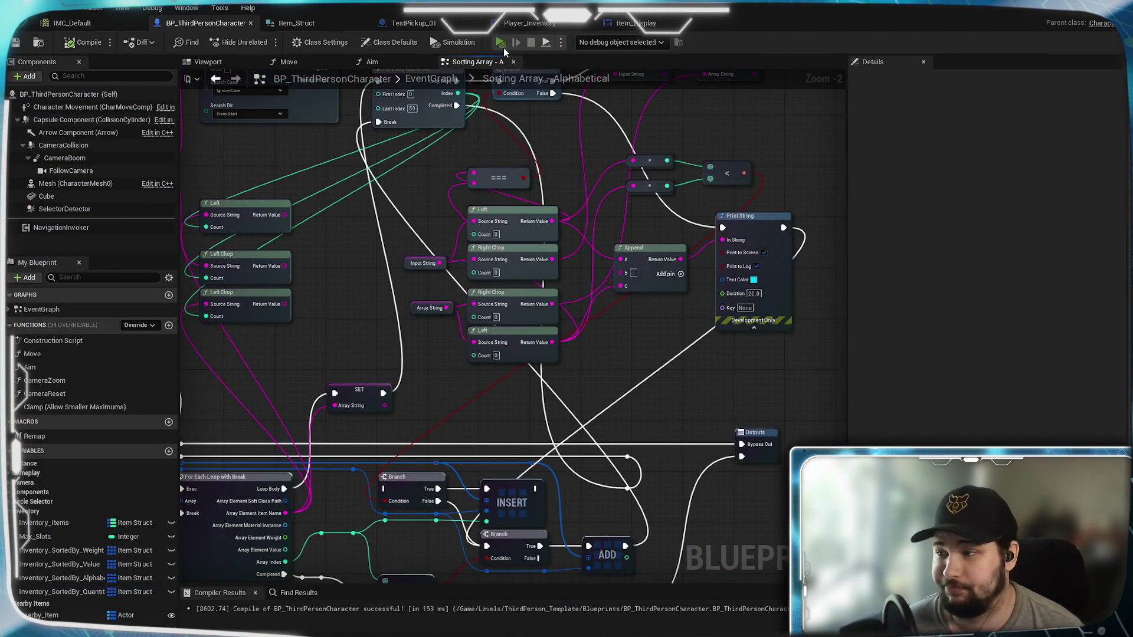
click(273, 298)
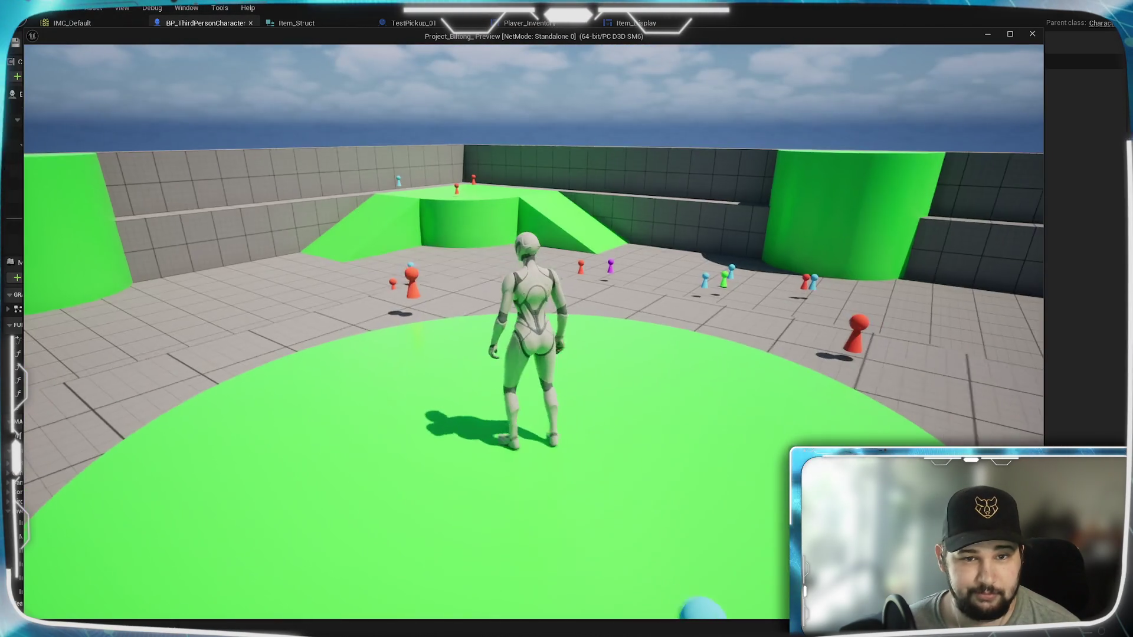
key(w)
key(w)
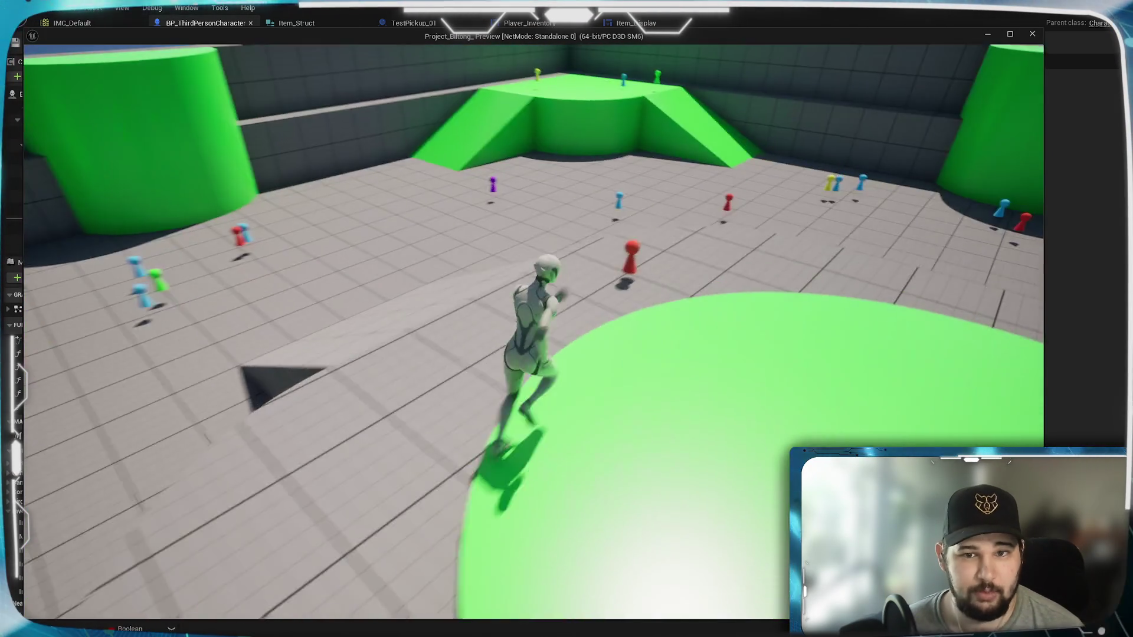
key(w)
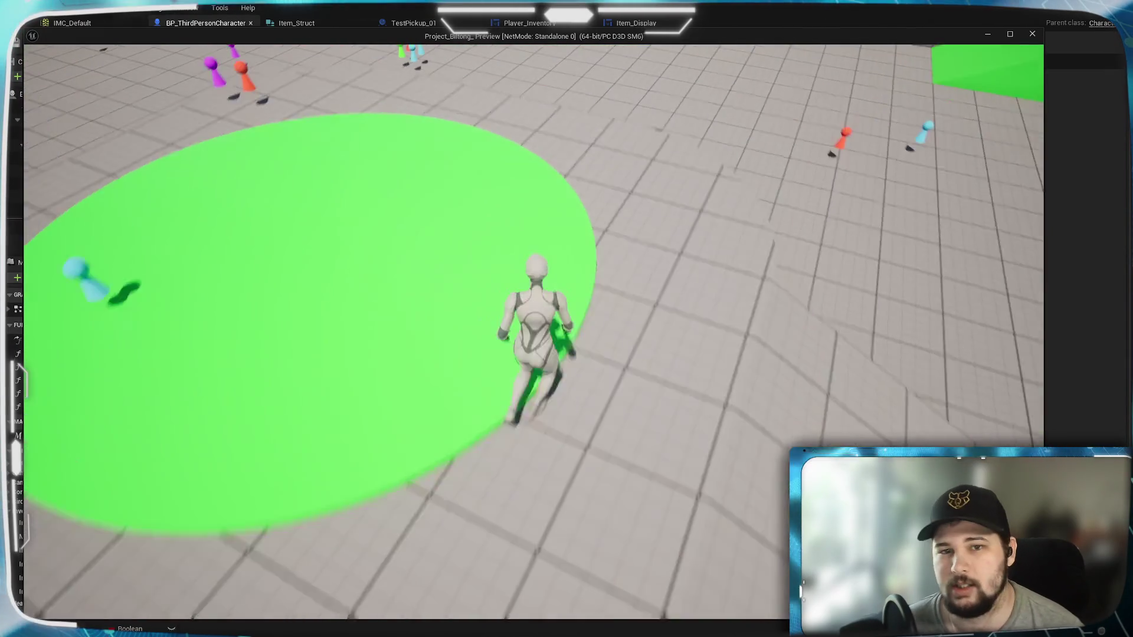
key(e)
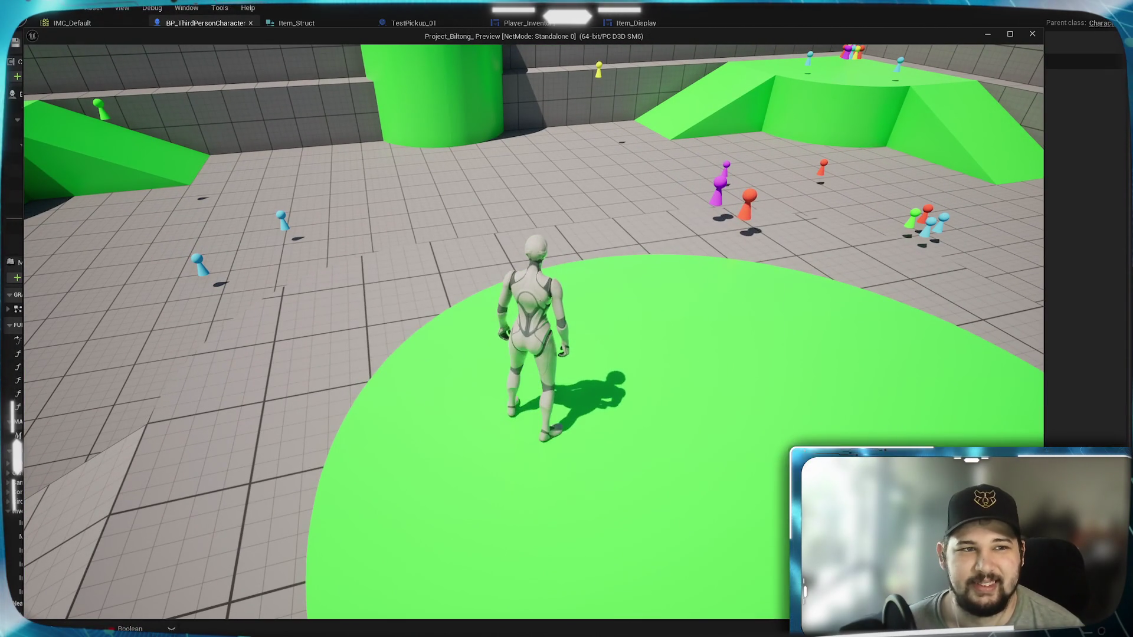
key(Tab)
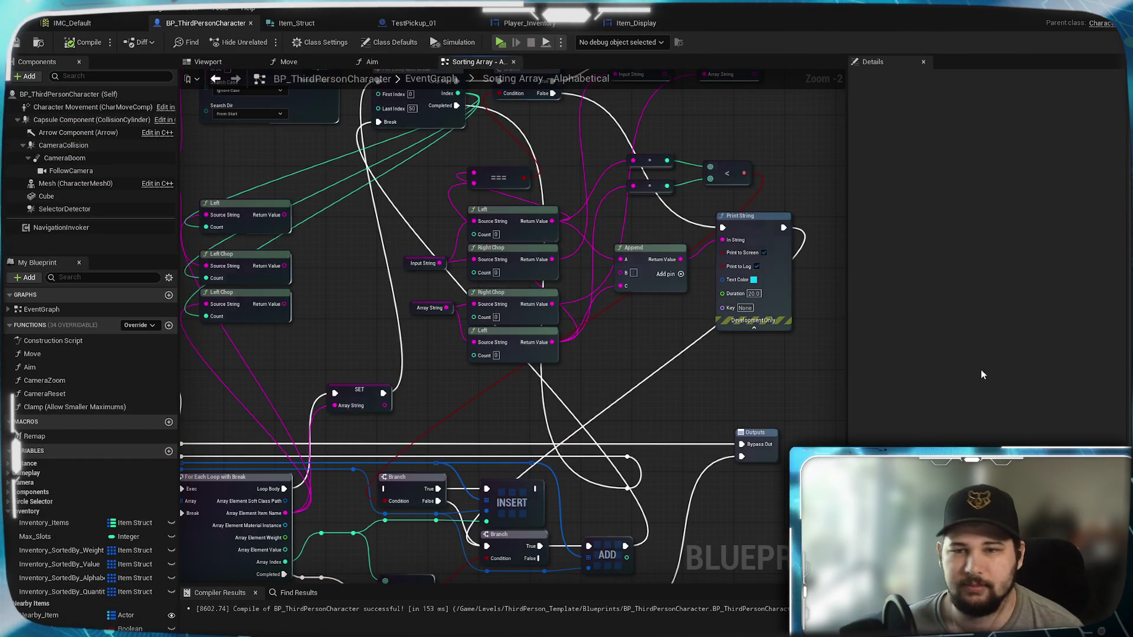
drag(664, 338, 675, 250)
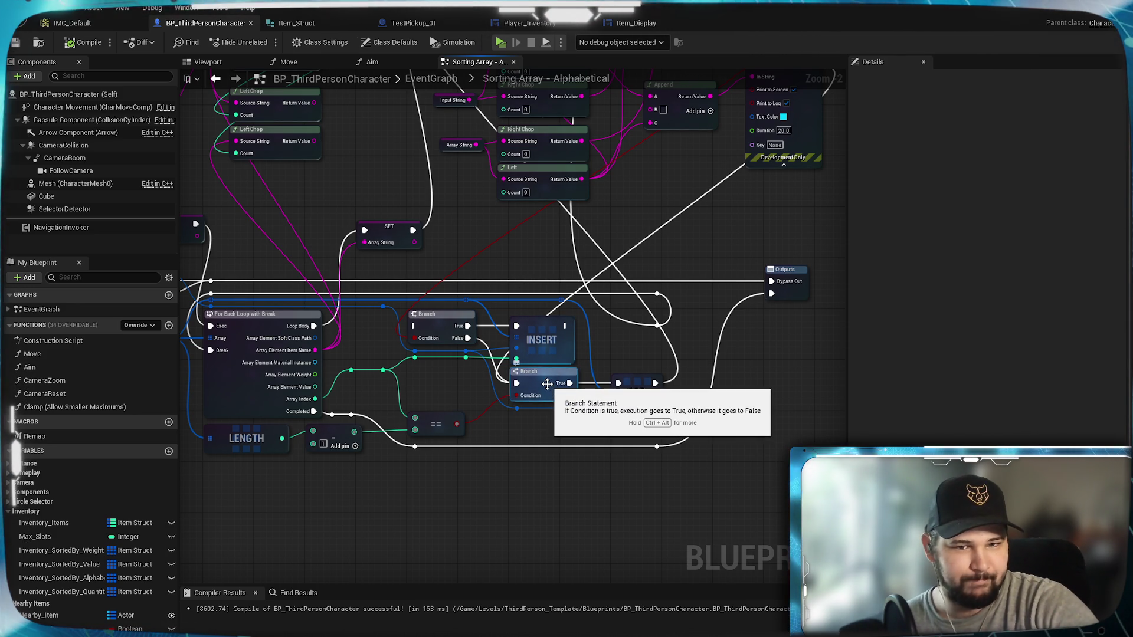
mouse_move(547, 384)
mouse_down()
mouse_move(514, 477)
mouse_move(453, 561)
mouse_move(533, 397)
mouse_move(511, 635)
mouse_move(528, 503)
mouse_move(646, 388)
mouse_up()
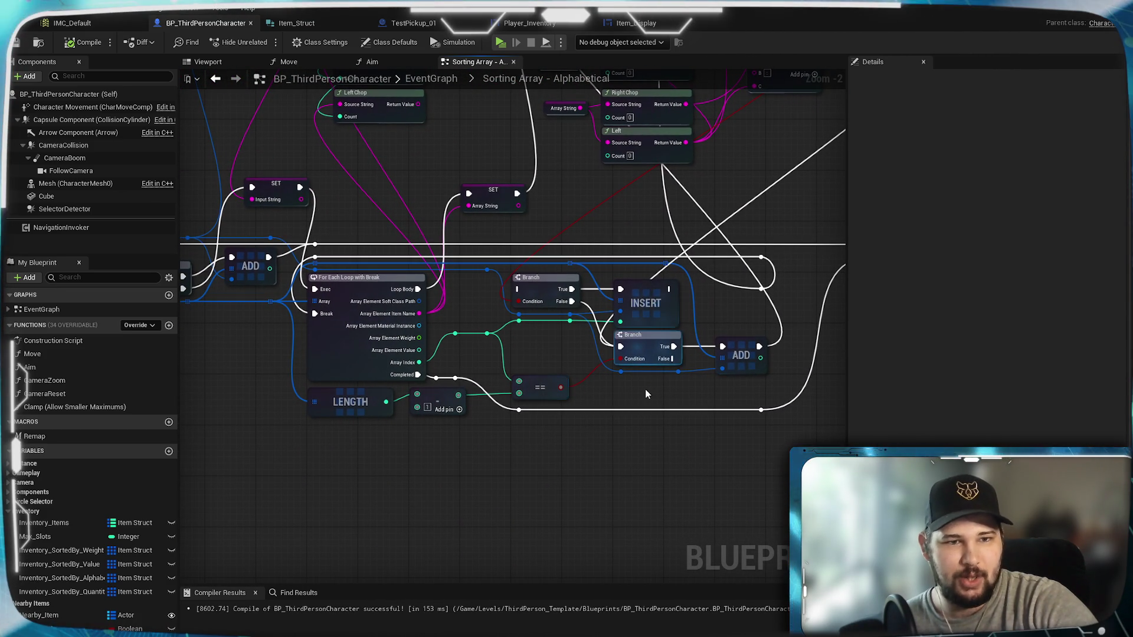
mouse_move(548, 200)
mouse_down()
mouse_move(529, 525)
mouse_move(688, 469)
mouse_move(647, 296)
mouse_move(617, 260)
mouse_move(724, 365)
mouse_move(714, 400)
mouse_move(604, 263)
mouse_up()
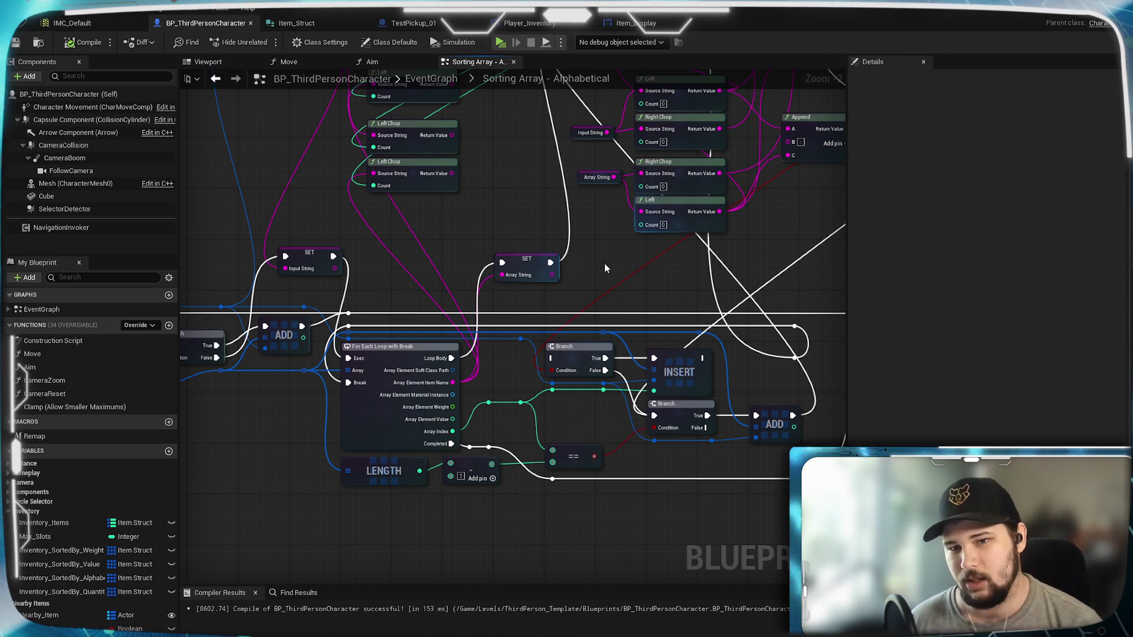
mouse_move(601, 270)
mouse_down()
mouse_move(520, 488)
mouse_move(563, 238)
mouse_up()
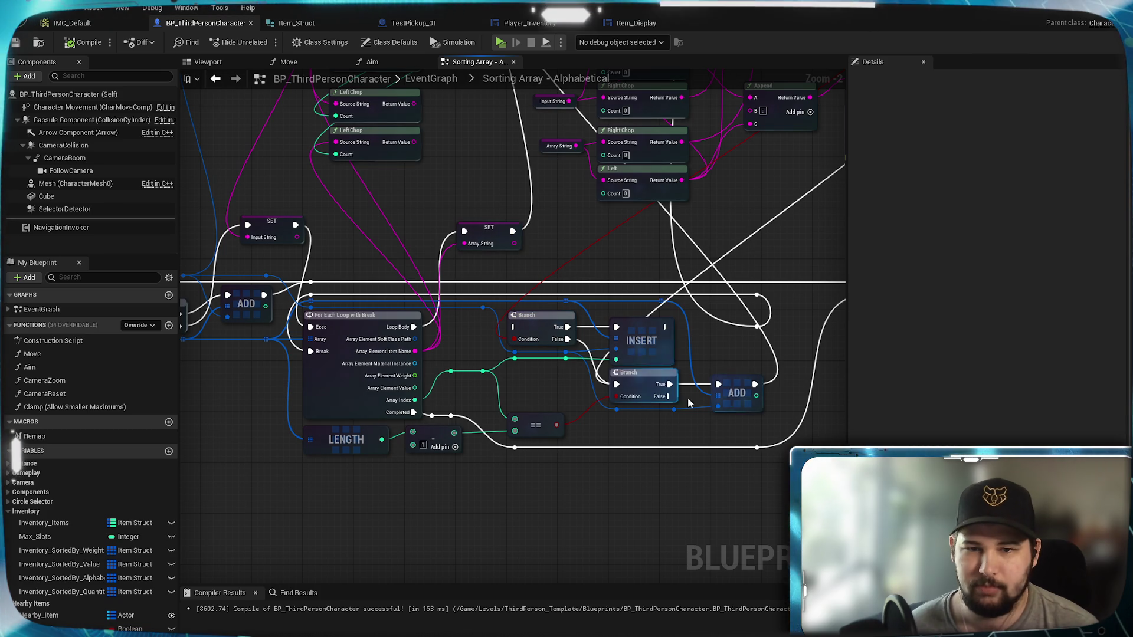
mouse_move(670, 399)
mouse_down()
mouse_move(625, 436)
mouse_move(656, 405)
mouse_up()
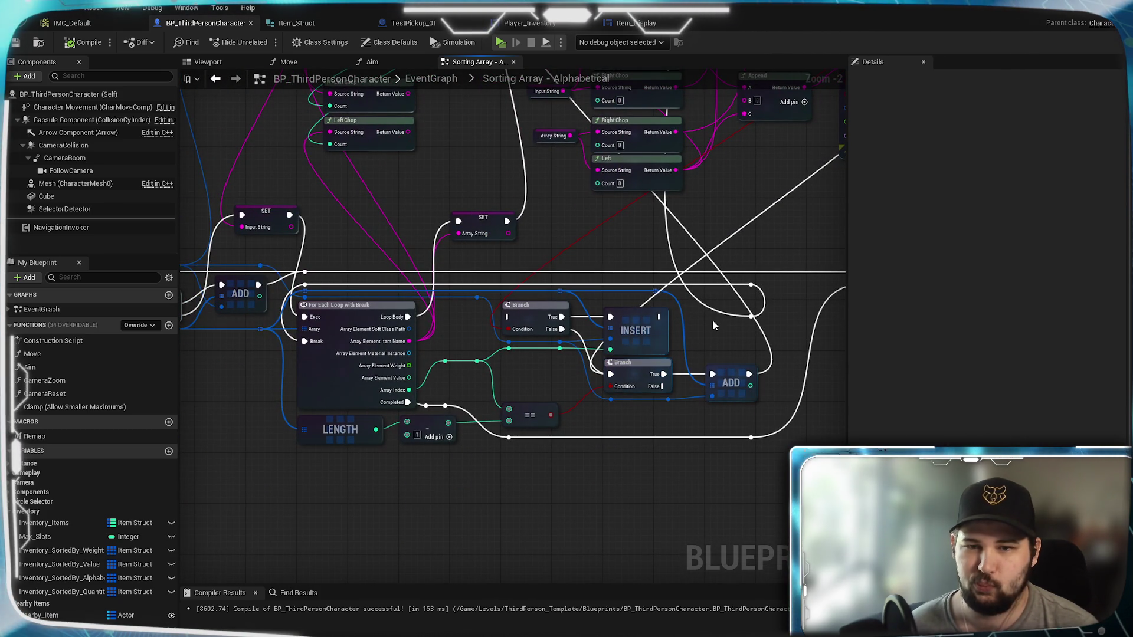
mouse_move(697, 339)
mouse_down()
mouse_move(611, 576)
mouse_move(345, 534)
mouse_move(437, 635)
mouse_move(563, 582)
mouse_move(584, 440)
mouse_move(685, 341)
mouse_up()
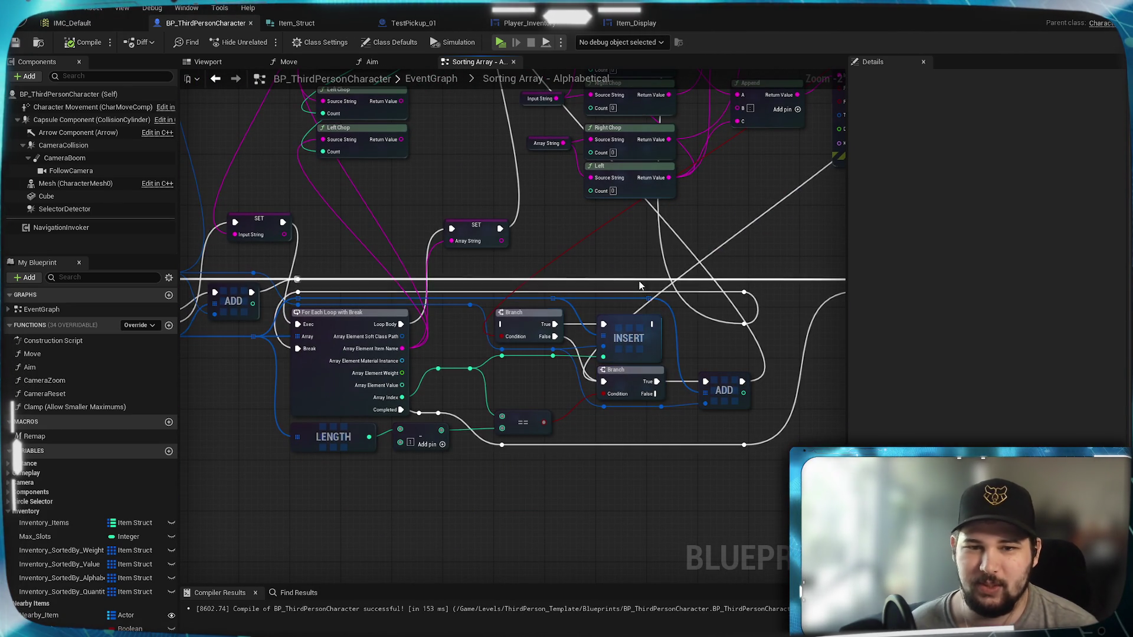
mouse_move(698, 364)
mouse_down()
mouse_move(614, 366)
mouse_move(646, 485)
mouse_move(639, 401)
mouse_up()
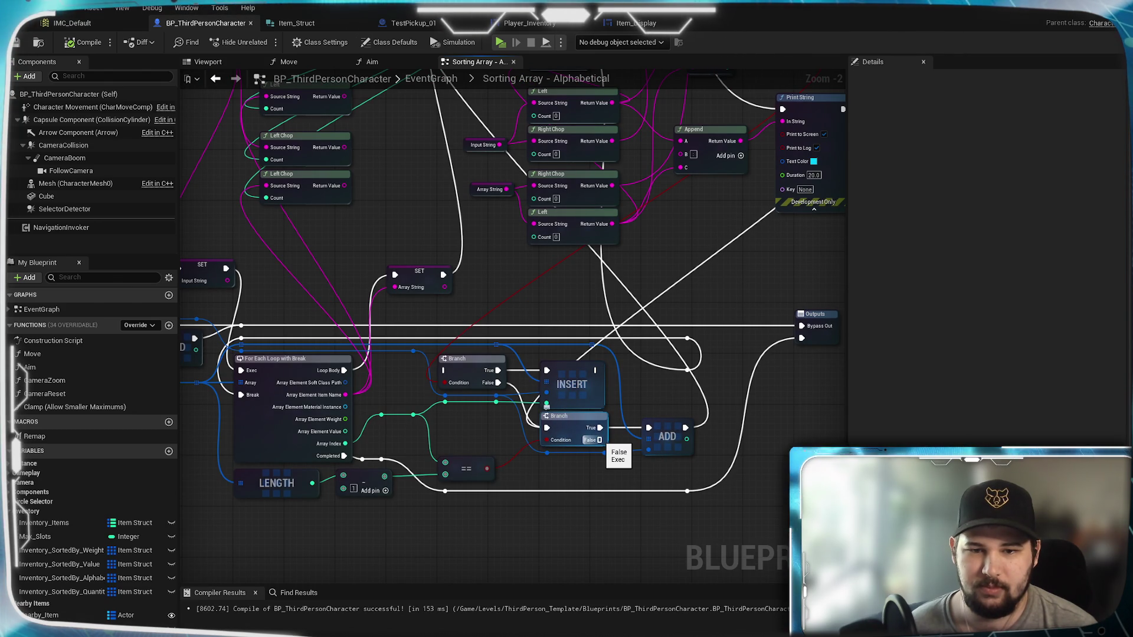
mouse_move(599, 440)
mouse_down()
mouse_move(621, 515)
mouse_move(626, 479)
mouse_up()
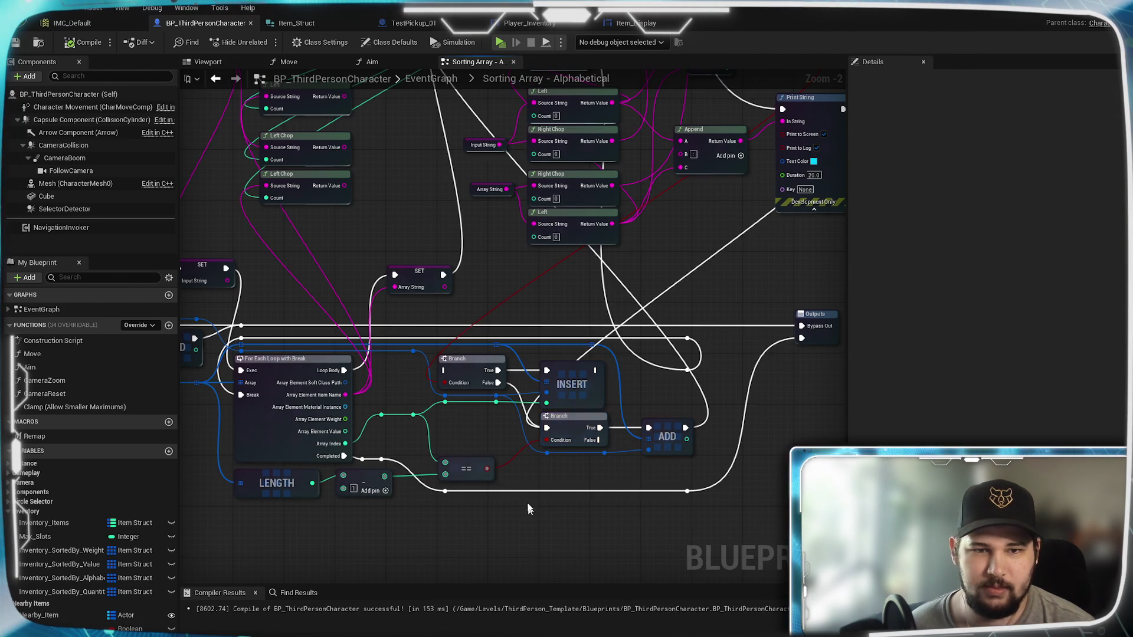
drag(532, 464, 620, 444)
click(292, 251)
drag(619, 568, 526, 539)
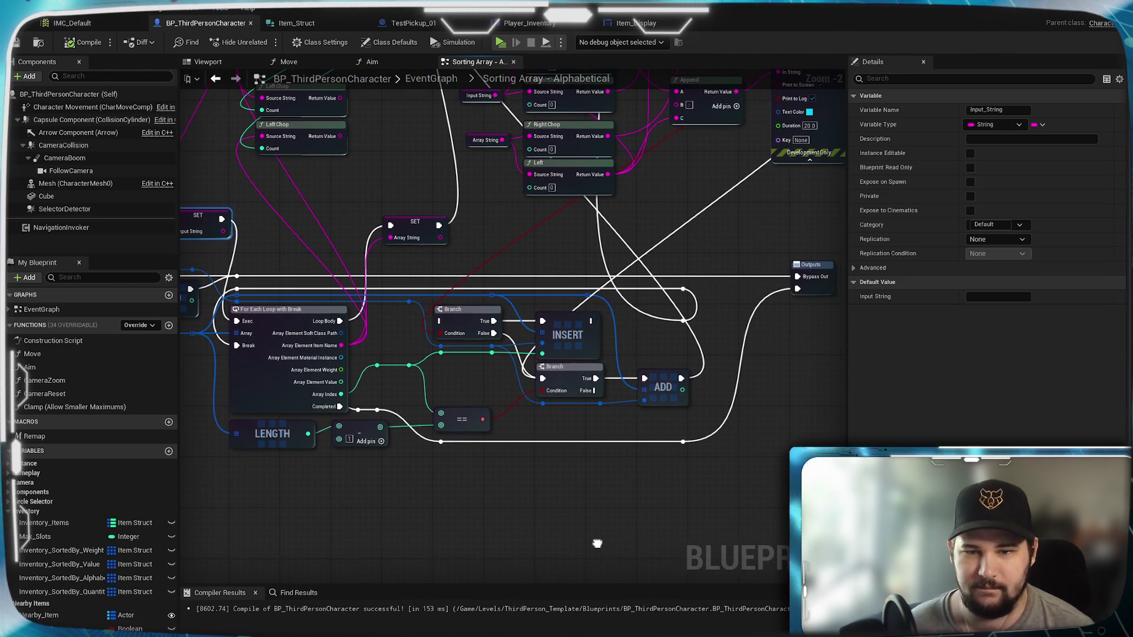
key(ctrl+v)
drag(646, 477, 654, 445)
drag(595, 391, 622, 452)
key(Escape)
click(600, 417)
mouse_move(595, 387)
mouse_down()
mouse_move(679, 562)
mouse_move(730, 589)
mouse_up()
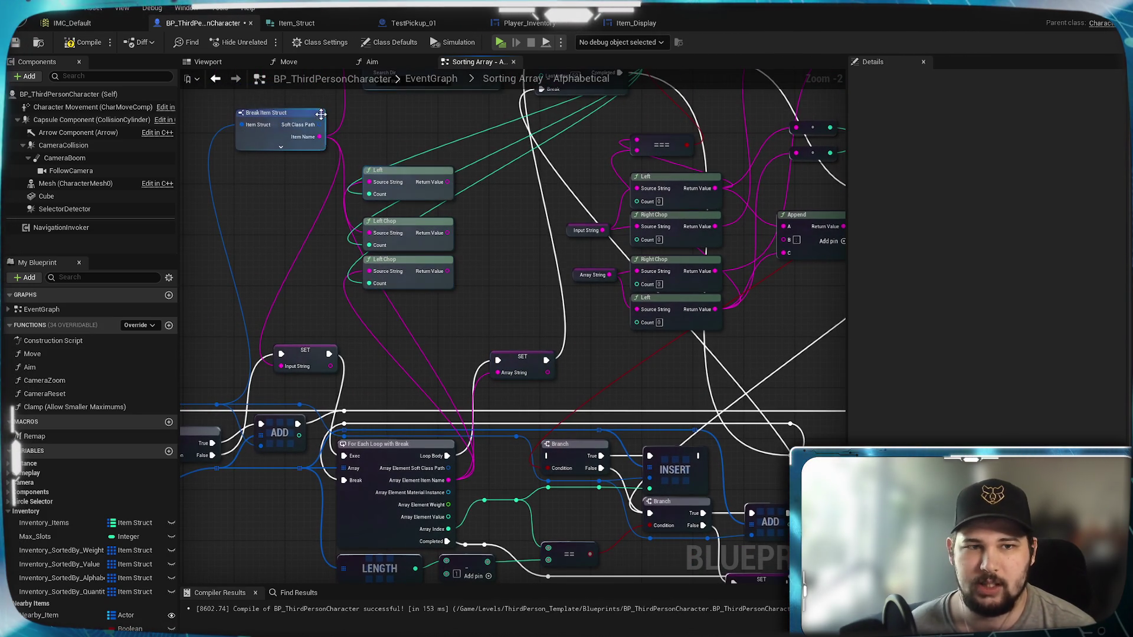
mouse_move(319, 137)
mouse_down()
mouse_move(707, 420)
mouse_move(730, 485)
mouse_up()
mouse_move(579, 494)
mouse_down()
mouse_move(441, 634)
mouse_move(589, 635)
mouse_up()
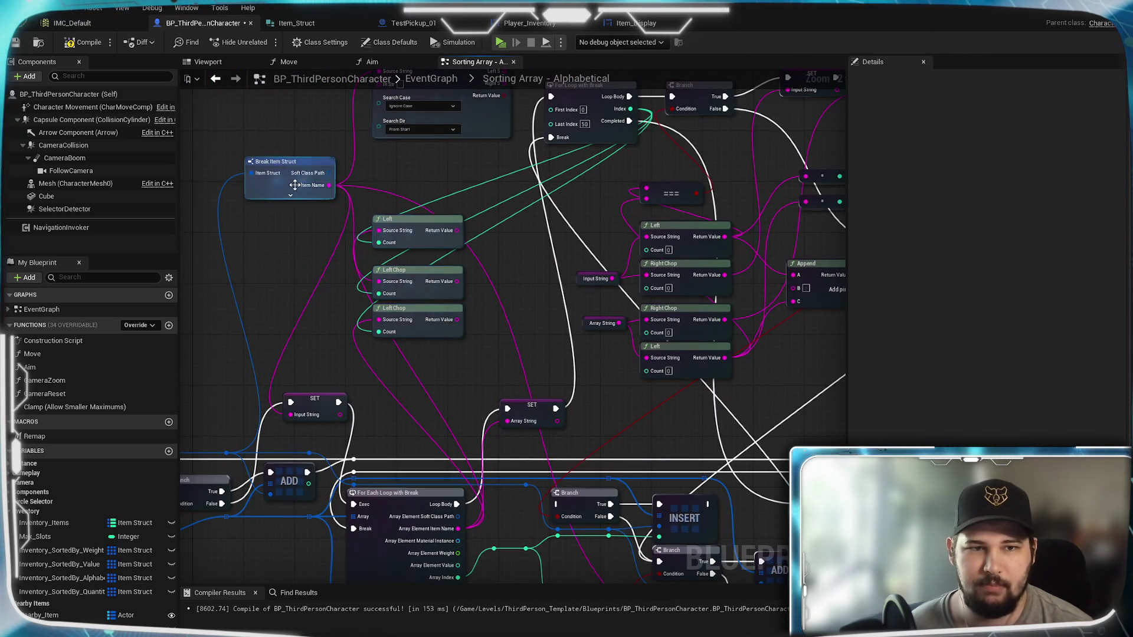
drag(423, 185, 286, 97)
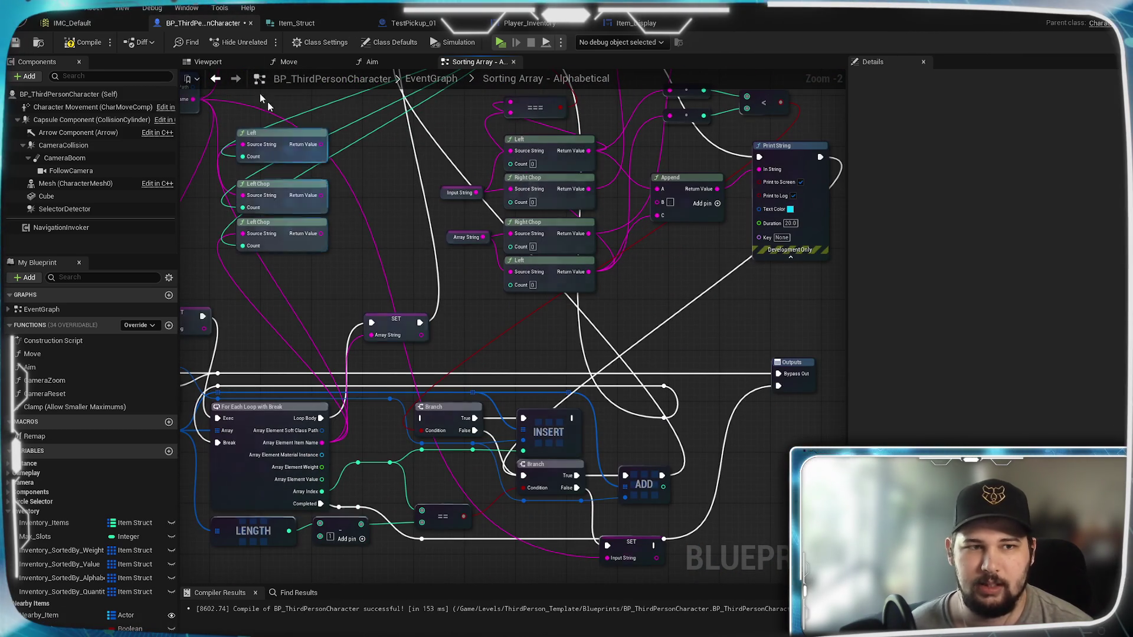
click(74, 47)
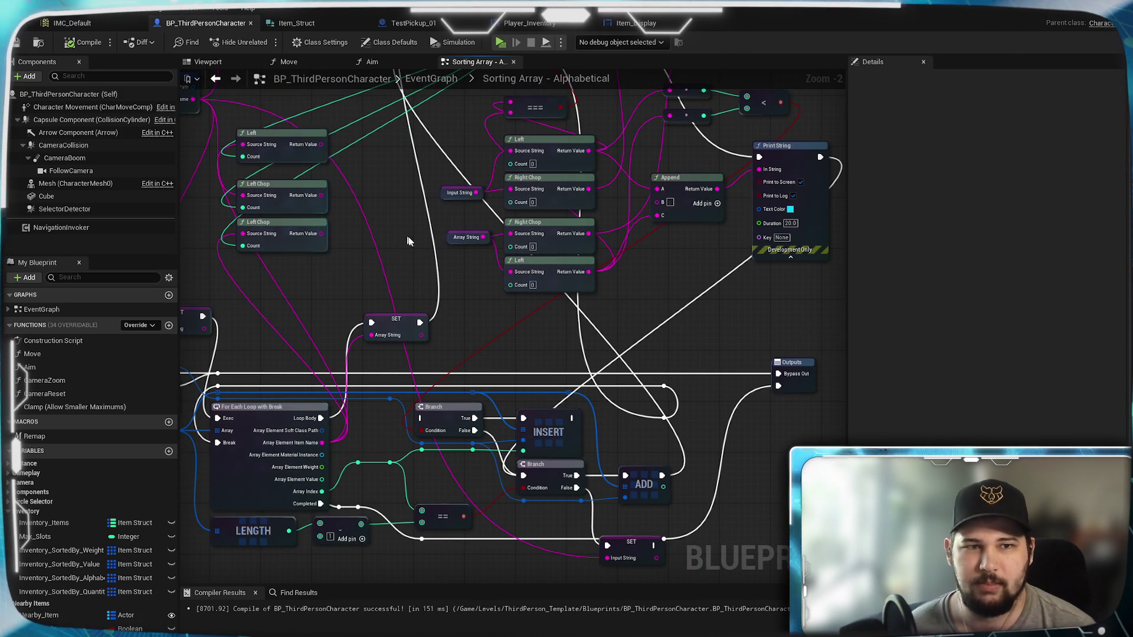
click(501, 41)
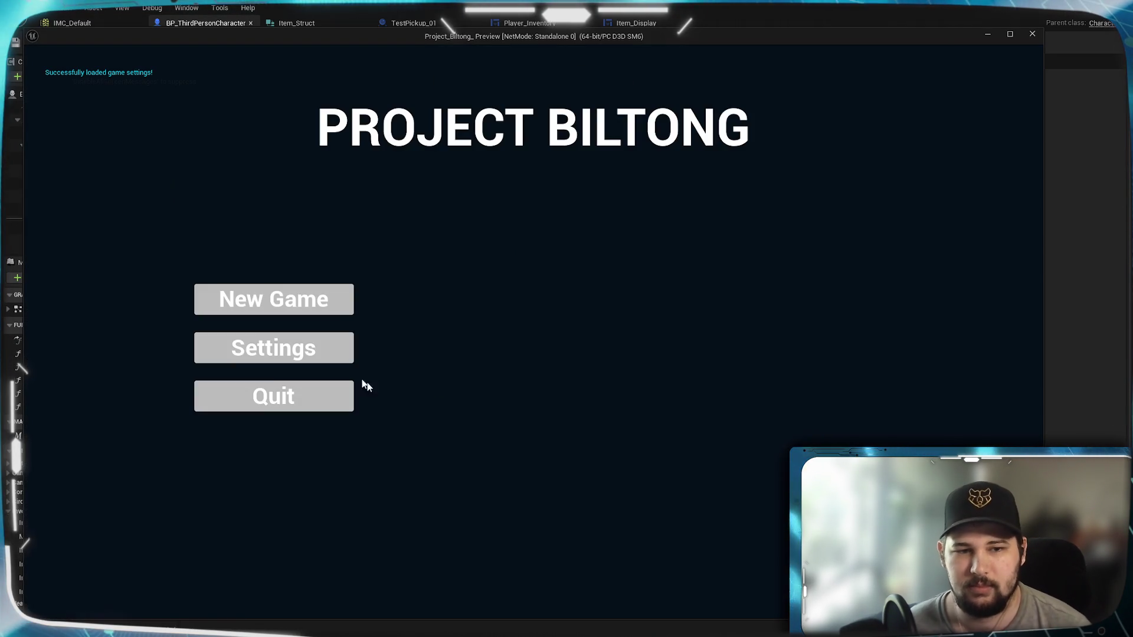
click(299, 298)
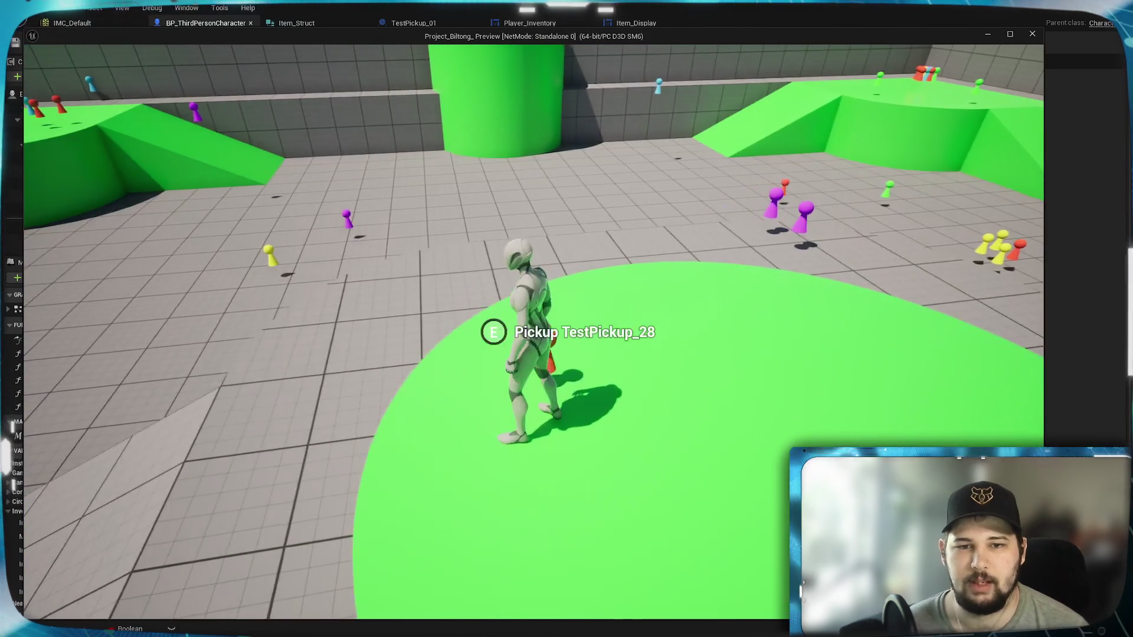
key(w)
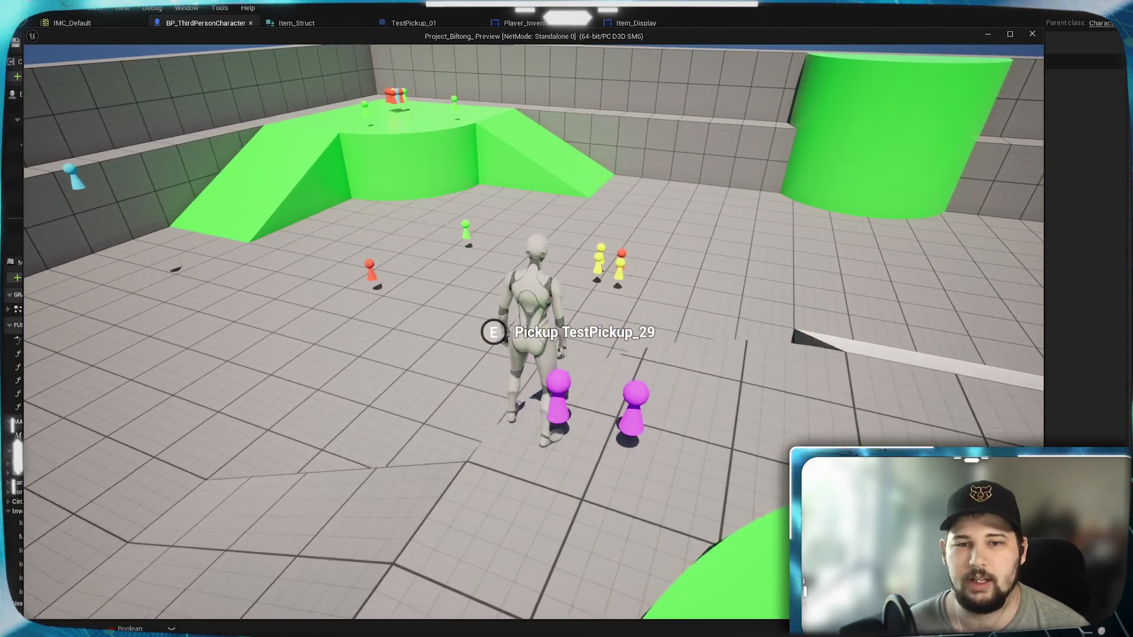
key(w)
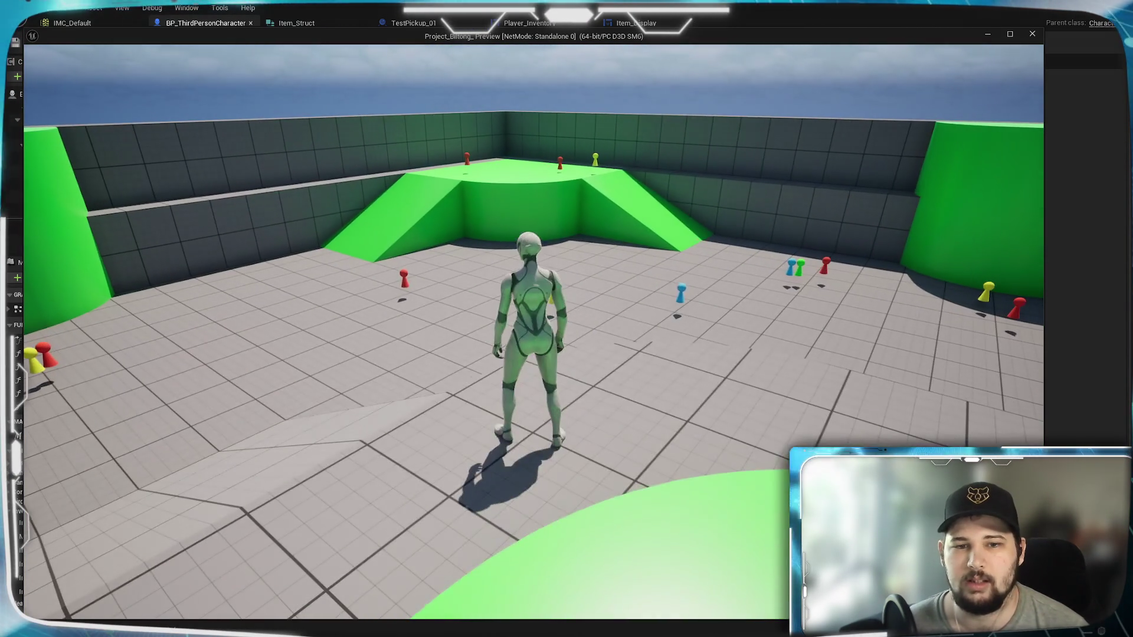
key(i)
click(729, 184)
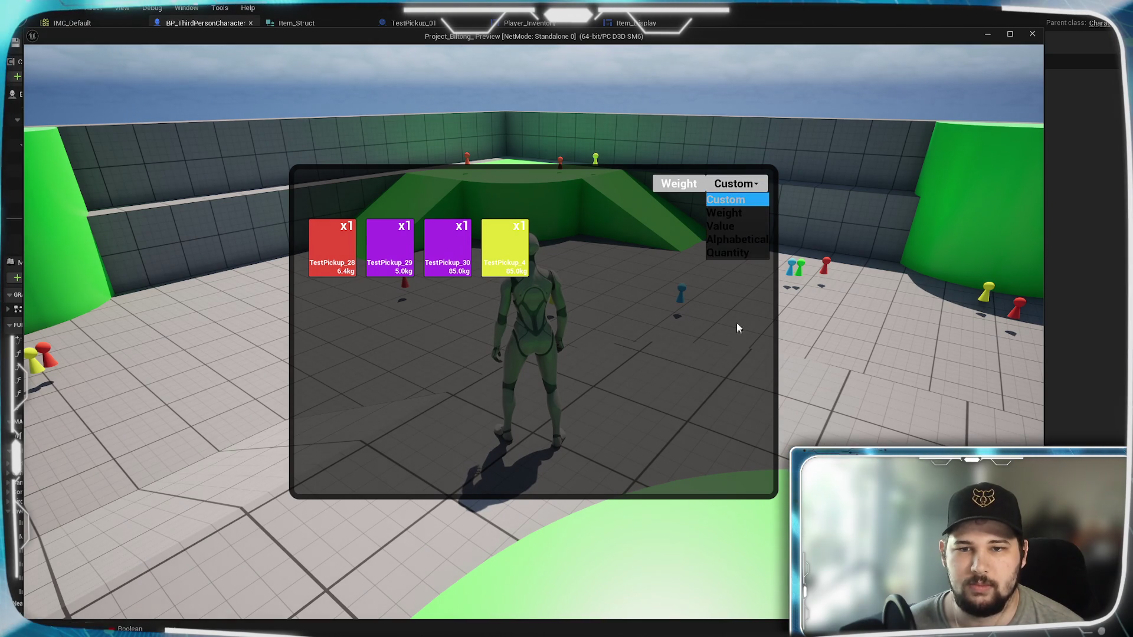
click(732, 239)
key(Escape)
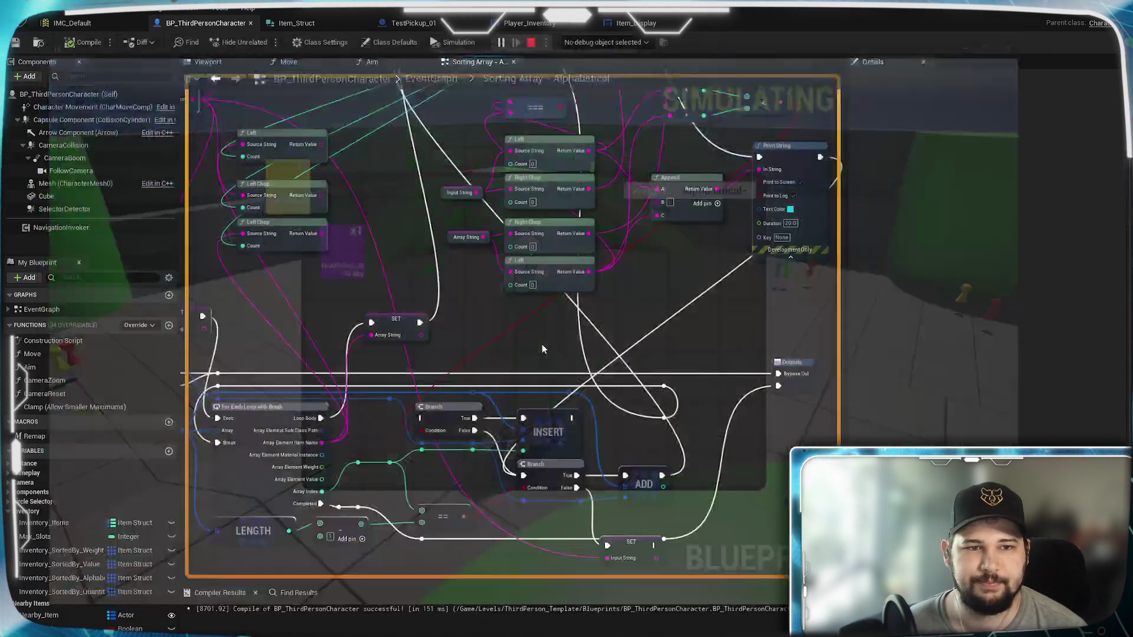
Box-select and delete the unused Left and two Left Chop nodes
mouse_move(667, 400)
mouse_down()
mouse_move(664, 307)
mouse_move(683, 381)
mouse_up()
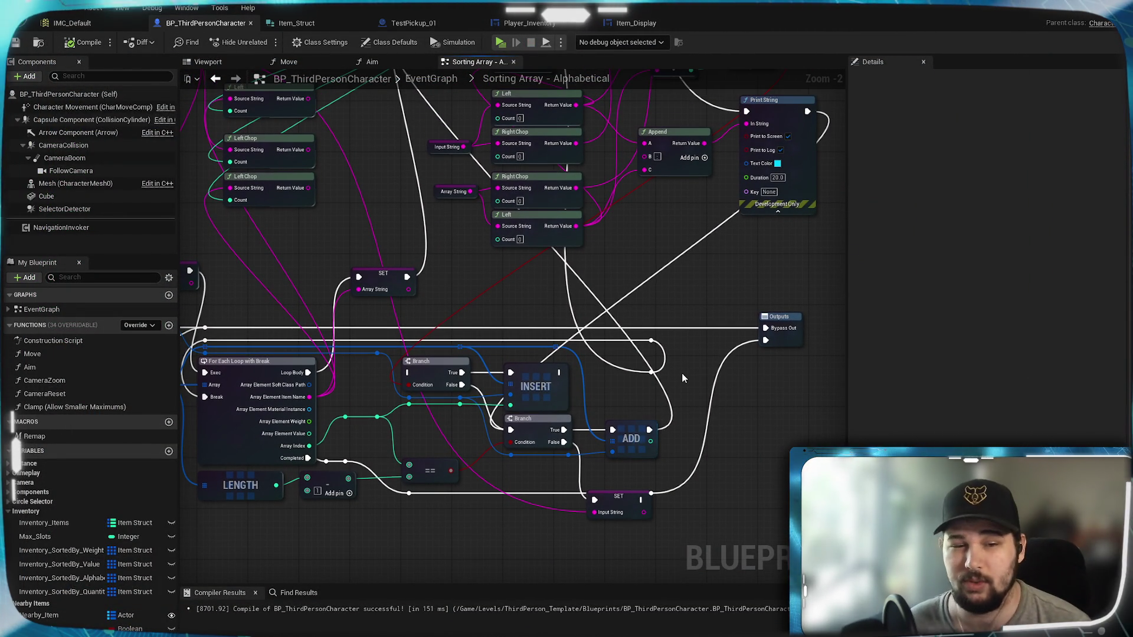
mouse_move(374, 355)
mouse_down()
mouse_move(374, 427)
mouse_move(604, 269)
mouse_up()
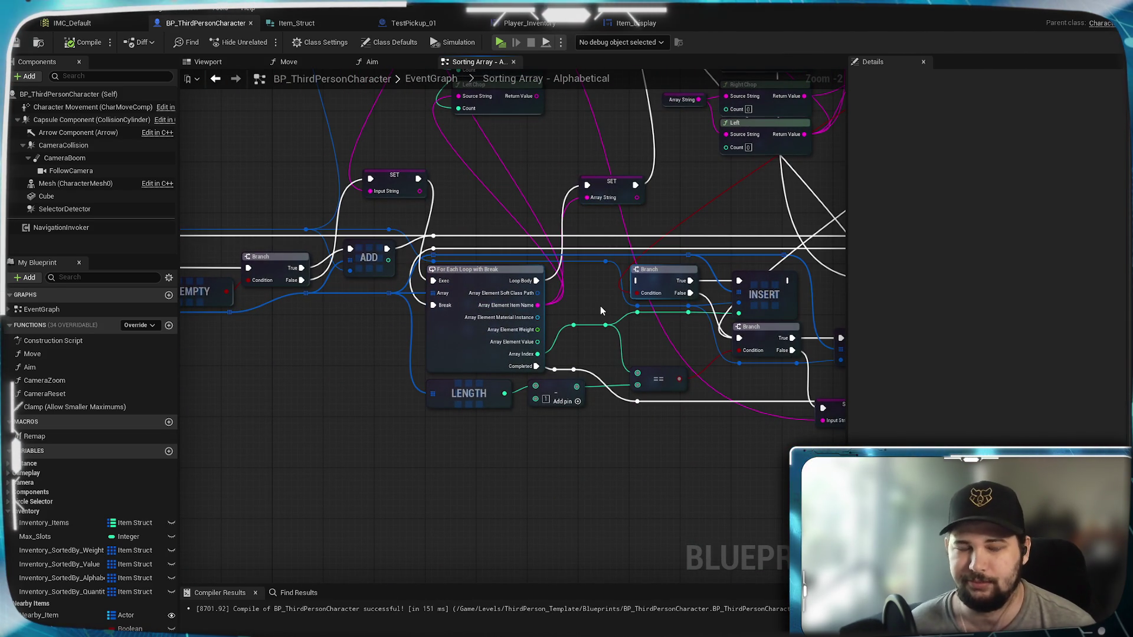
mouse_move(600, 306)
mouse_down()
mouse_move(565, 436)
mouse_move(505, 581)
mouse_up()
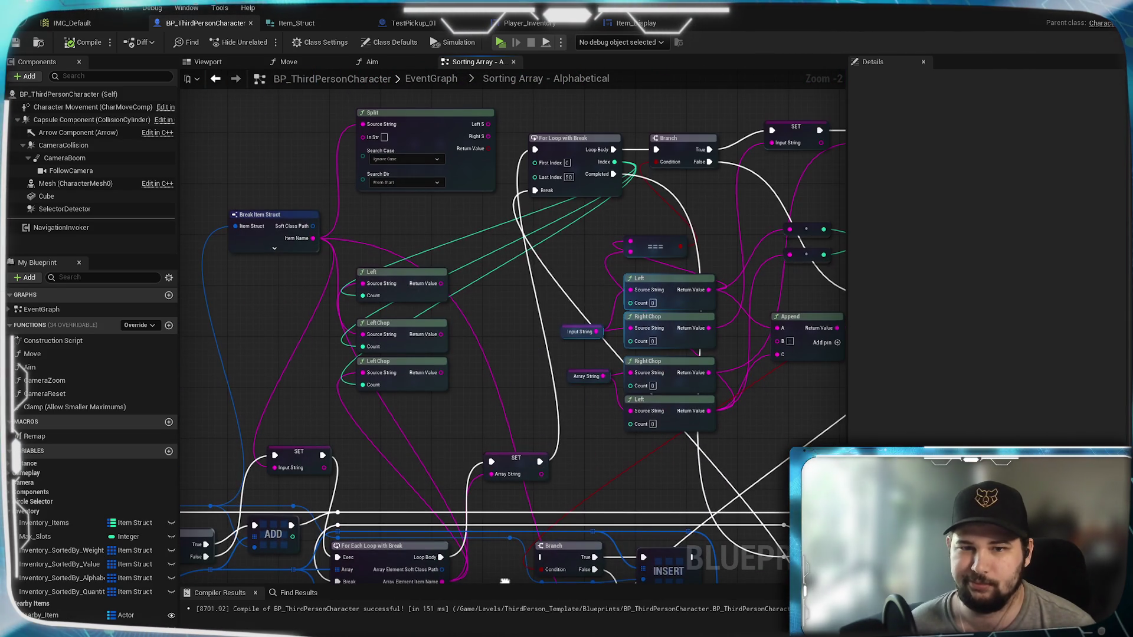
drag(493, 398, 345, 266)
key(Delete)
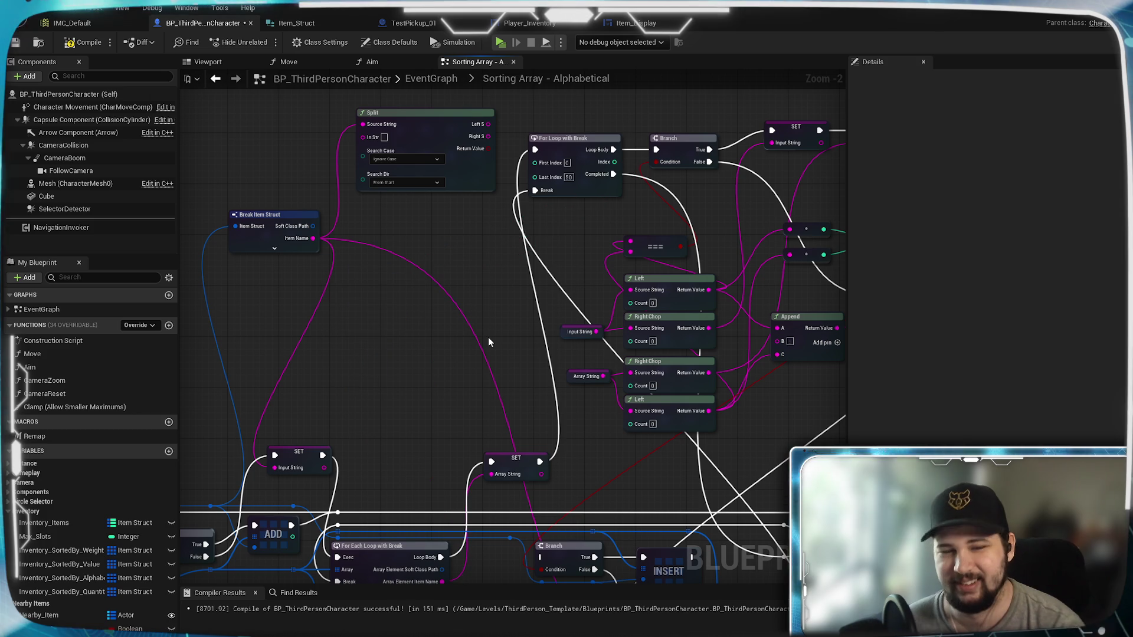
Move the SET Input String node lower beneath the INSERT and ADD nodes
drag(487, 338, 394, 256)
mouse_move(679, 313)
mouse_down()
mouse_move(566, 385)
mouse_move(738, 405)
mouse_move(678, 354)
mouse_move(530, 297)
mouse_move(700, 205)
mouse_up()
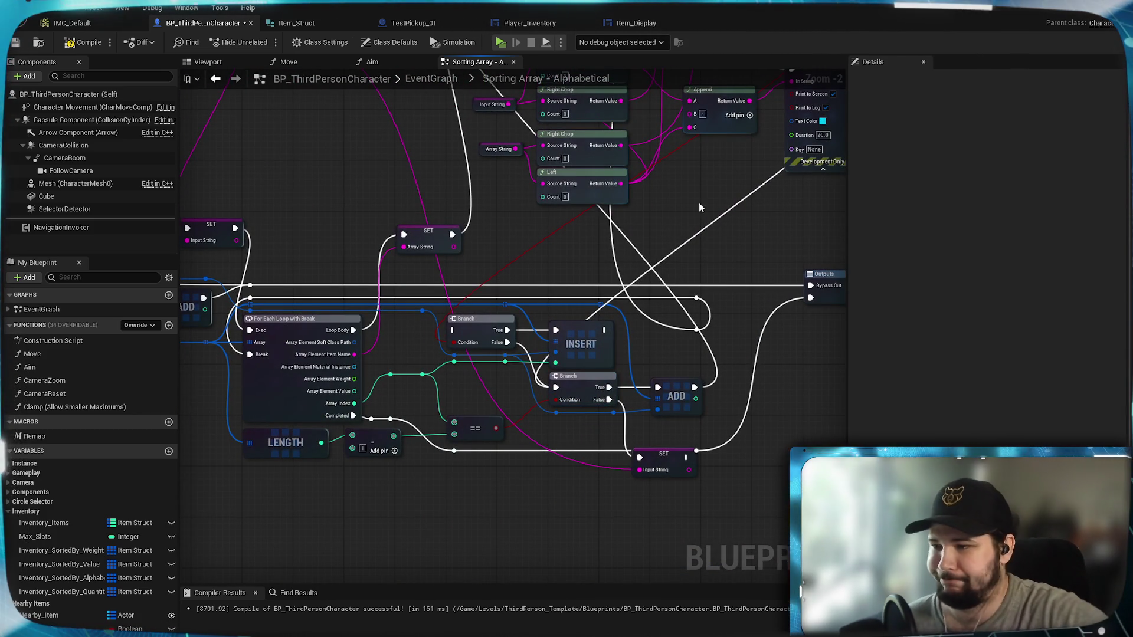
drag(676, 456, 669, 488)
click(754, 412)
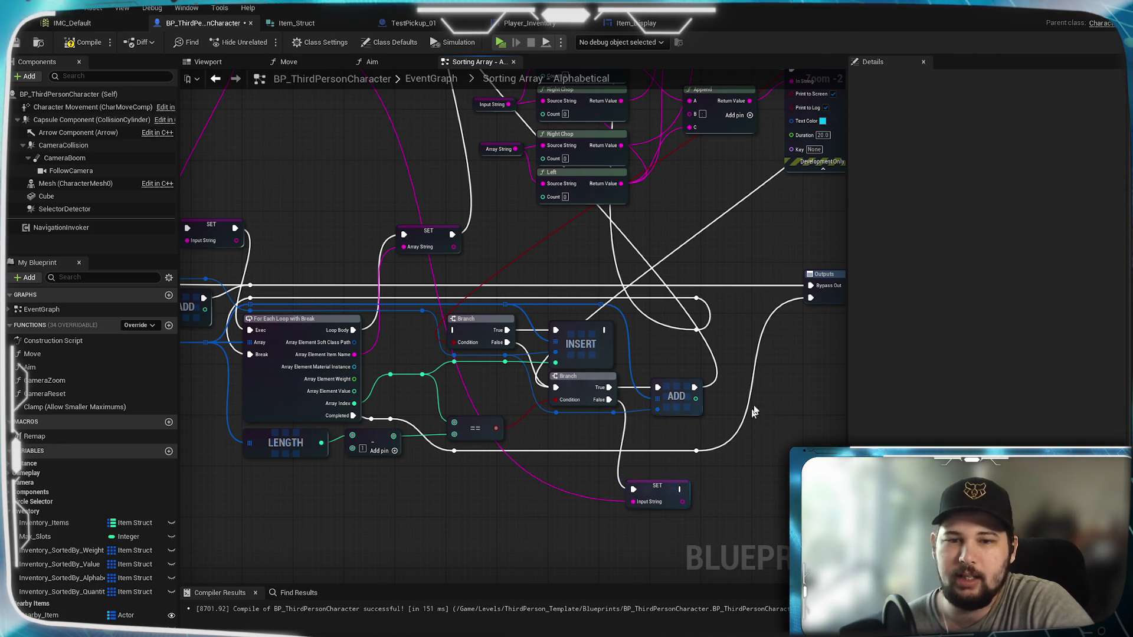
mouse_move(734, 404)
mouse_down()
mouse_move(741, 303)
mouse_move(726, 298)
mouse_move(726, 539)
mouse_move(682, 225)
mouse_move(660, 452)
mouse_move(645, 308)
mouse_move(702, 320)
mouse_move(731, 484)
mouse_move(681, 283)
mouse_up()
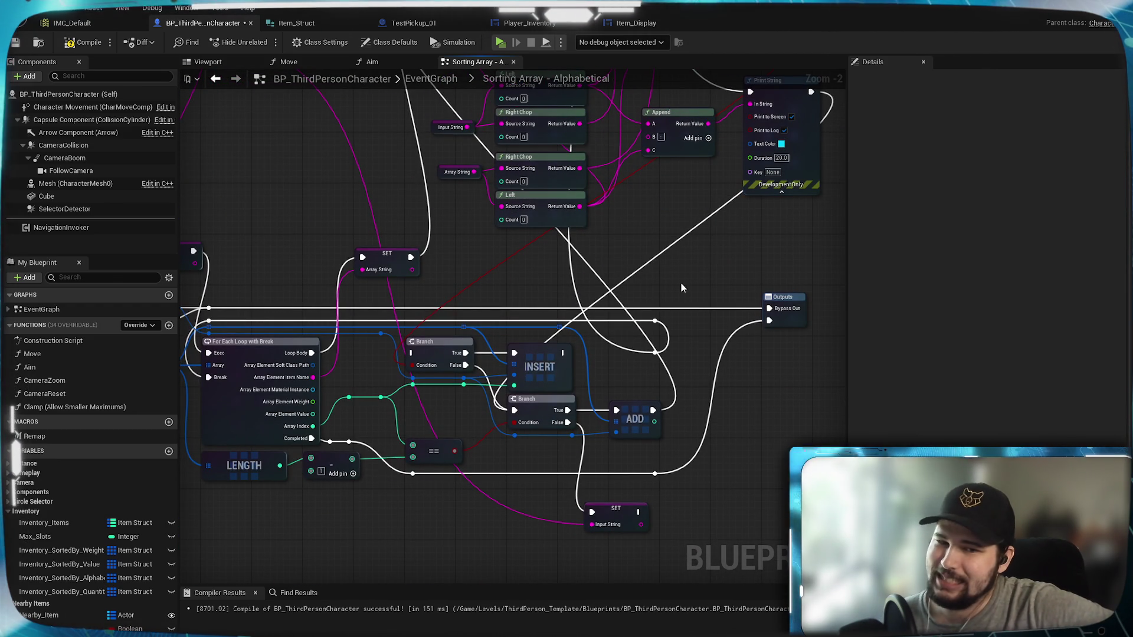
Set the Count on both Right Chop nodes in the alphabetical sorting graph to 1
mouse_move(536, 299)
mouse_down()
mouse_move(545, 437)
mouse_move(599, 462)
mouse_move(602, 515)
mouse_move(573, 334)
mouse_up()
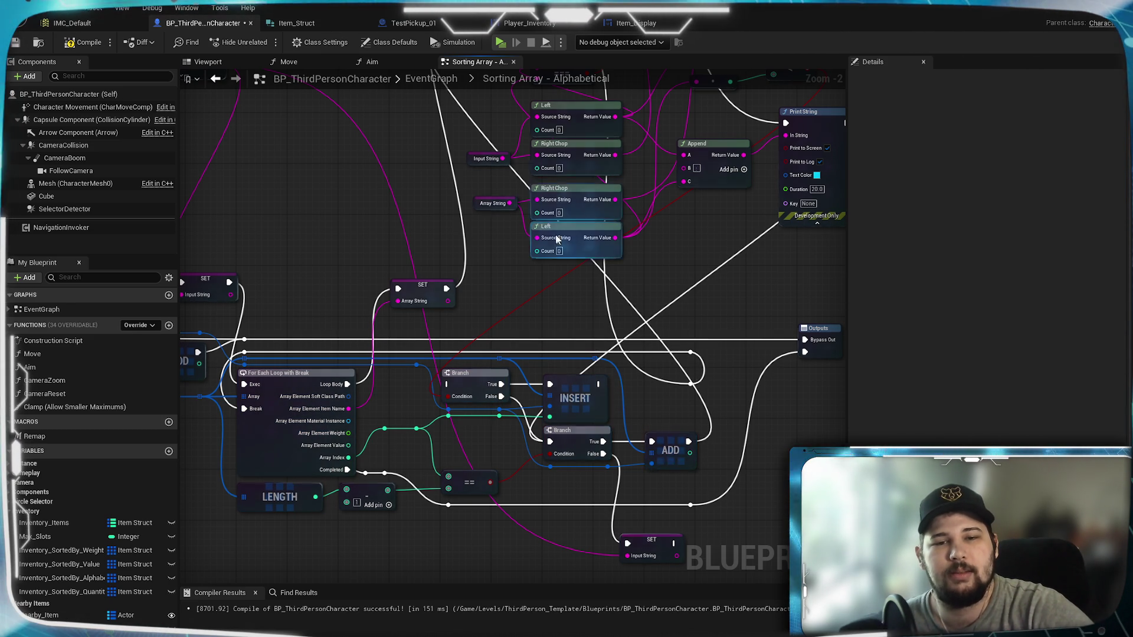
drag(561, 236, 584, 377)
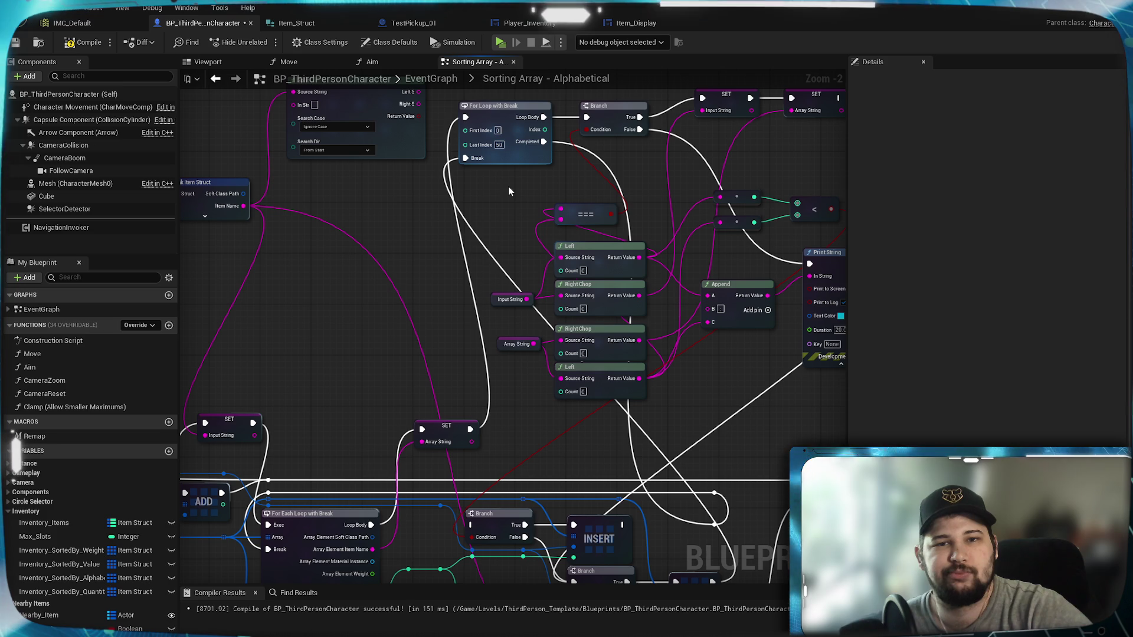
mouse_move(508, 186)
mouse_down()
mouse_move(356, 258)
mouse_move(478, 201)
mouse_up()
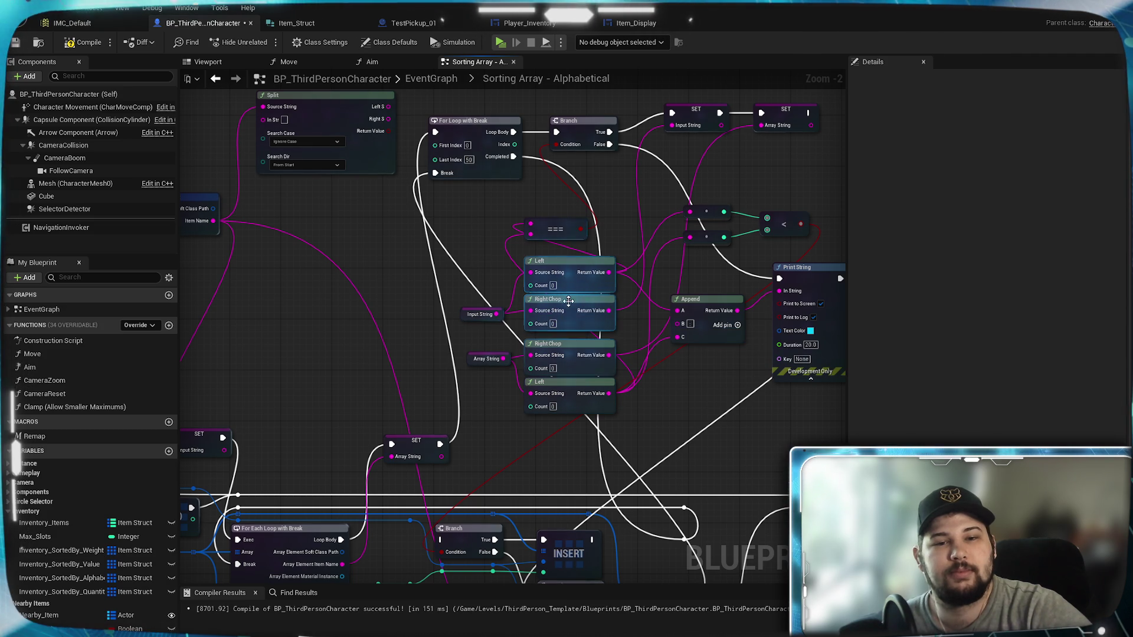
click(553, 324)
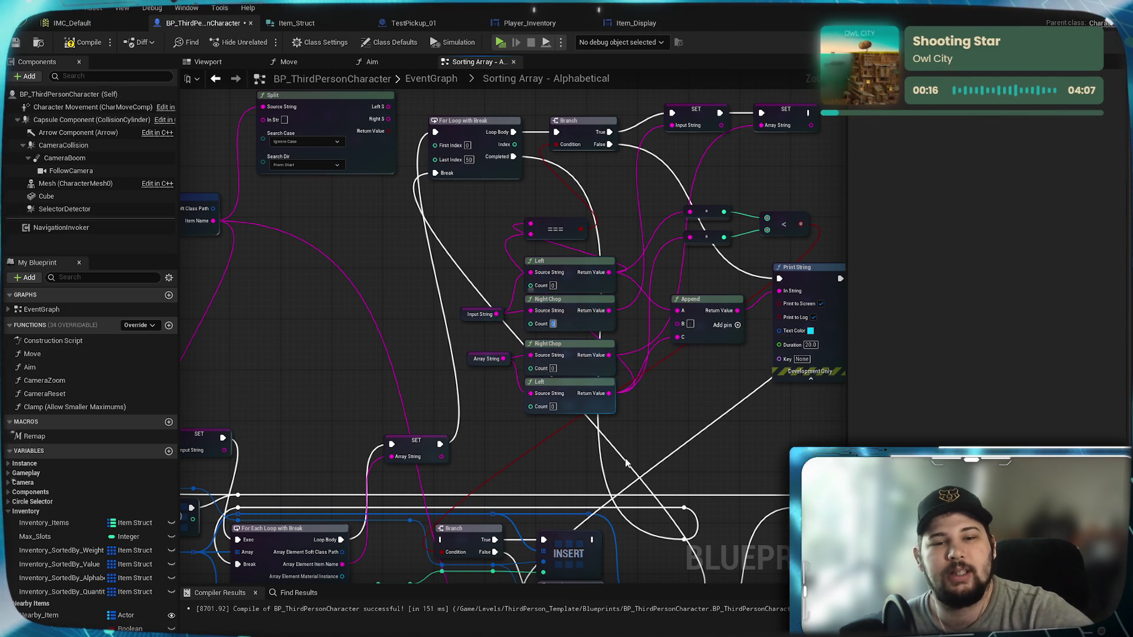
text(1)
click(553, 368)
text(1)
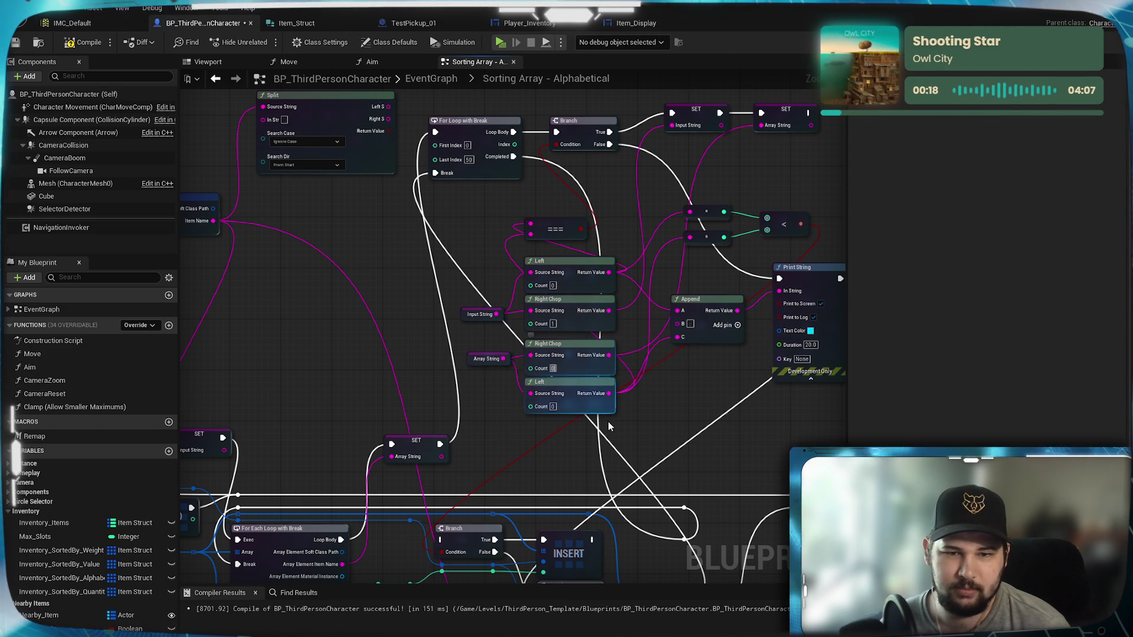
key(Return)
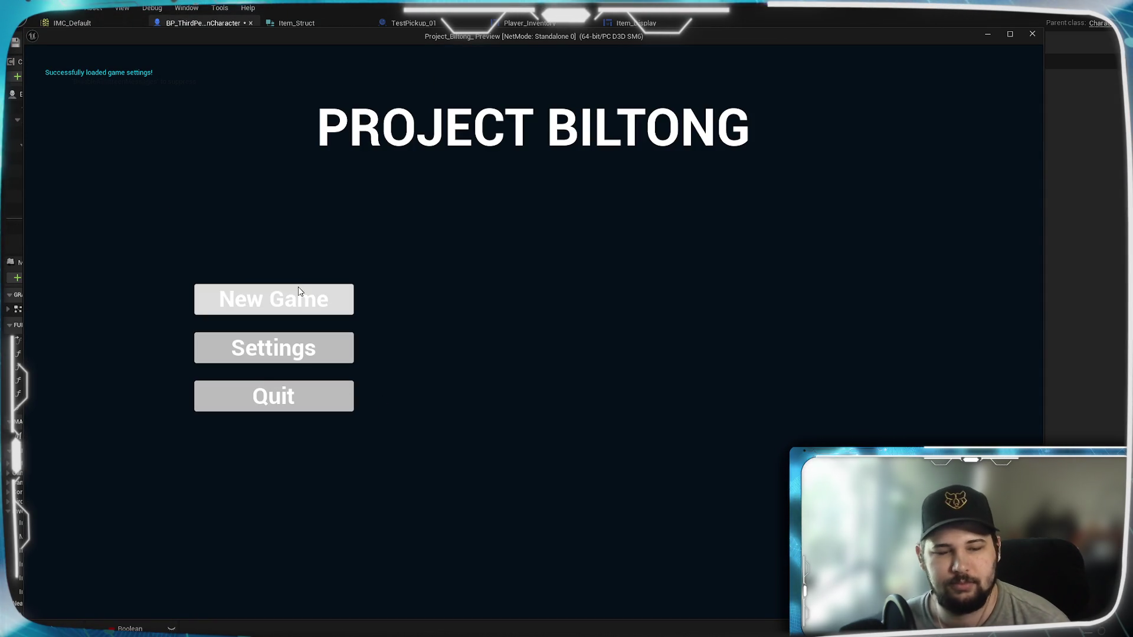
click(313, 311)
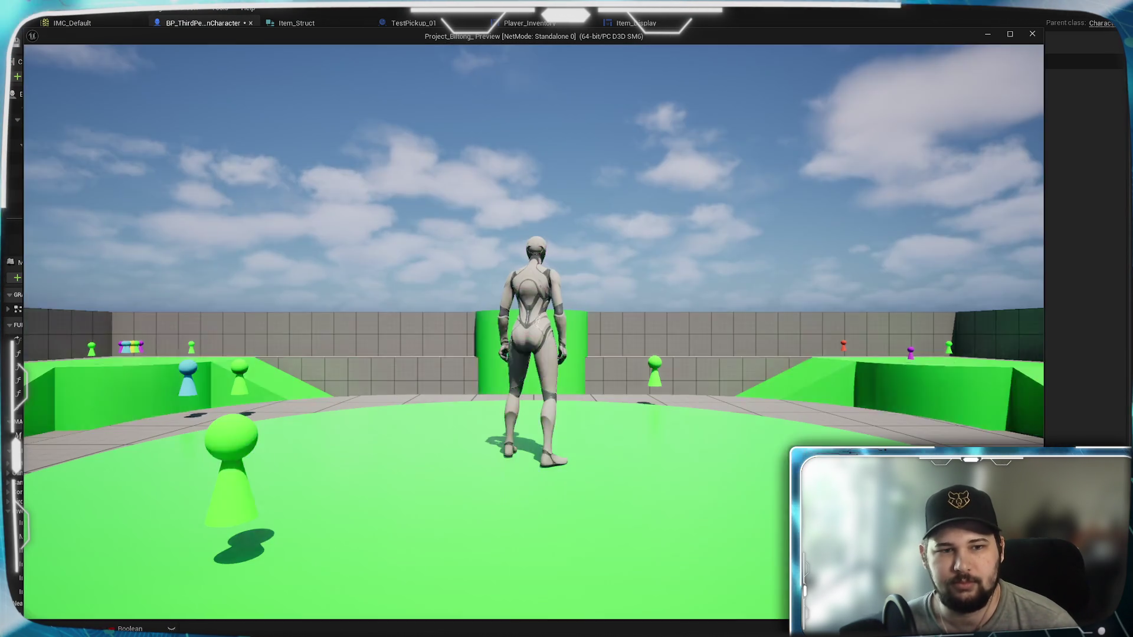
key(w)
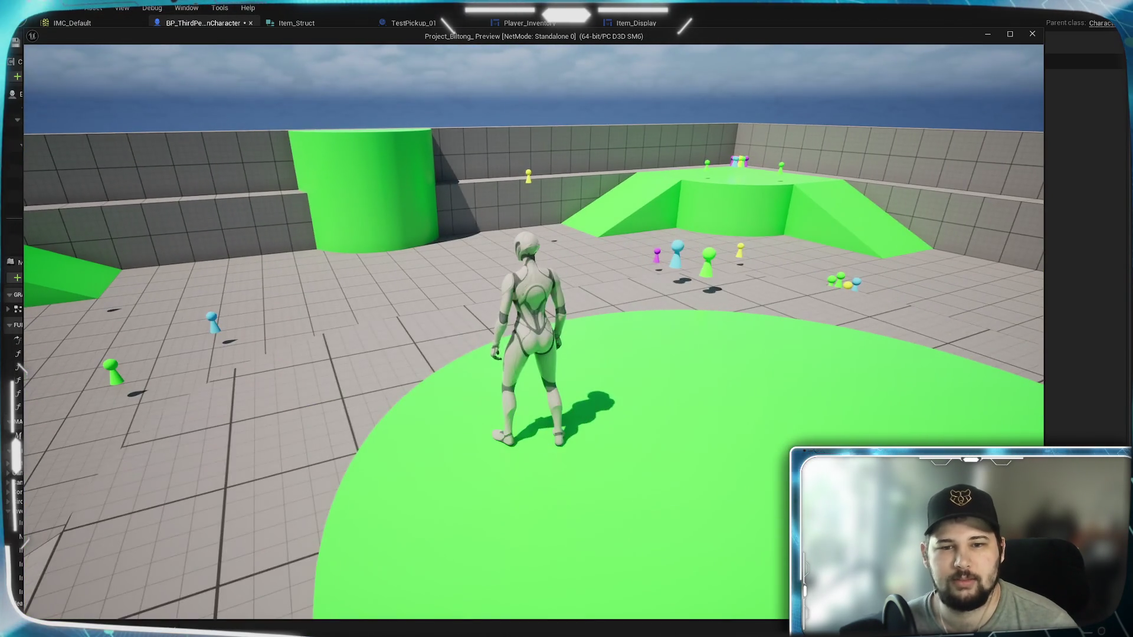
key(e)
key(w)
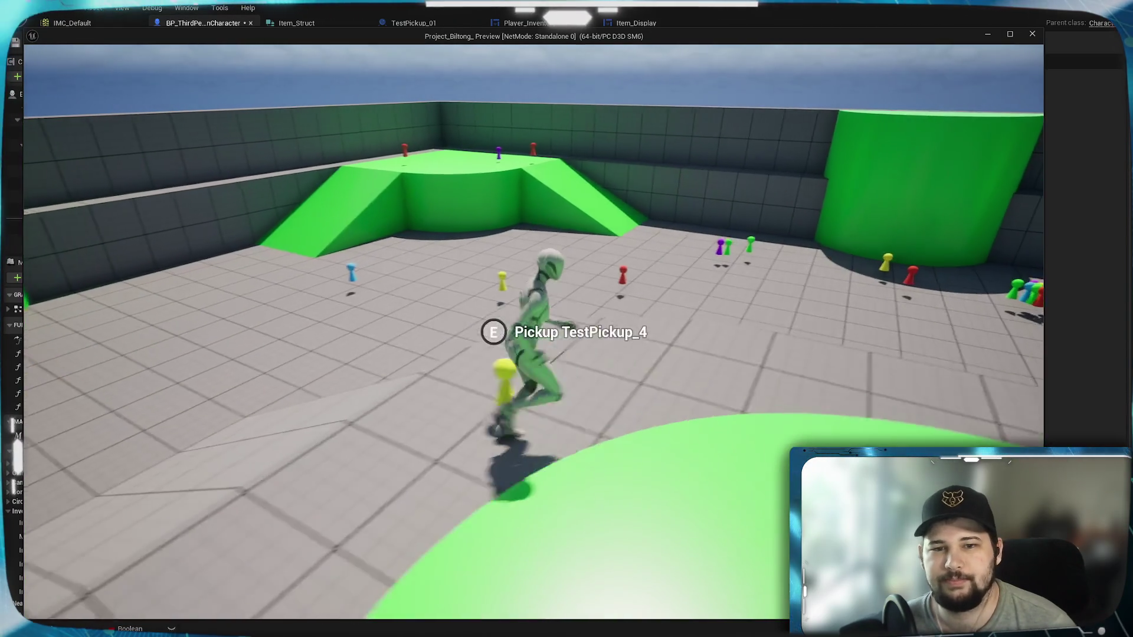
key(e)
key(i)
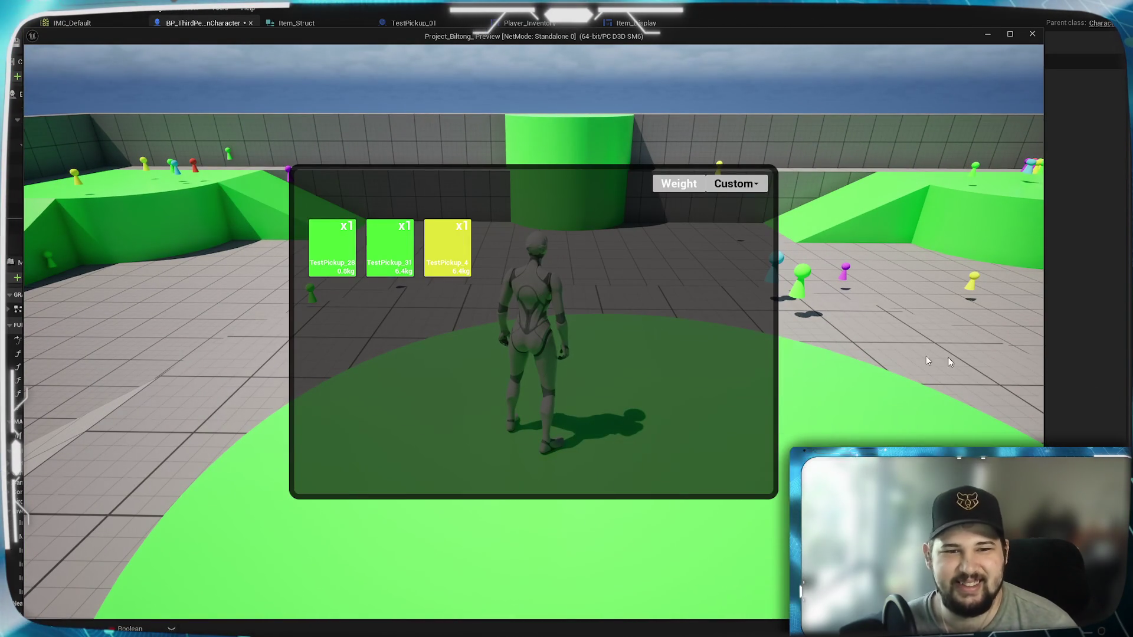
click(734, 184)
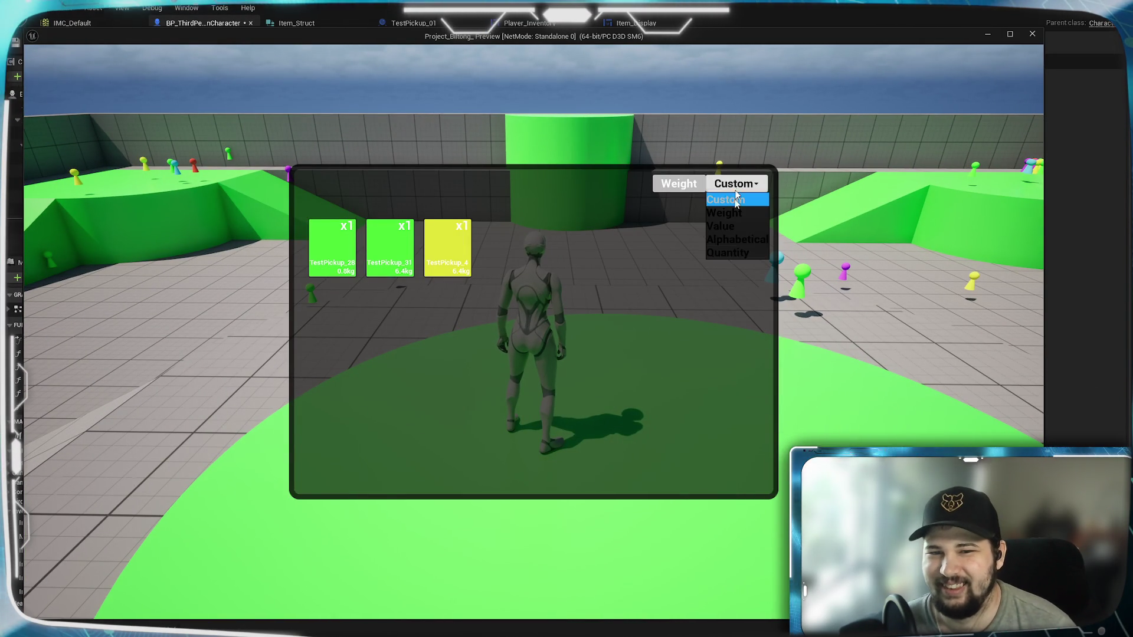
click(727, 239)
key(Escape)
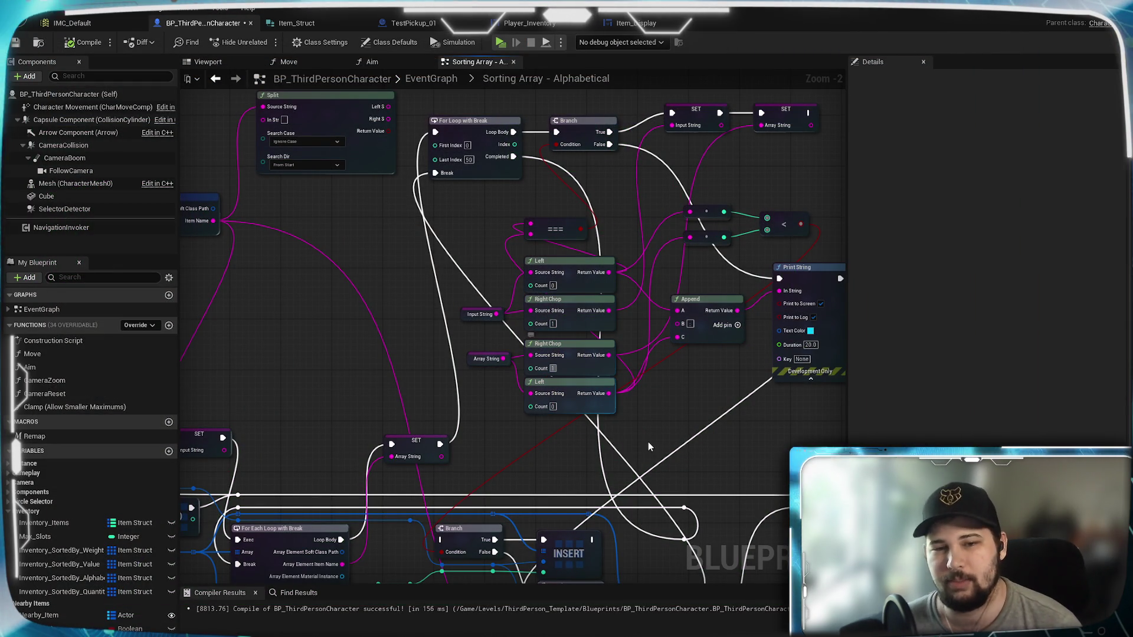
Change both Right Chop nodes' Count to 0 and save BP_ThirdPersonCharacter
click(553, 368)
text(0)
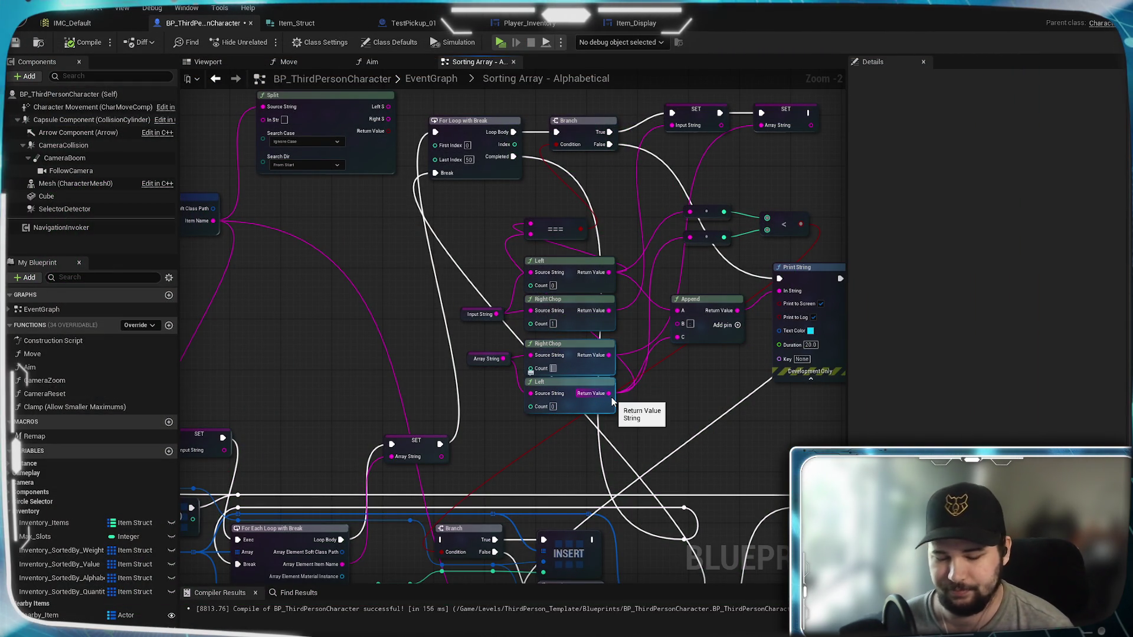
key(Return)
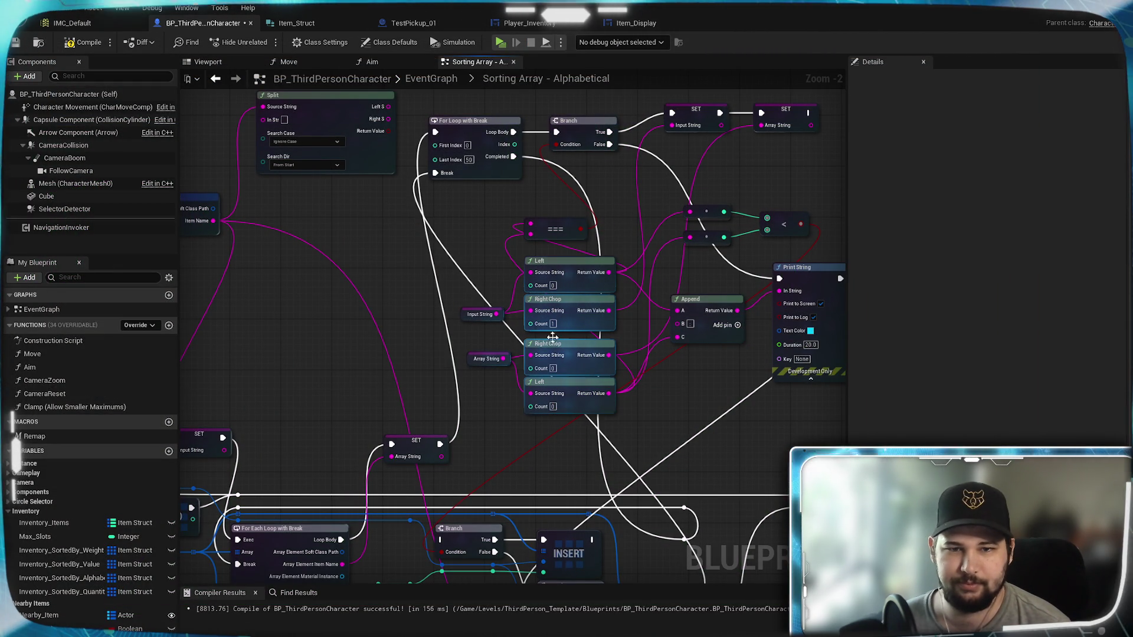
click(553, 324)
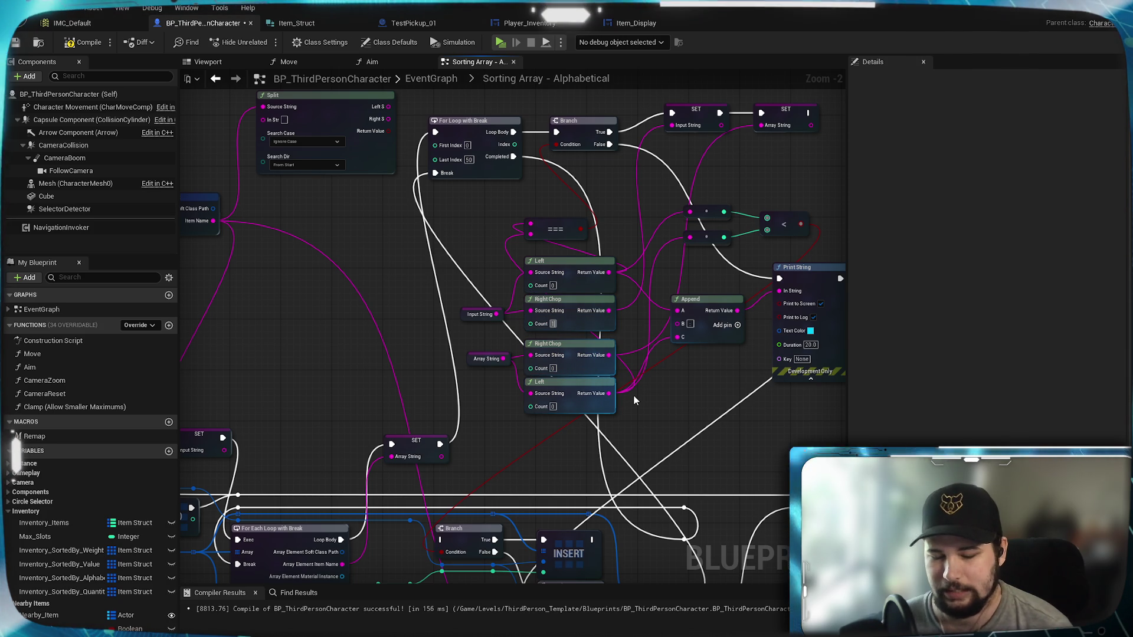
text(0)
key(Return)
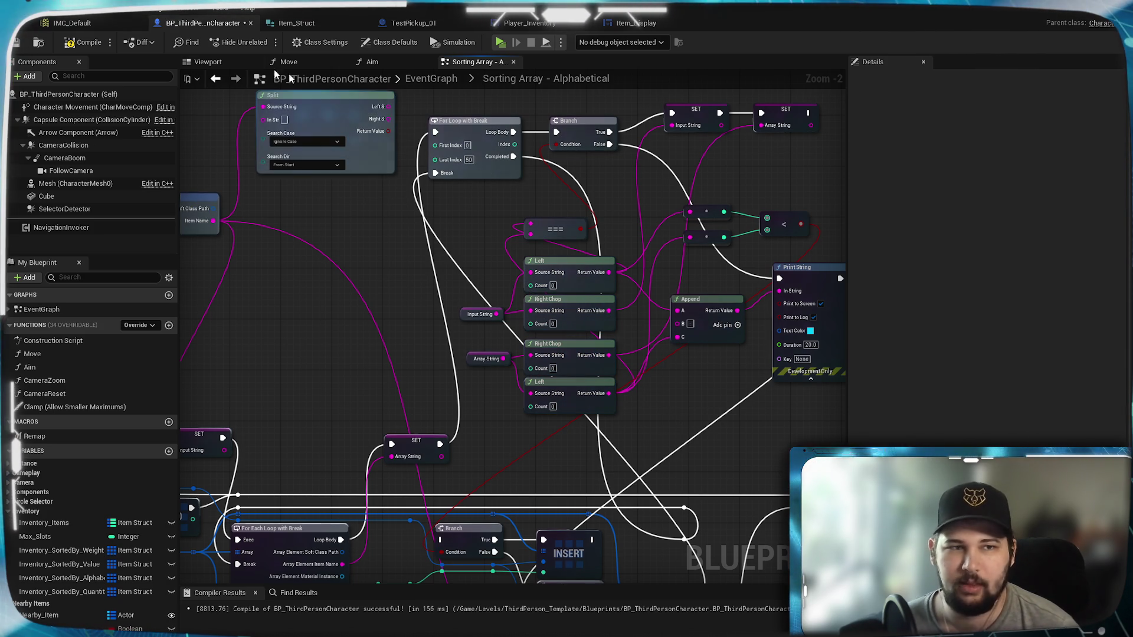
click(16, 45)
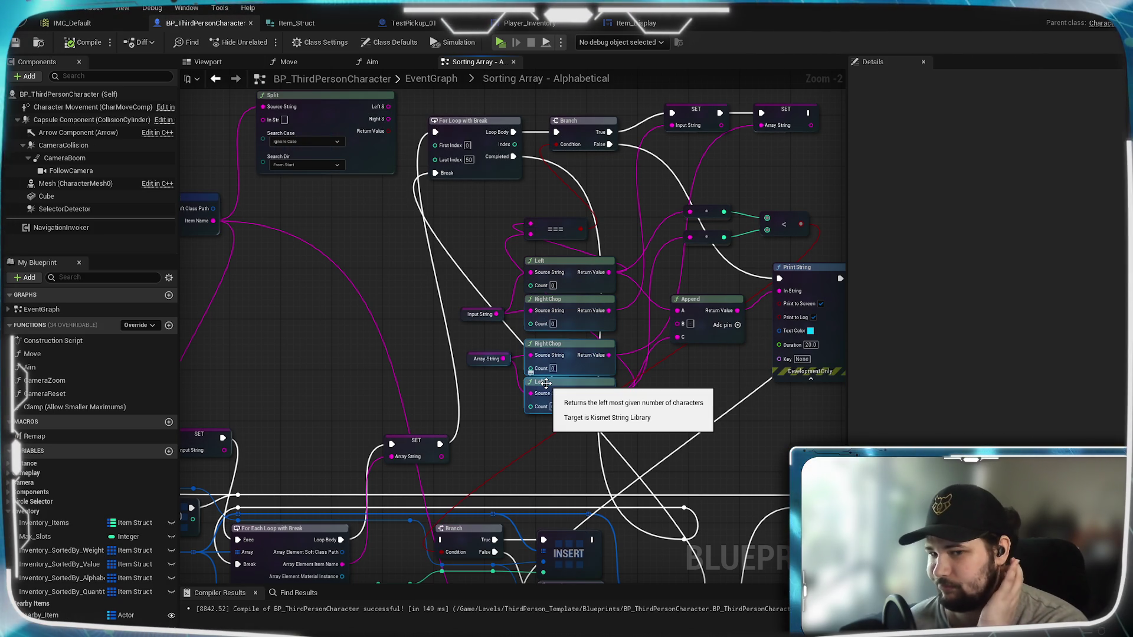
drag(546, 383, 507, 200)
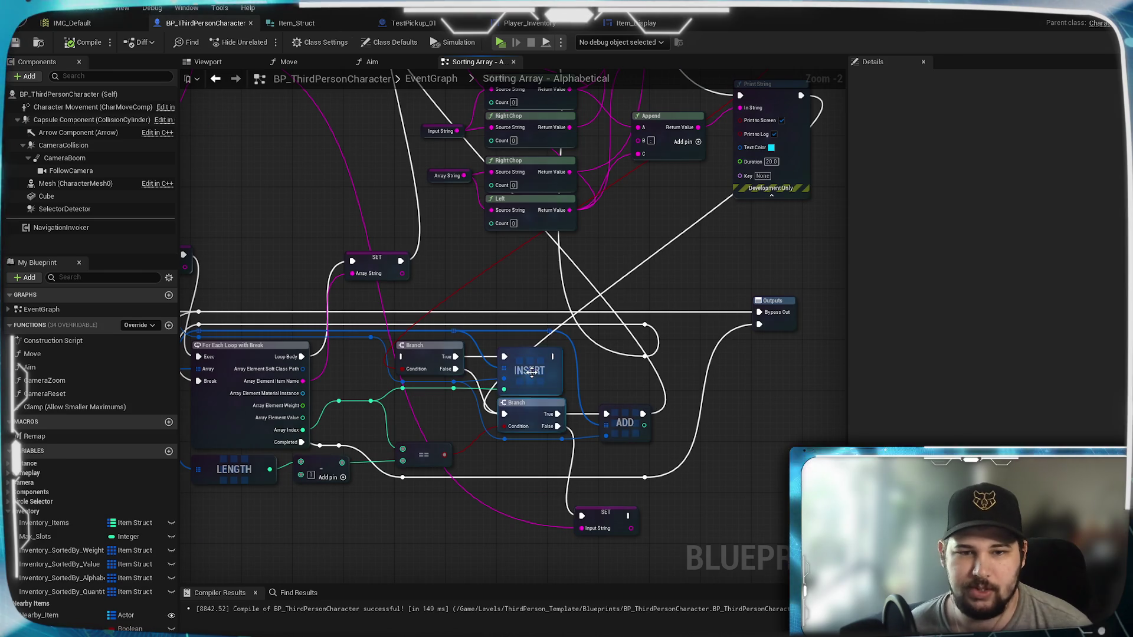
drag(604, 405, 699, 404)
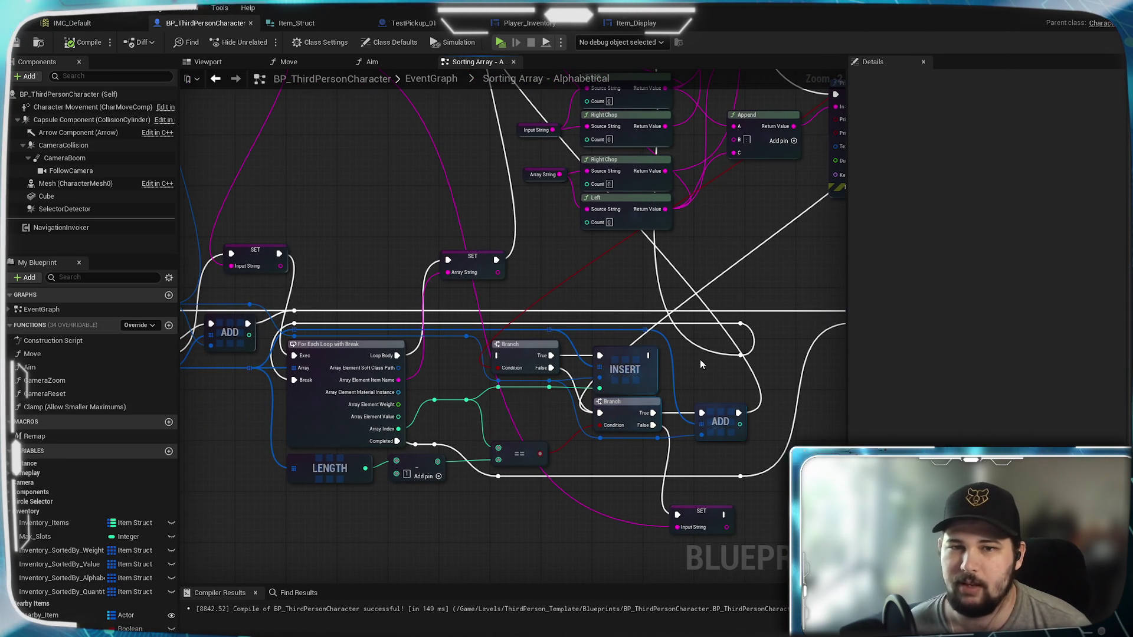
scroll(700, 359, down, 2)
scroll(710, 303, up, 2)
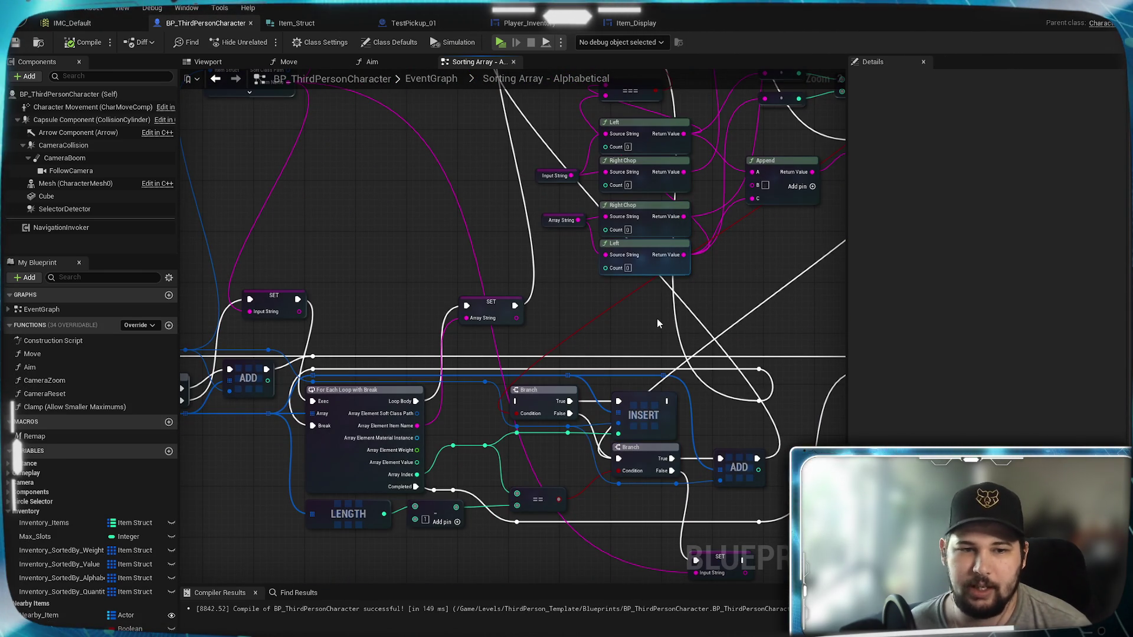
scroll(657, 319, down, 2)
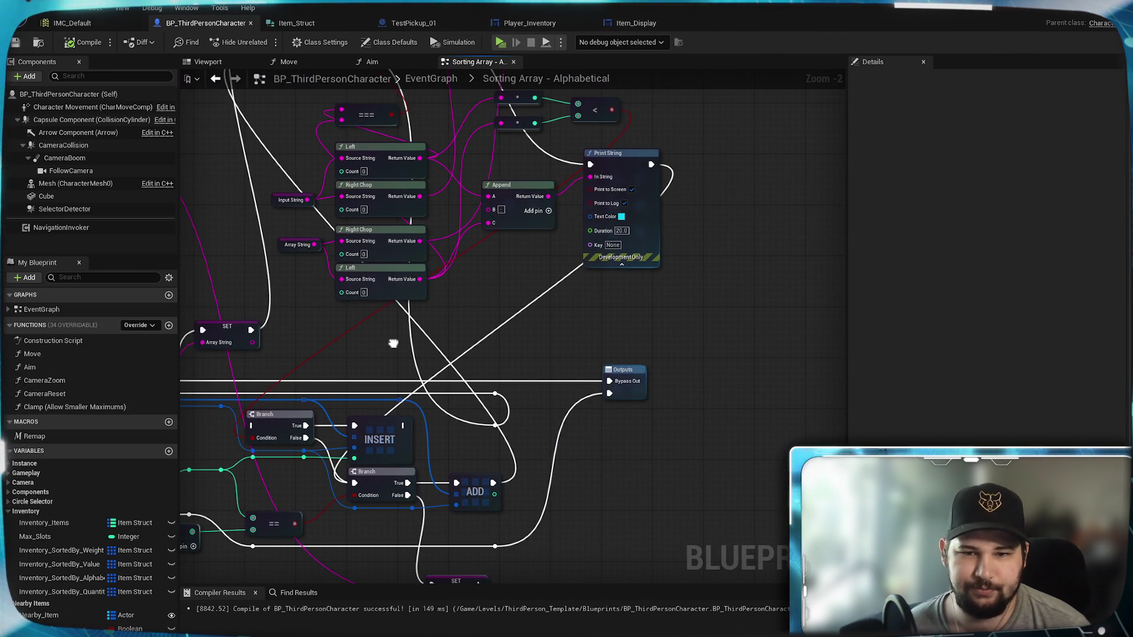
scroll(657, 319, up, 2)
mouse_move(656, 318)
mouse_down()
mouse_move(682, 332)
mouse_move(639, 230)
mouse_move(607, 265)
mouse_move(657, 306)
mouse_move(649, 260)
mouse_move(571, 278)
mouse_up()
scroll(682, 332, down, 1)
scroll(607, 265, up, 1)
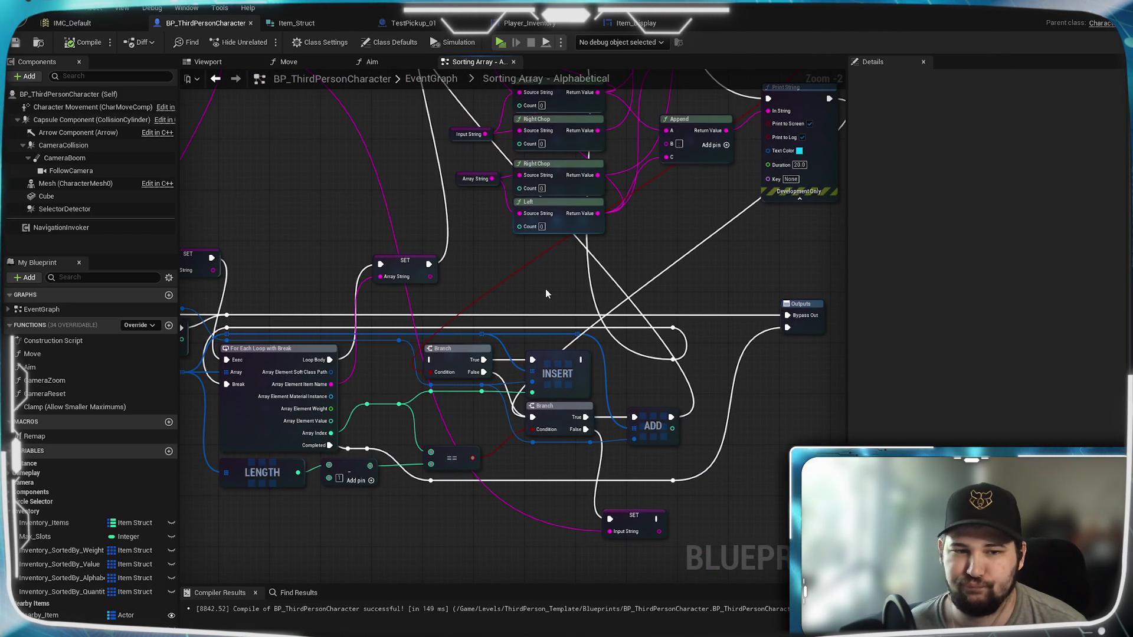
scroll(545, 293, up, 1)
mouse_move(546, 293)
mouse_down()
mouse_move(495, 501)
mouse_move(738, 514)
mouse_move(844, 545)
mouse_move(666, 570)
mouse_move(872, 580)
mouse_up()
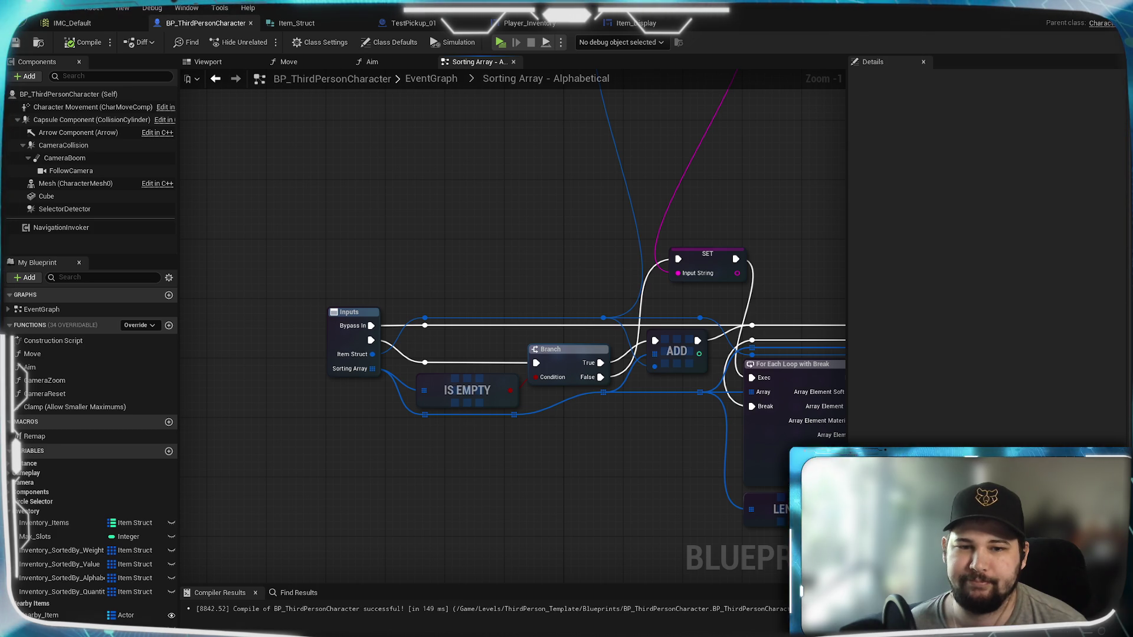
drag(873, 579, 873, 579)
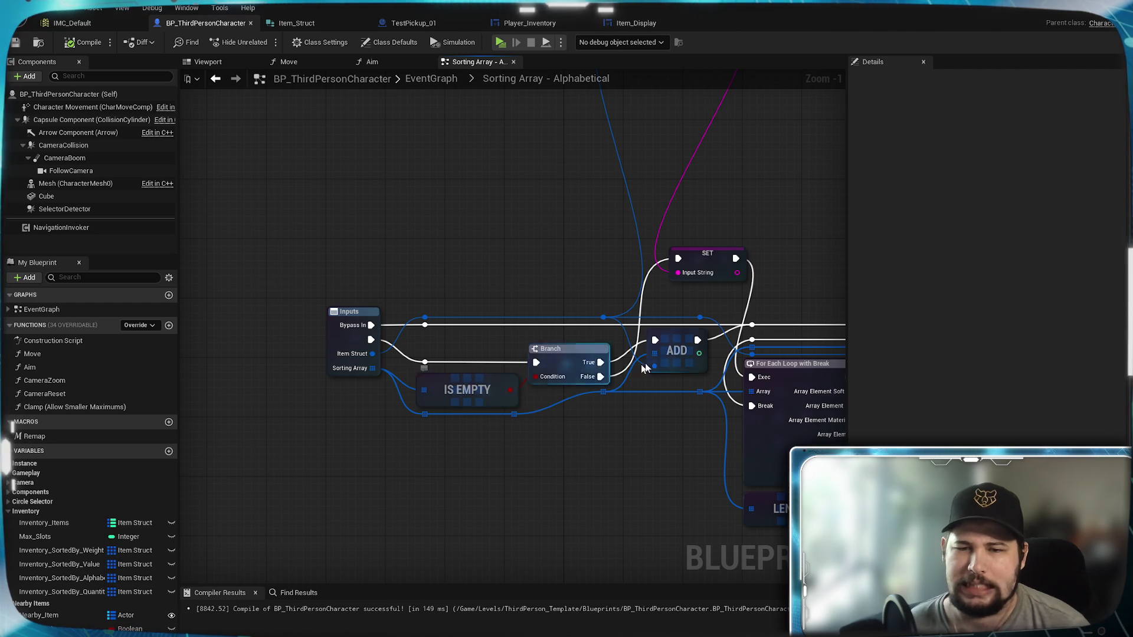
scroll(537, 412, up, 1)
mouse_move(650, 447)
mouse_down()
mouse_move(537, 411)
mouse_move(530, 439)
mouse_up()
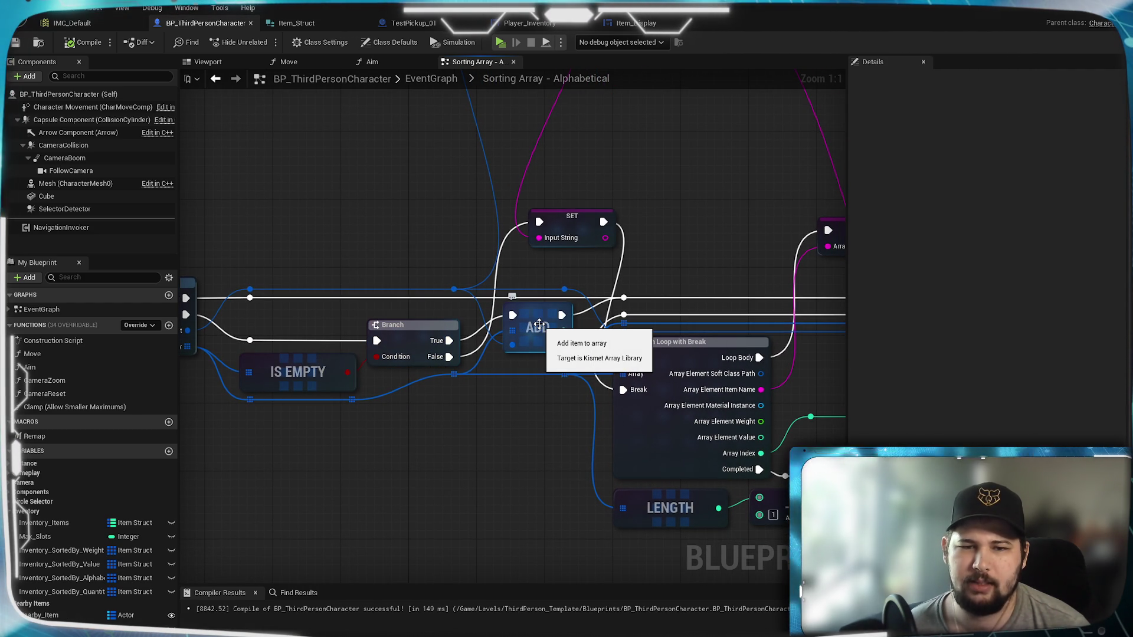
mouse_move(341, 316)
mouse_down()
mouse_move(523, 302)
mouse_move(209, 332)
mouse_up()
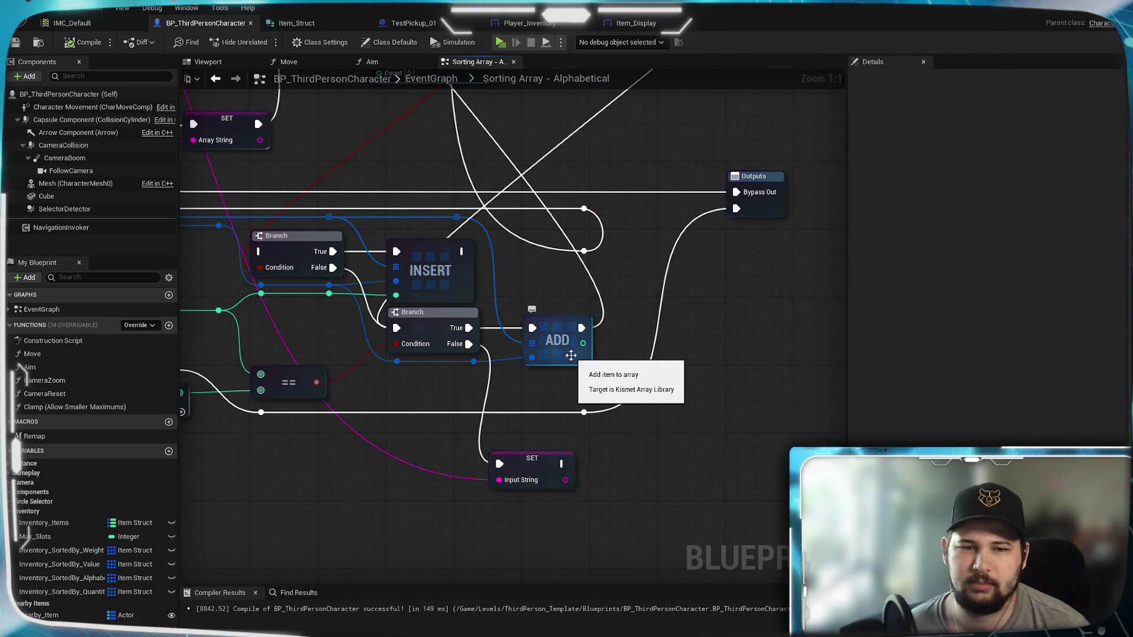
drag(473, 349, 785, 346)
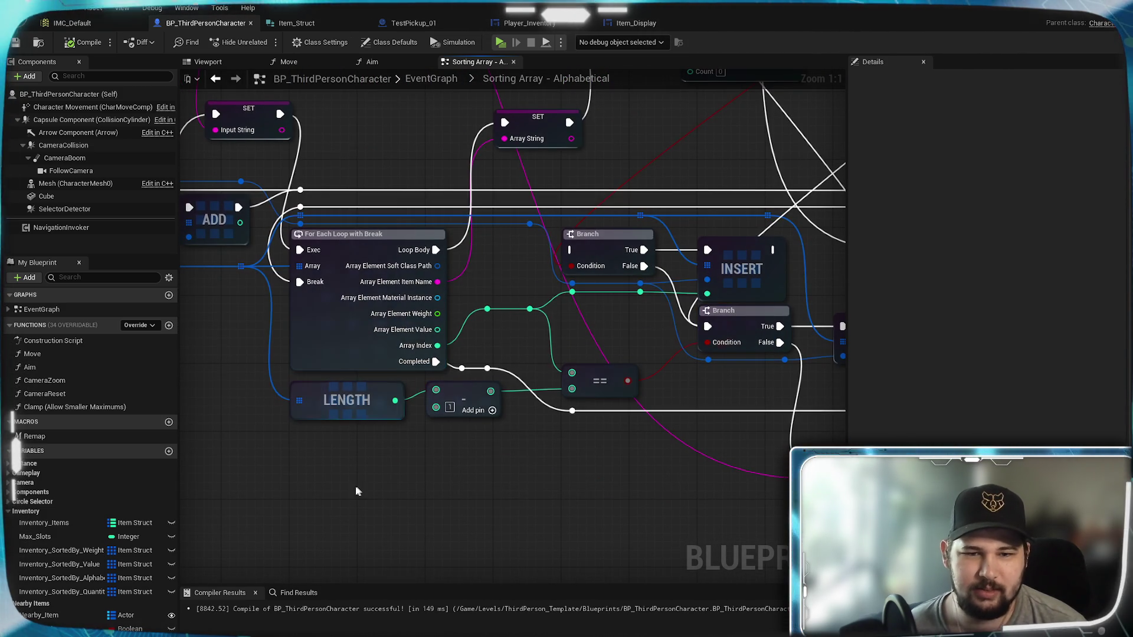
drag(355, 491, 681, 486)
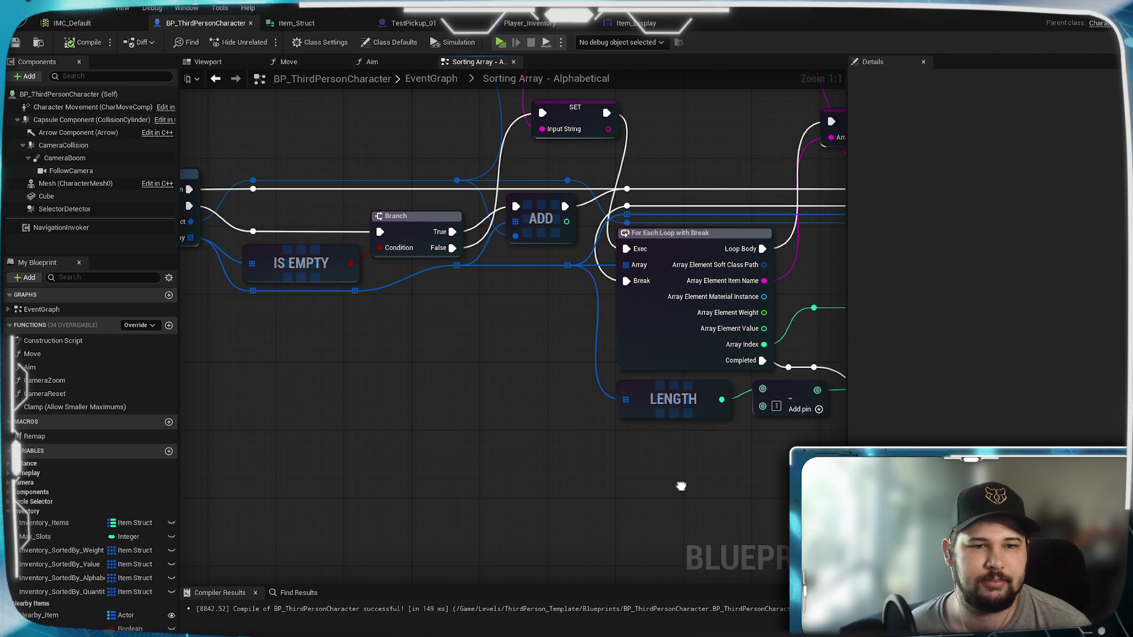
drag(681, 486, 551, 477)
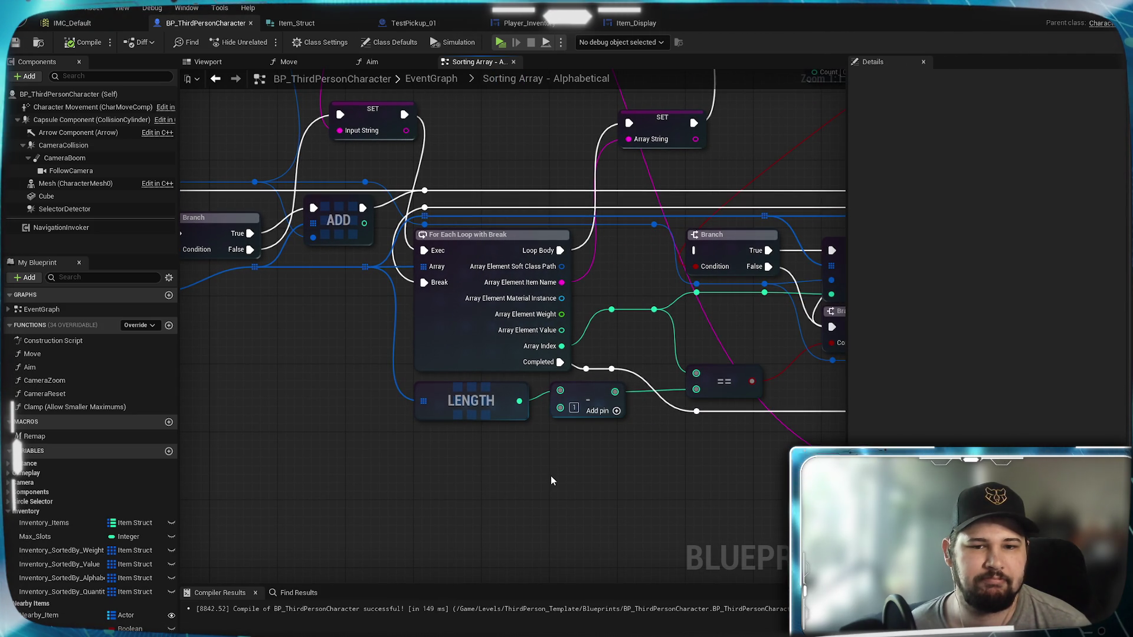
drag(550, 480, 473, 484)
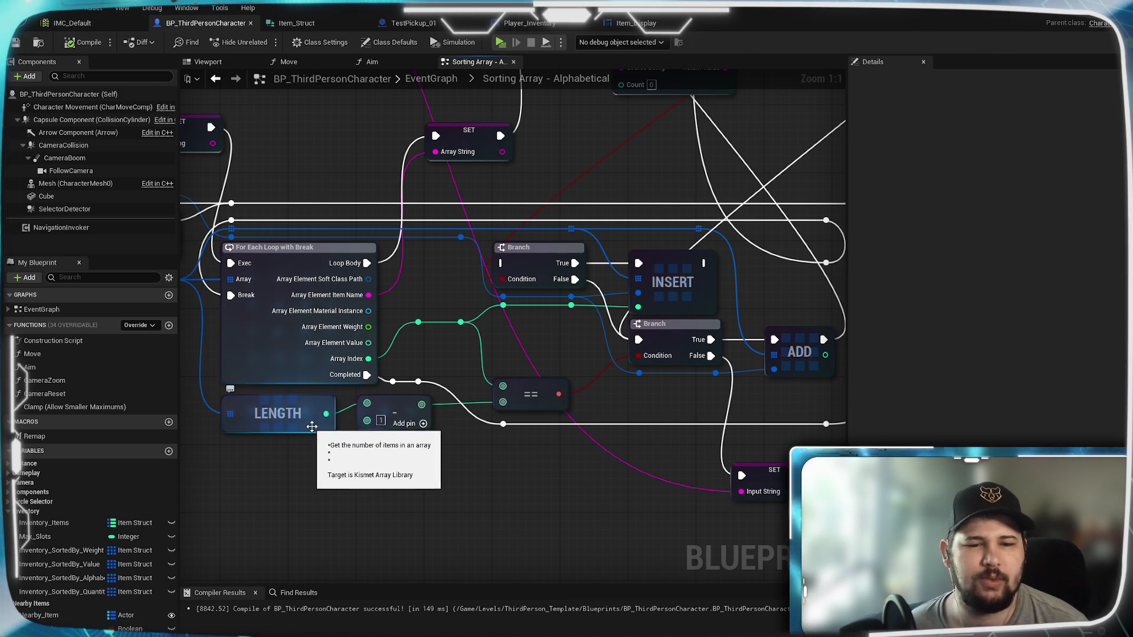
mouse_move(461, 430)
mouse_down()
mouse_move(256, 476)
mouse_move(418, 450)
mouse_up()
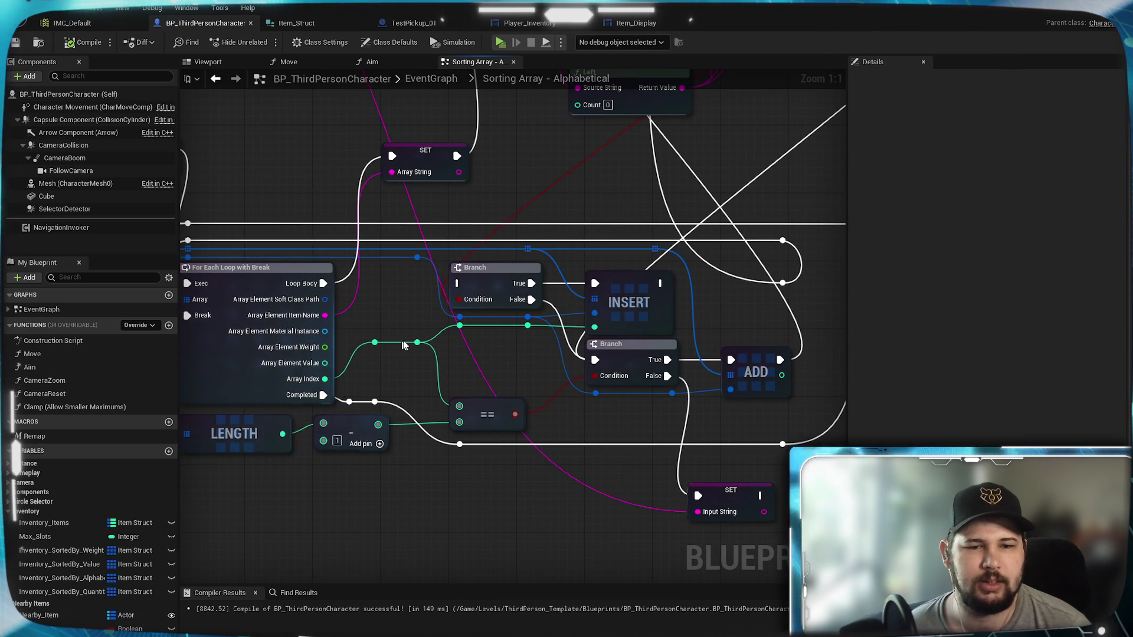
drag(580, 431, 442, 416)
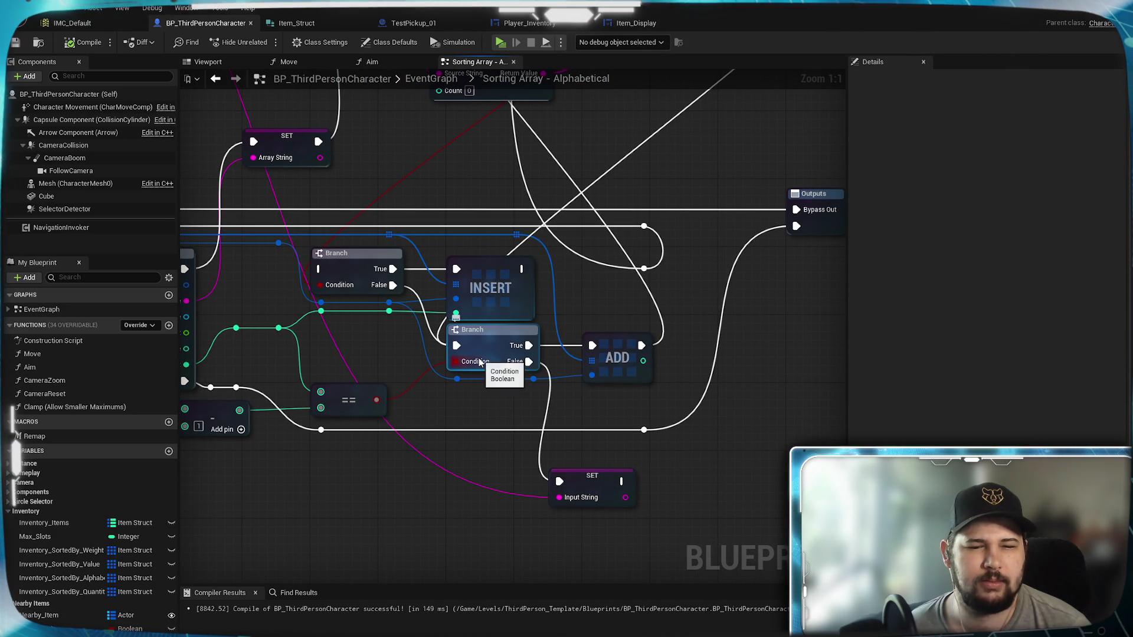
drag(444, 407, 591, 401)
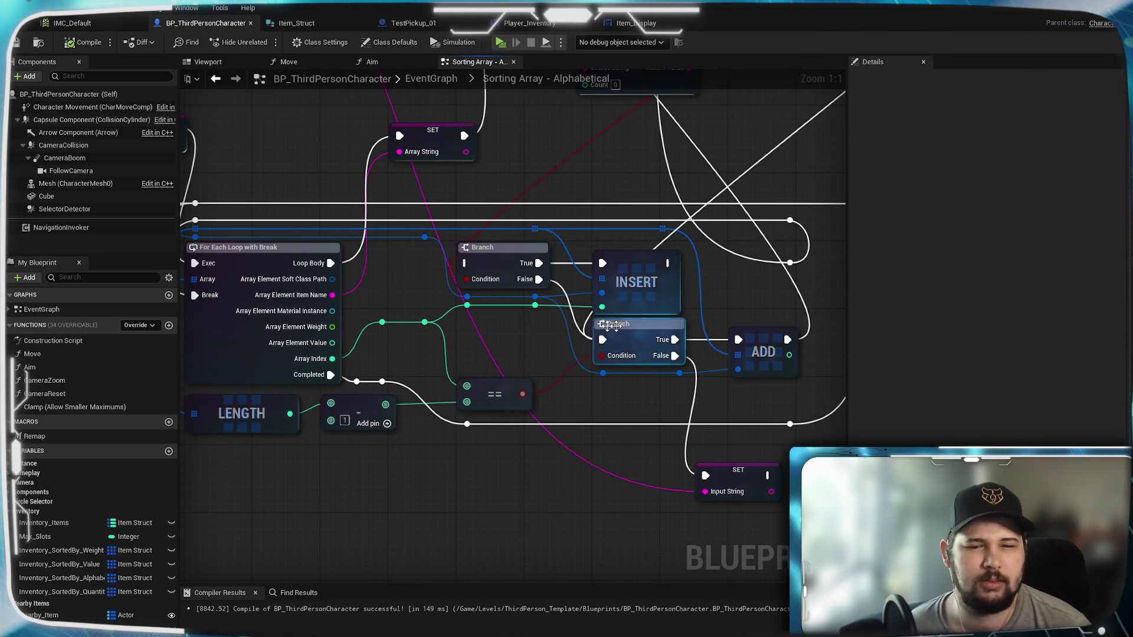
mouse_move(613, 326)
mouse_down()
mouse_move(1087, 312)
mouse_move(526, 333)
mouse_up()
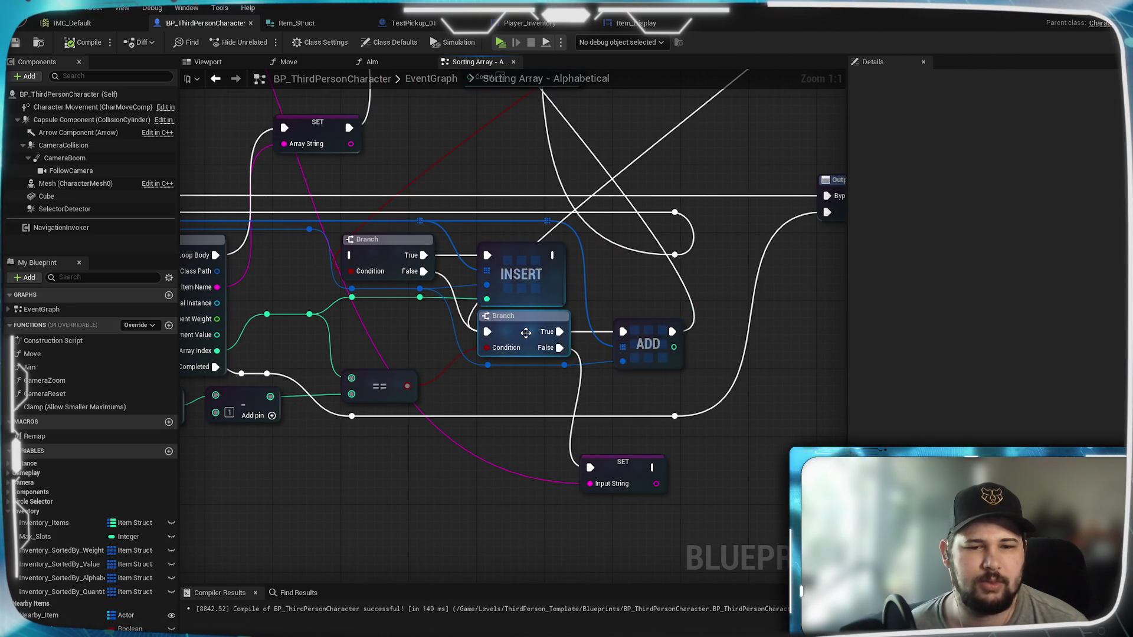
drag(353, 310, 437, 330)
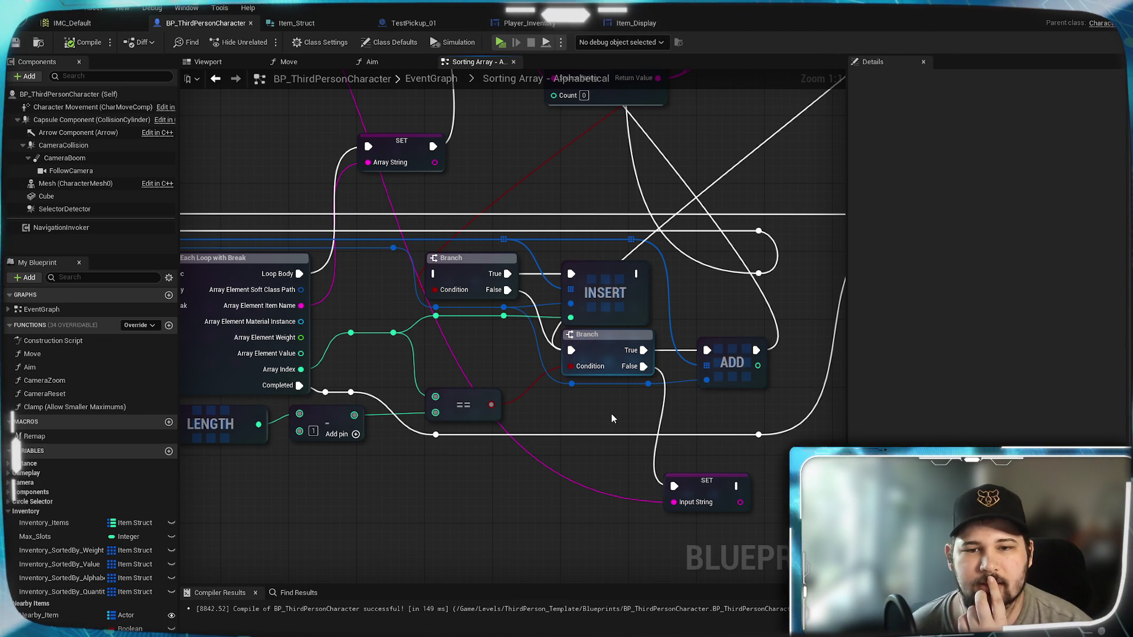
Pan and zoom through the sorting graph from the Inputs node to the Right Chop and Left nodes
scroll(611, 415, down, 2)
drag(527, 437, 727, 474)
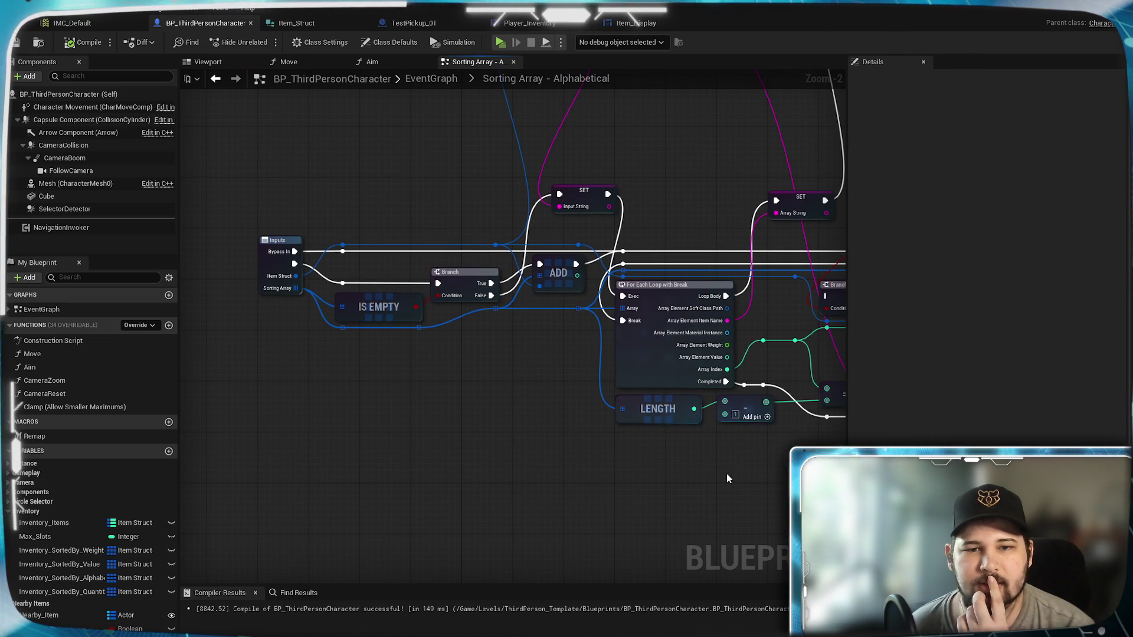
scroll(546, 449, up, 2)
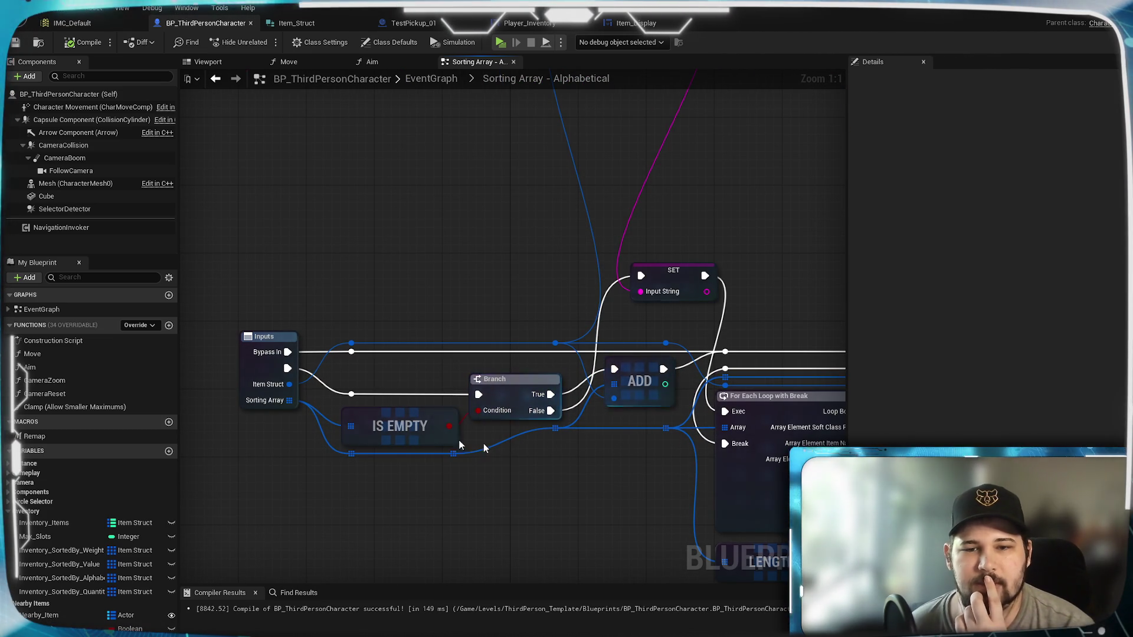
drag(484, 444, 249, 317)
drag(619, 492, 387, 490)
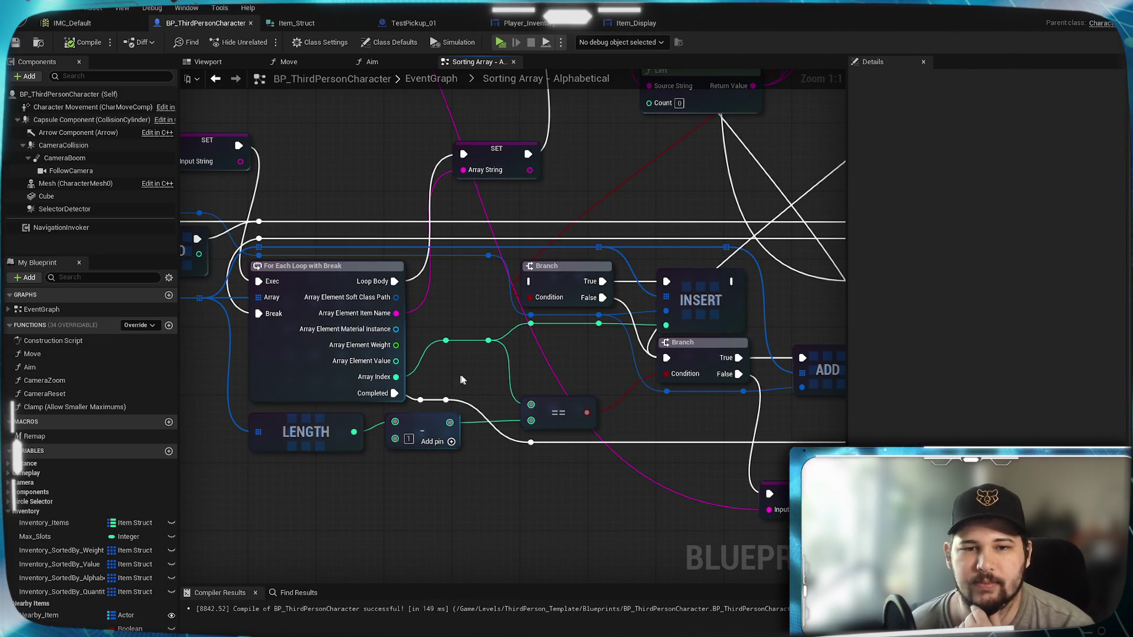
mouse_move(613, 363)
mouse_down()
mouse_move(562, 353)
mouse_move(657, 370)
mouse_move(419, 387)
mouse_up()
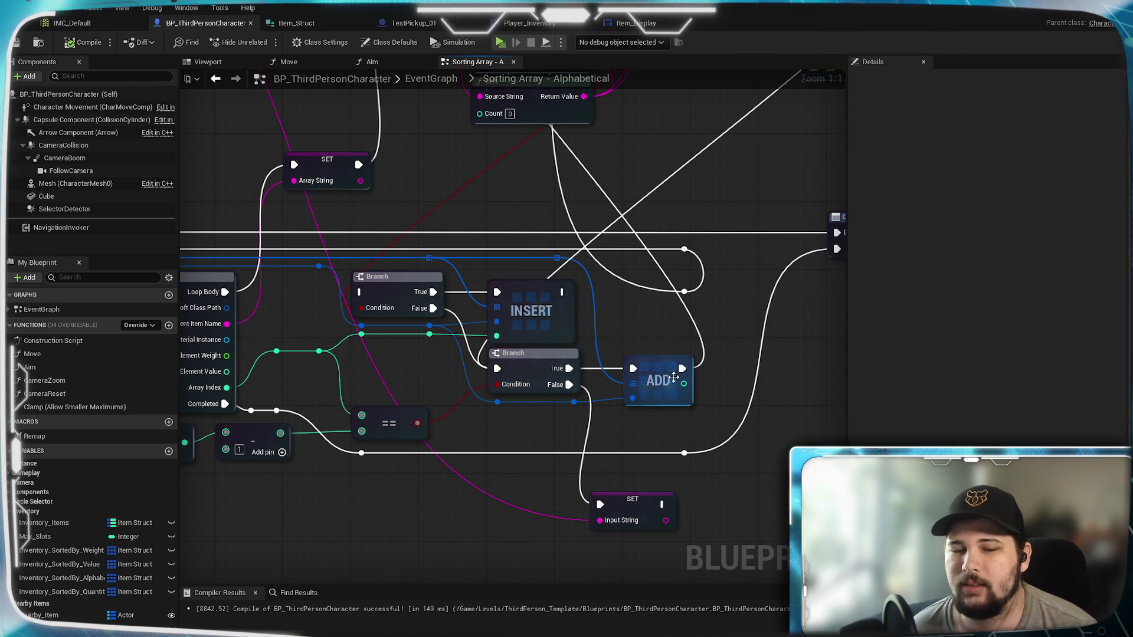
drag(633, 326, 622, 394)
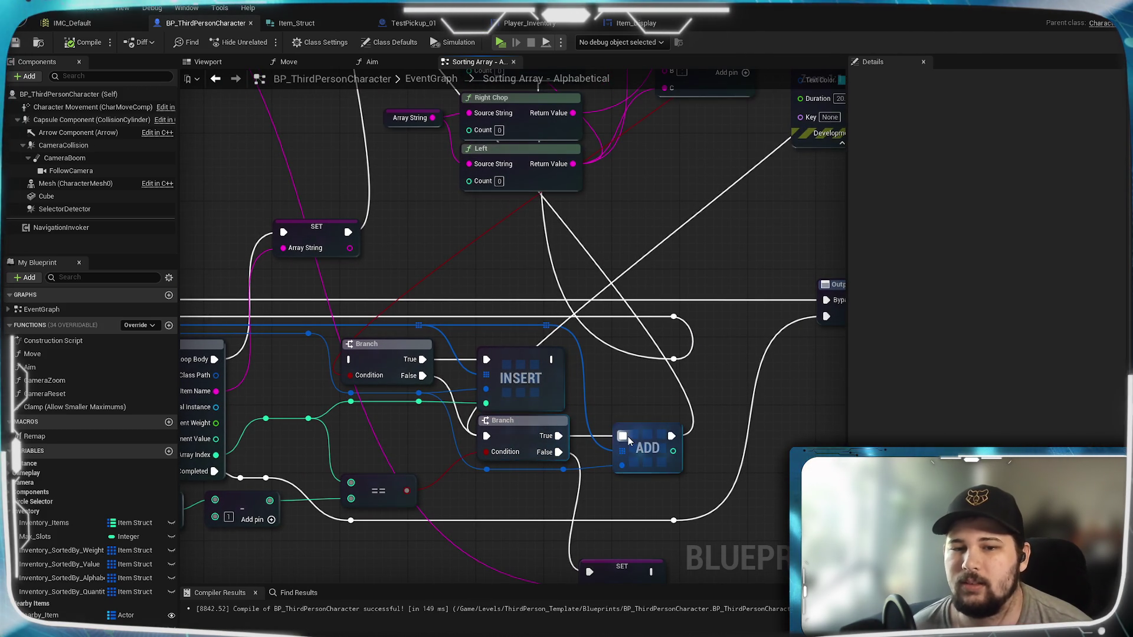
scroll(617, 403, down, 2)
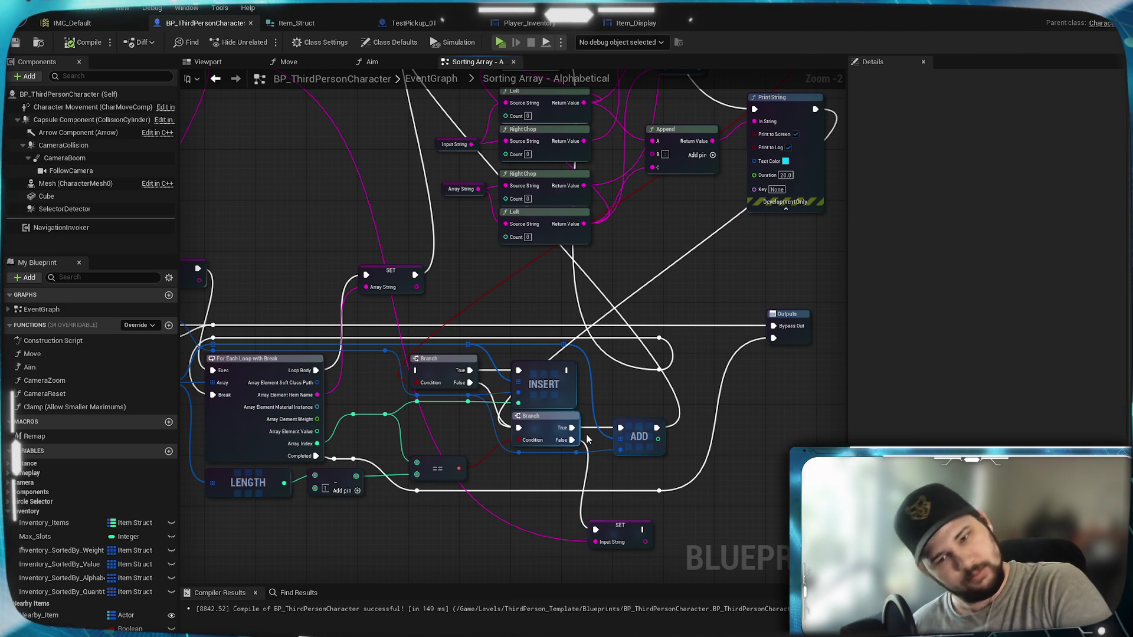
mouse_move(627, 396)
mouse_down()
mouse_move(660, 492)
mouse_move(695, 375)
mouse_up()
Wire the ADD node's execution output, then review the Print String, Split and For Loop nodes
drag(724, 411, 724, 323)
mouse_move(700, 375)
mouse_down()
mouse_move(642, 399)
mouse_move(613, 539)
mouse_move(627, 393)
mouse_up()
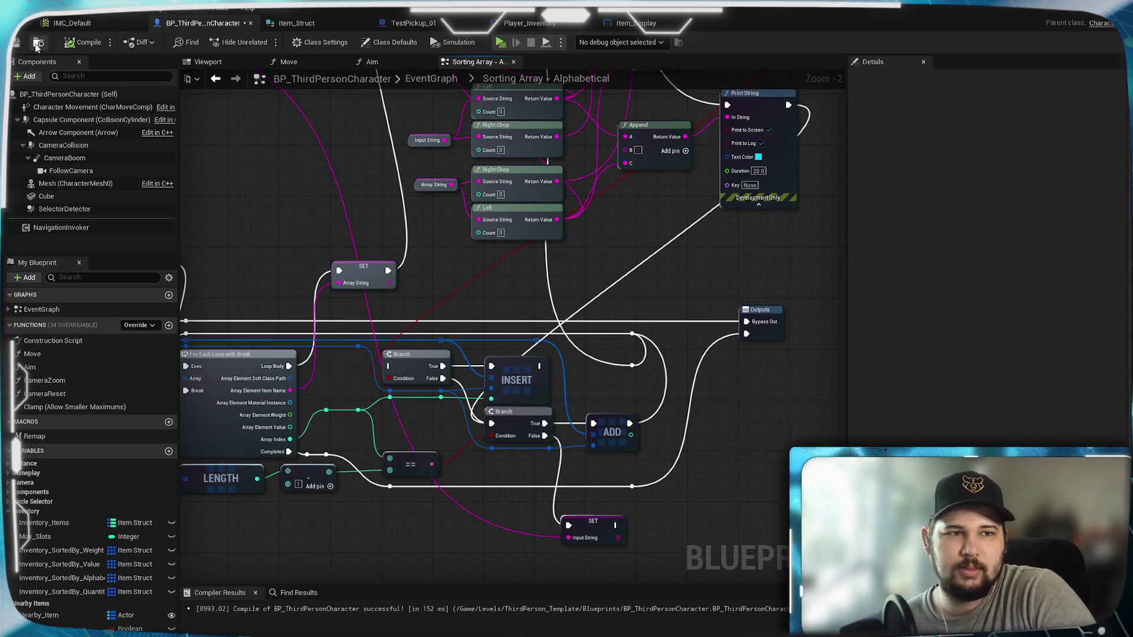
mouse_move(720, 237)
mouse_down()
mouse_move(771, 477)
mouse_move(771, 432)
mouse_move(584, 368)
mouse_move(738, 236)
mouse_move(740, 263)
mouse_up()
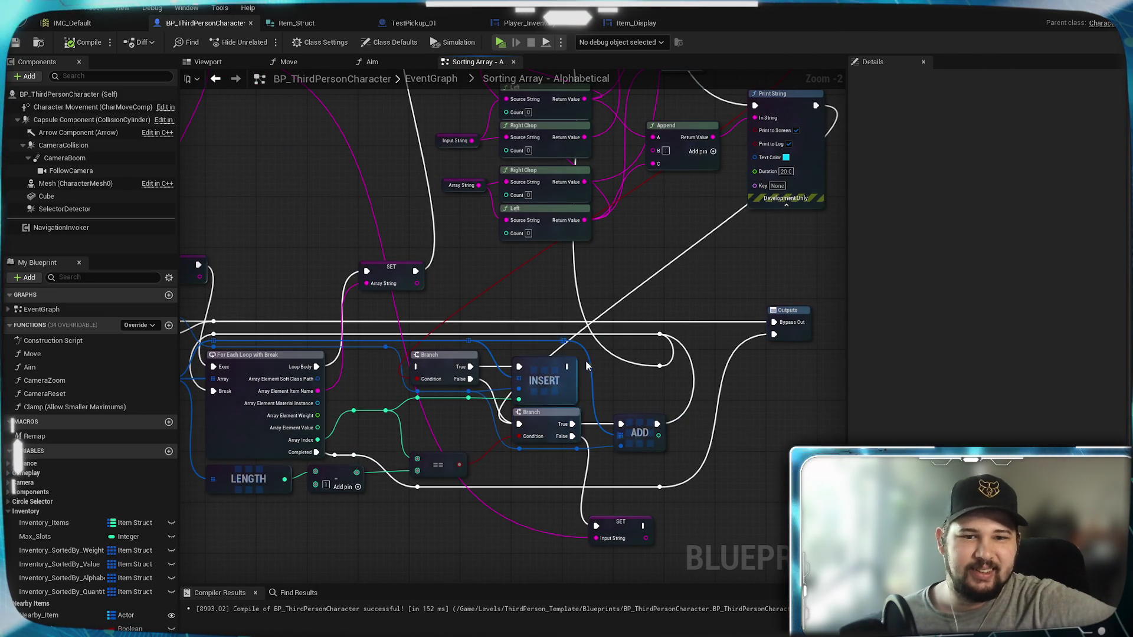
scroll(585, 360, up, 2)
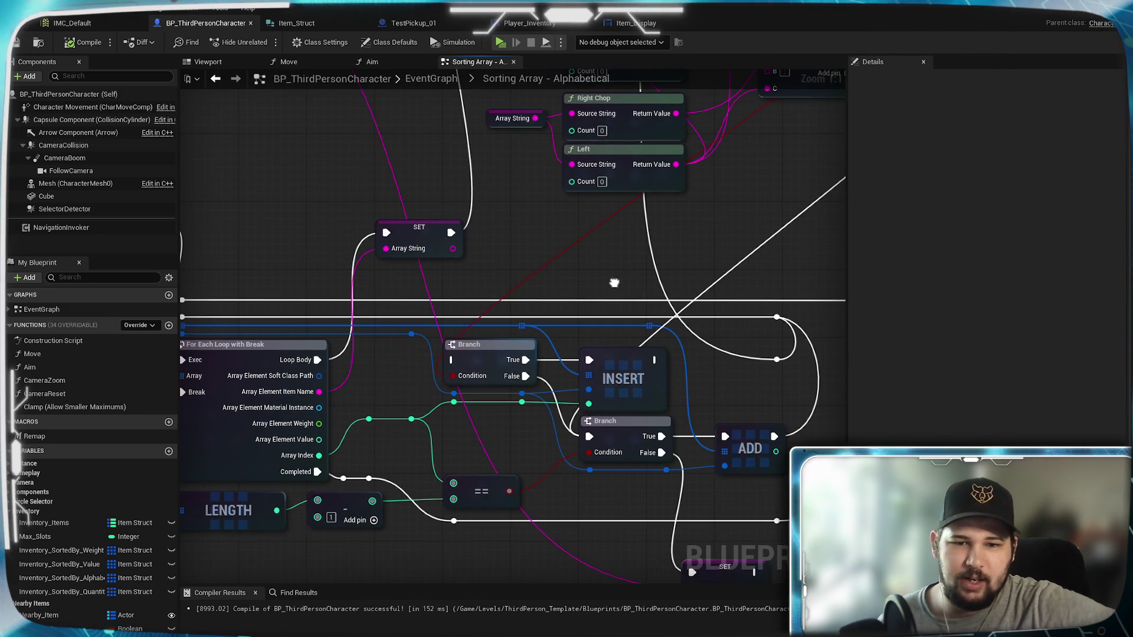